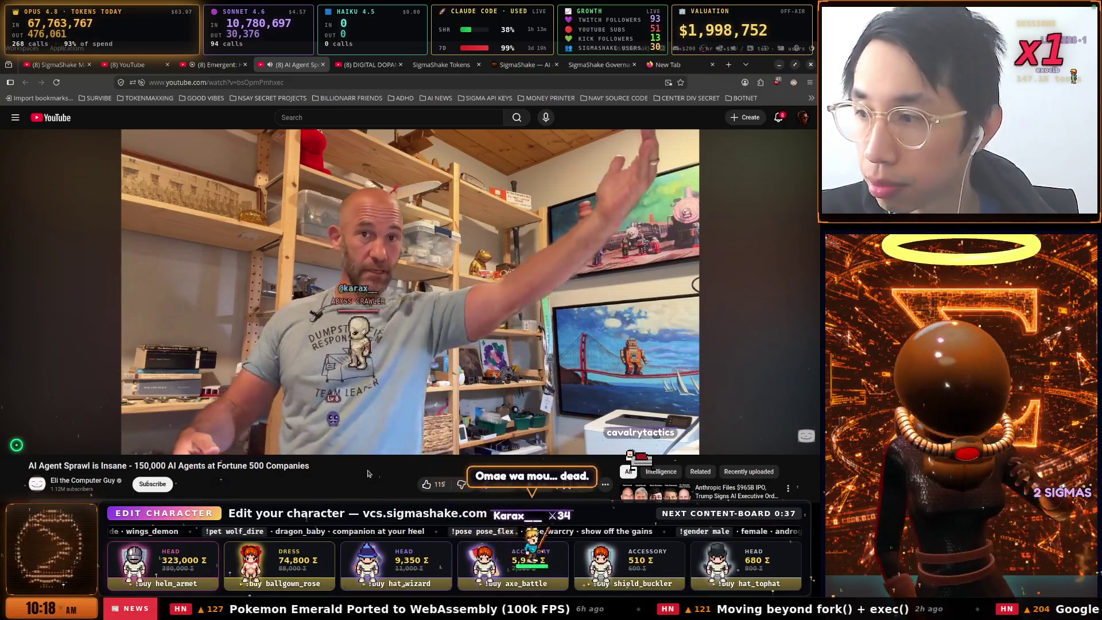
# Pause the AI Agent Sprawl video and move through the SigmaShake Tokens and website tabs
pyautogui.moveTo(50, 446)
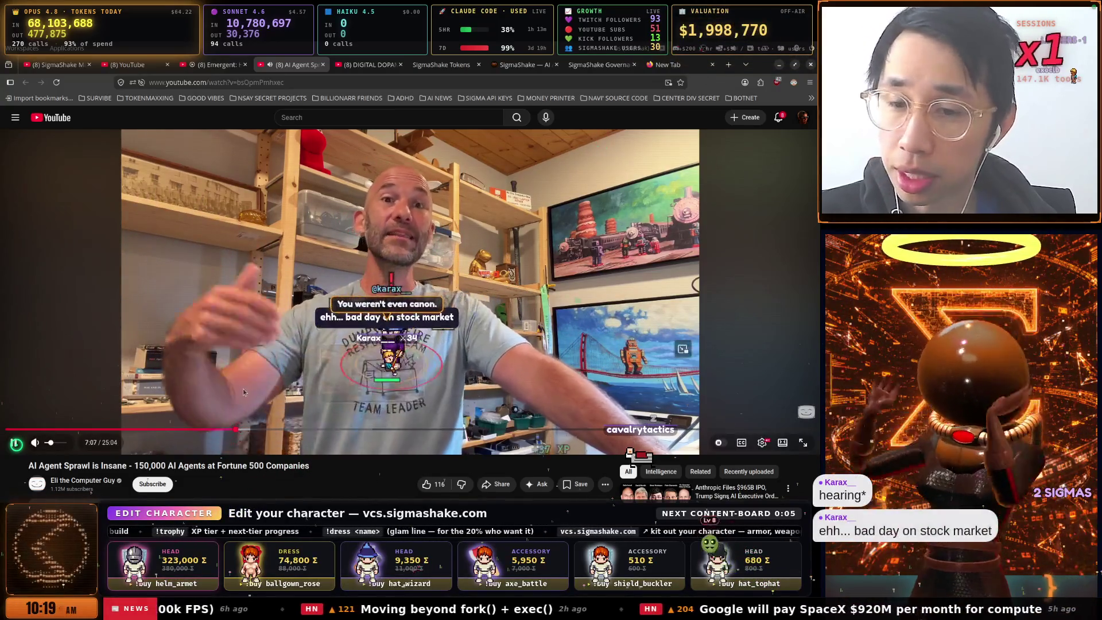
pyautogui.click(122, 301)
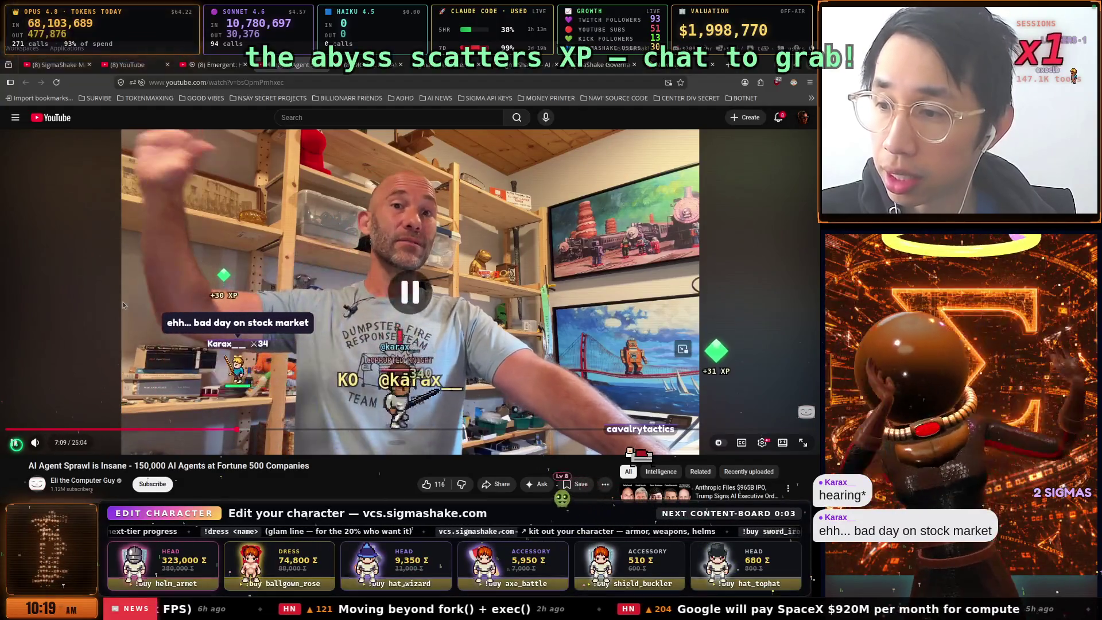
pyautogui.click(431, 67)
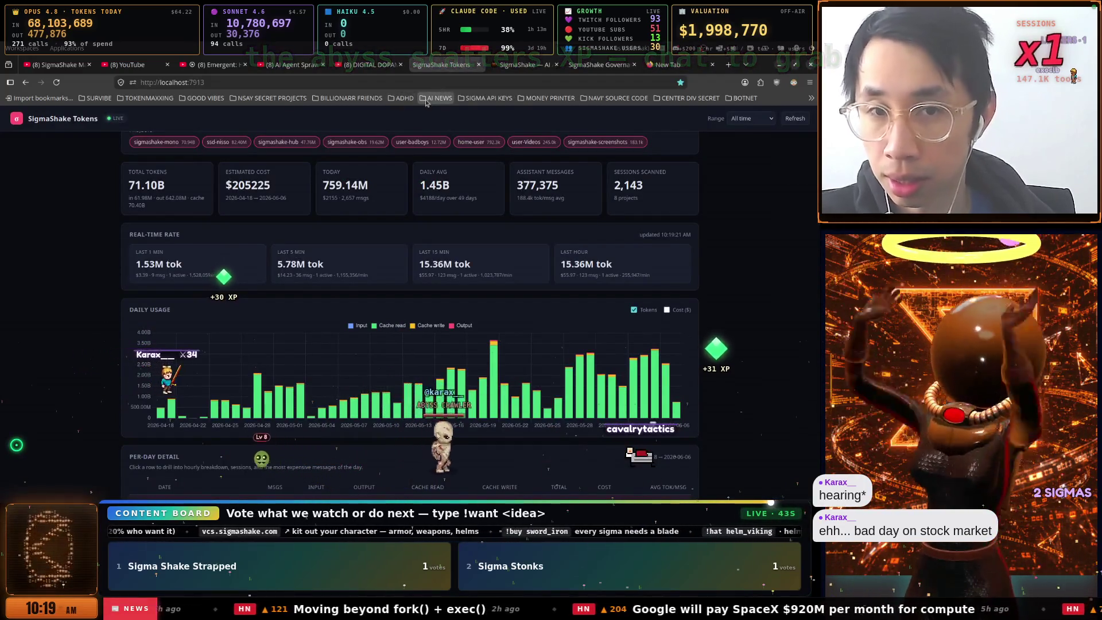
pyautogui.click(453, 82)
pyautogui.click(519, 65)
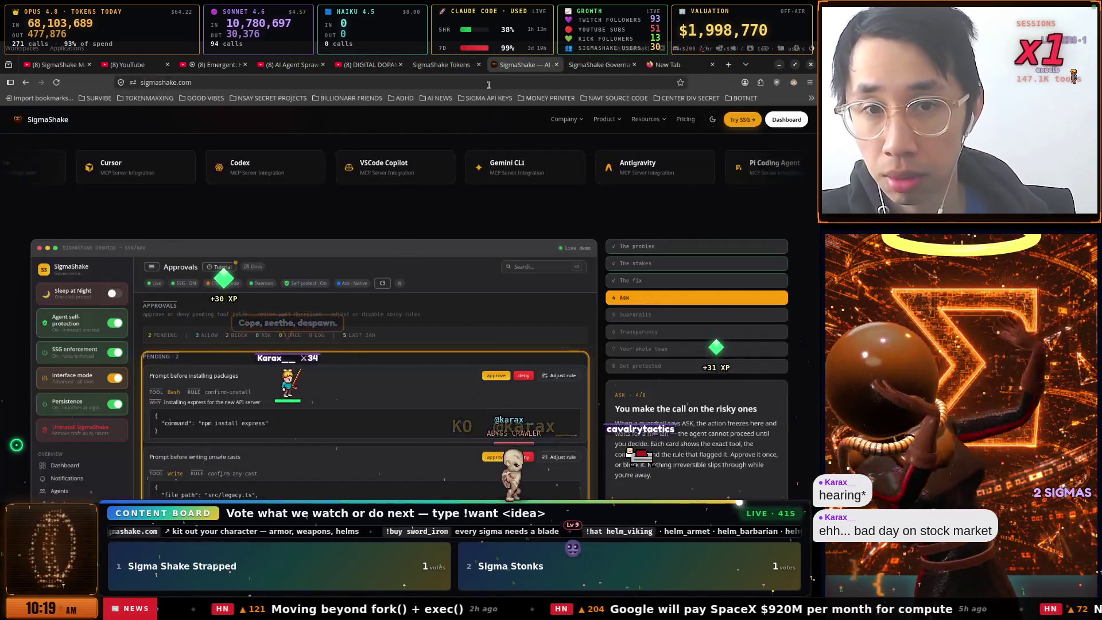
pyautogui.click(488, 85)
# Load finviz, view its S&P 500 heat map, then switch to the DIGITAL DOPAMINE video tab
pyautogui.write('finviz')
pyautogui.press('Return')
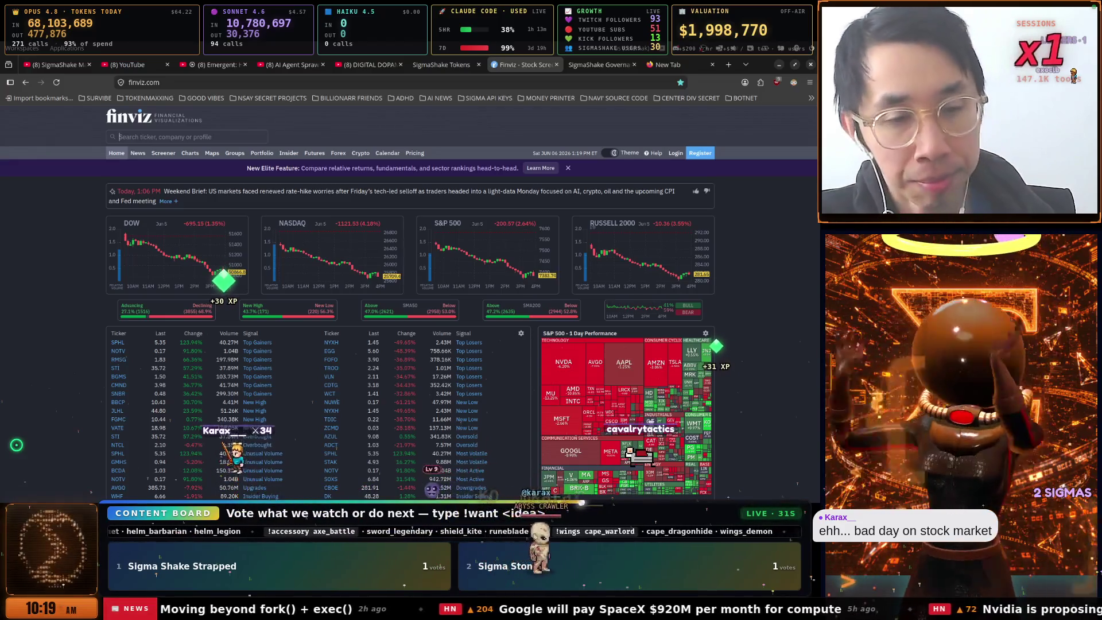
pyautogui.scroll(-2, 673, 276)
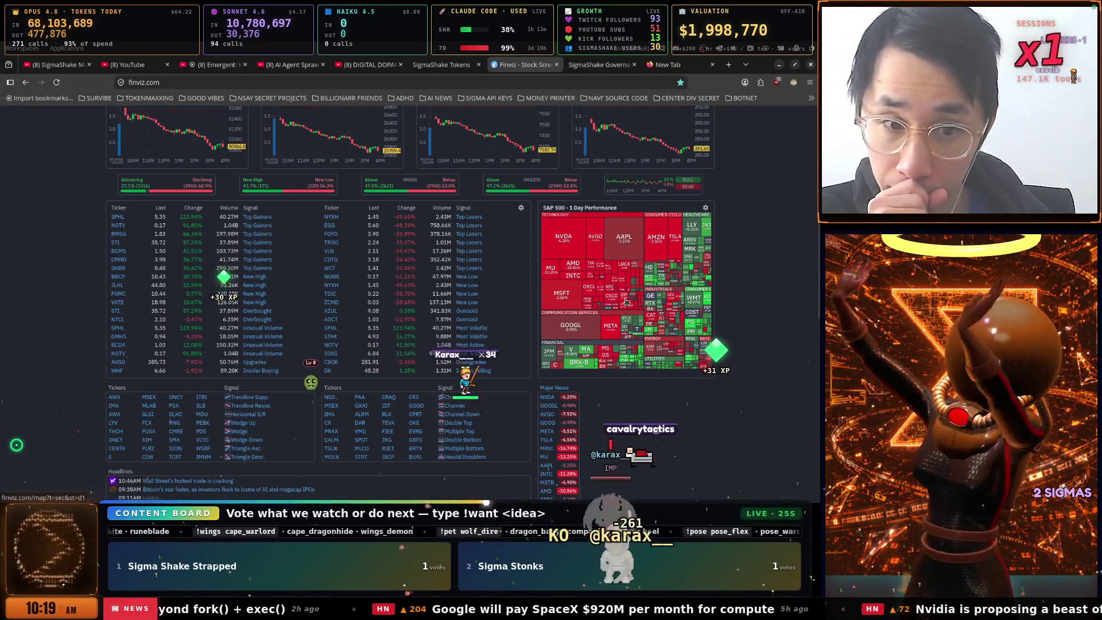
pyautogui.click(627, 300)
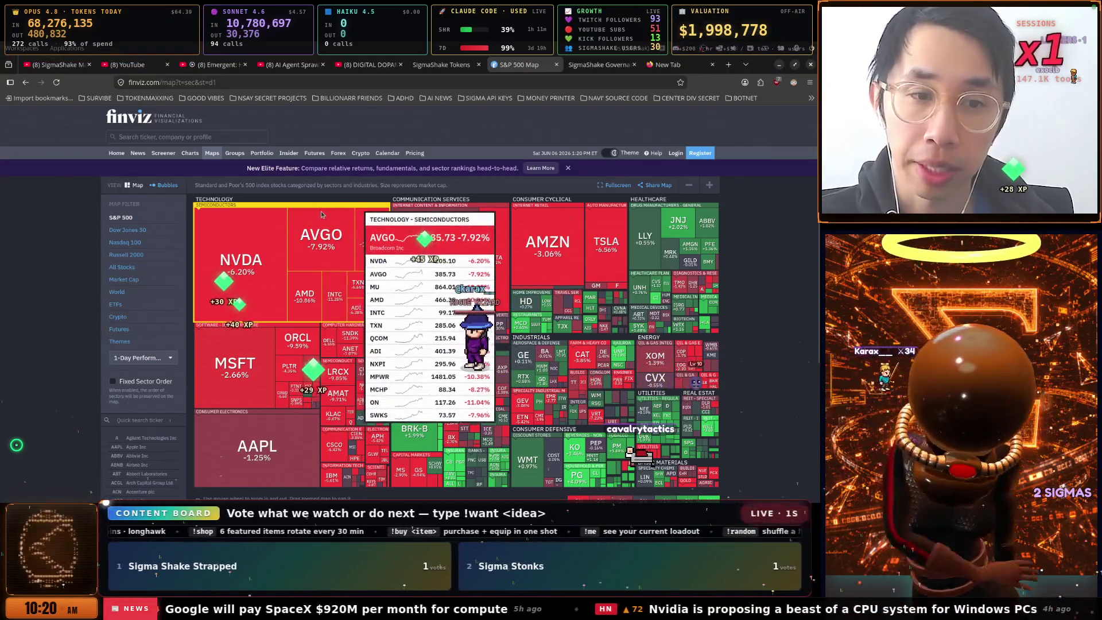
pyautogui.click(441, 64)
pyautogui.click(370, 64)
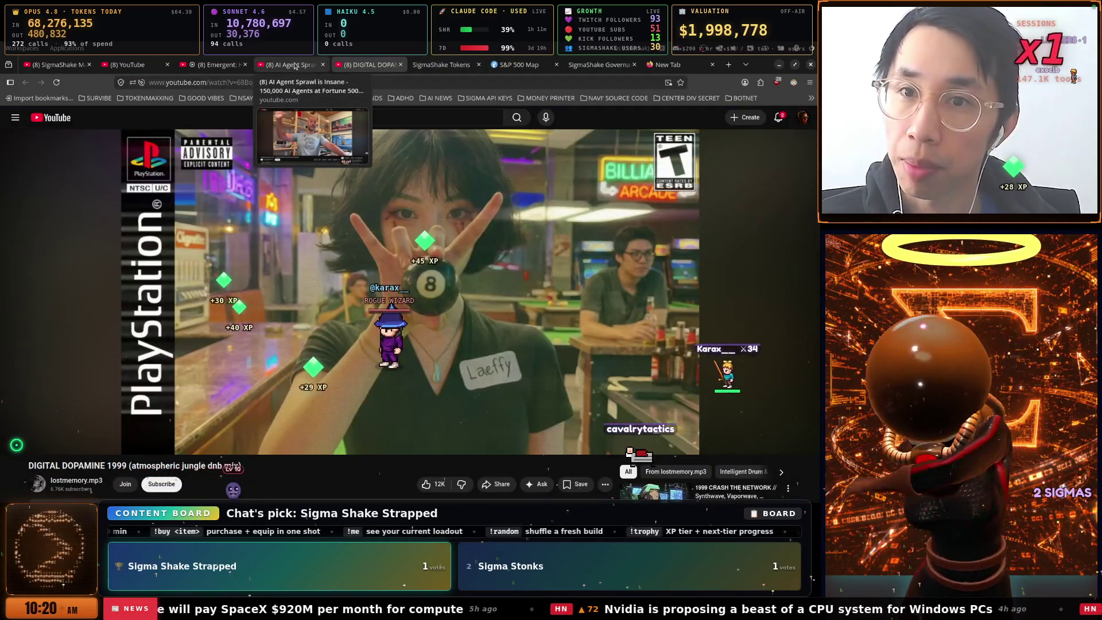
# Play the AI Agent Sprawl video from its tab, pausing and resuming it until 8:28
pyautogui.click(294, 65)
pyautogui.click(351, 225)
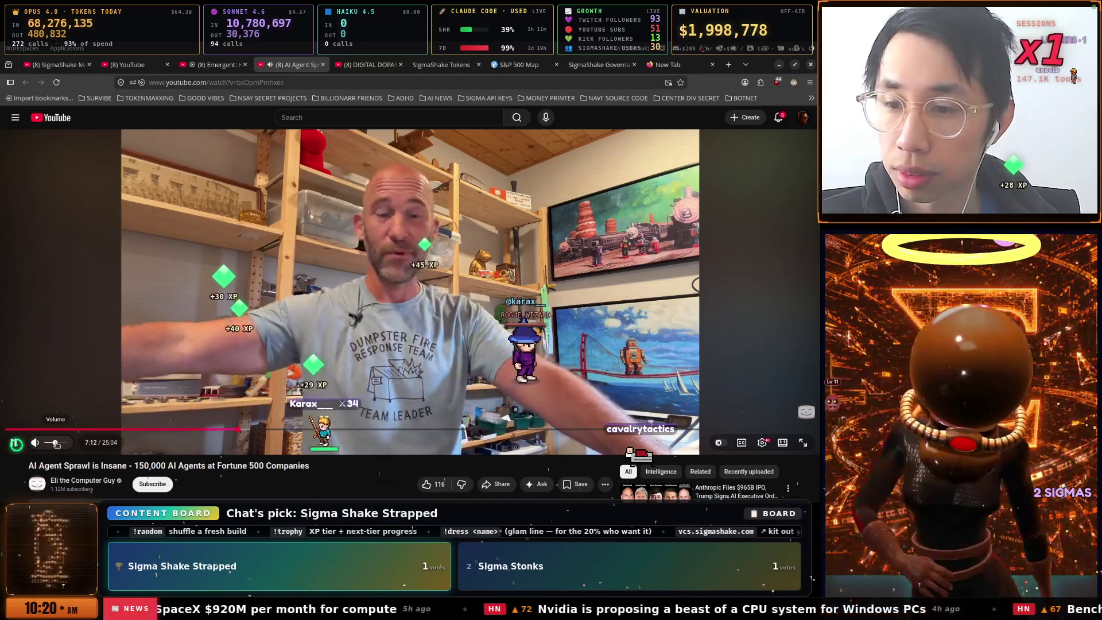
pyautogui.click(153, 321)
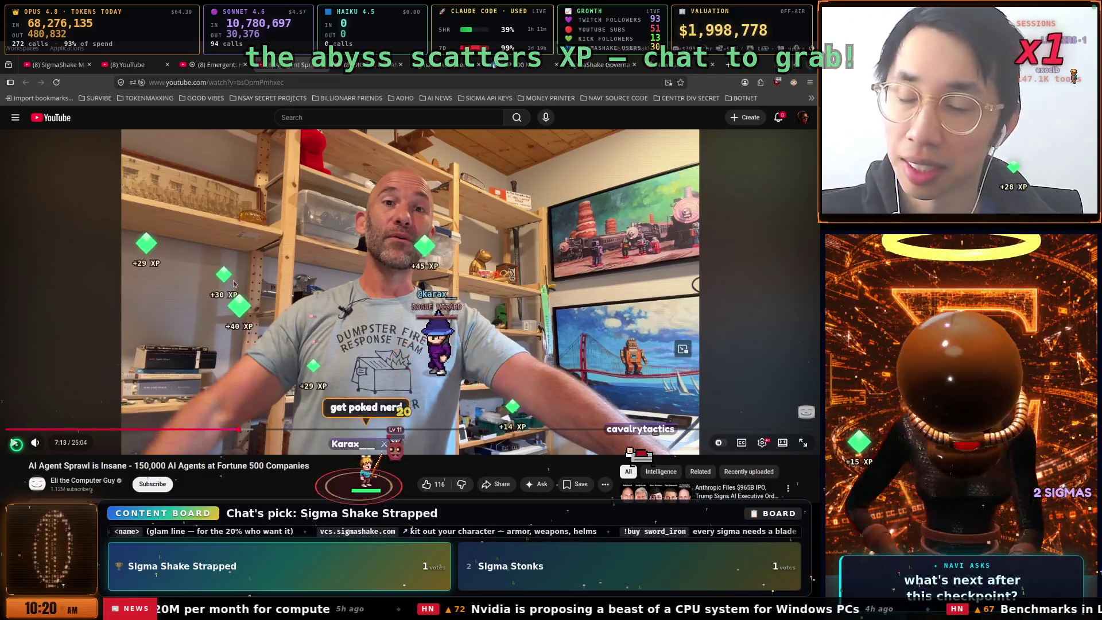
pyautogui.click(239, 303)
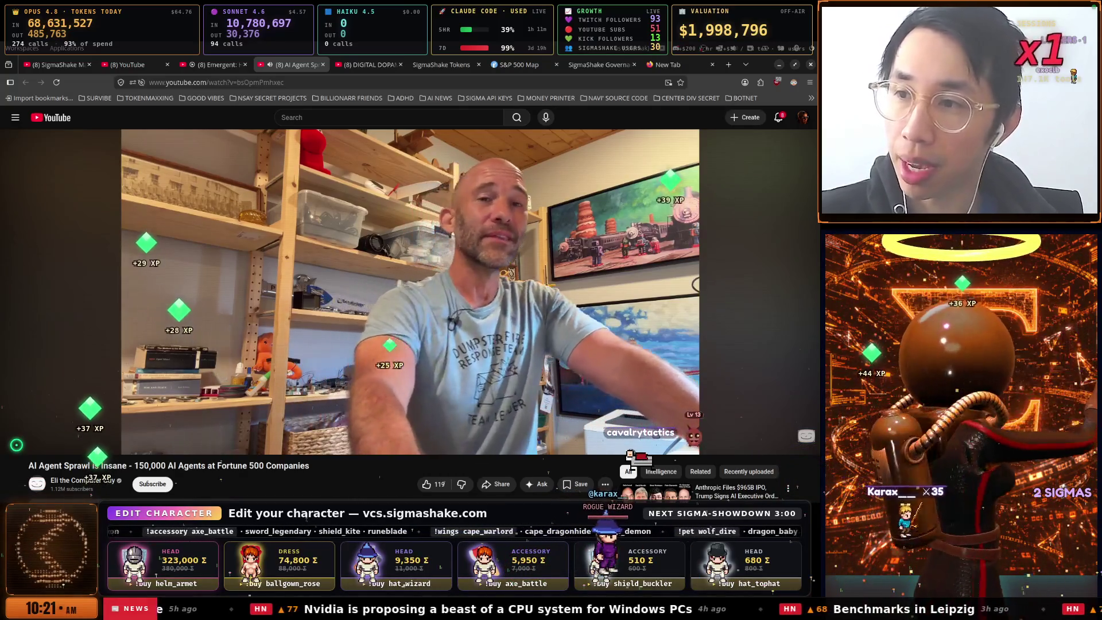
pyautogui.click(315, 243)
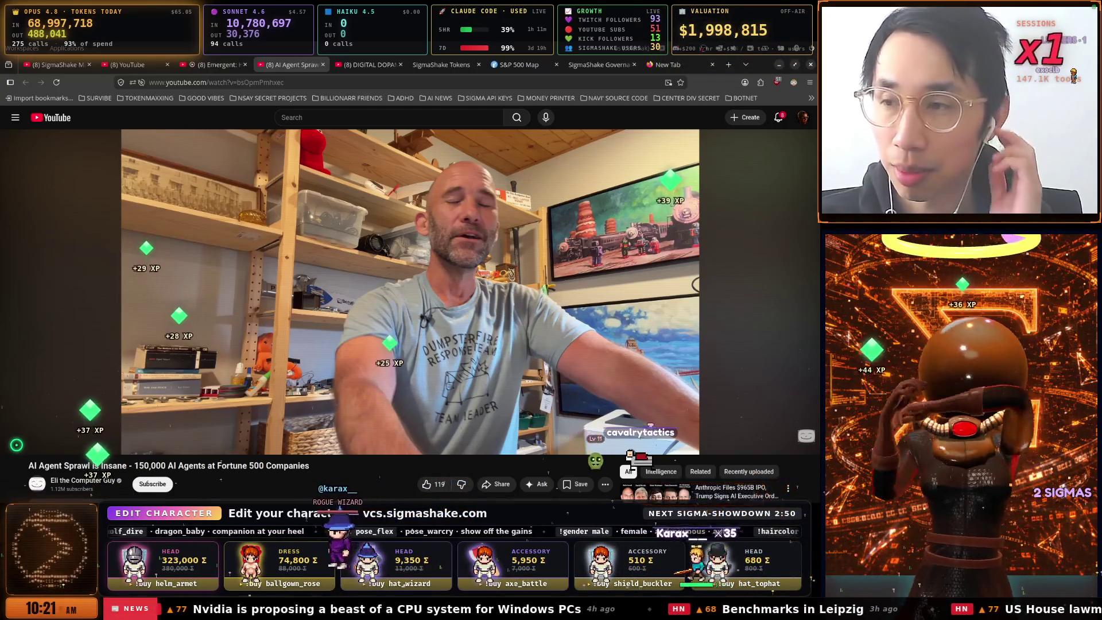
pyautogui.click(463, 250)
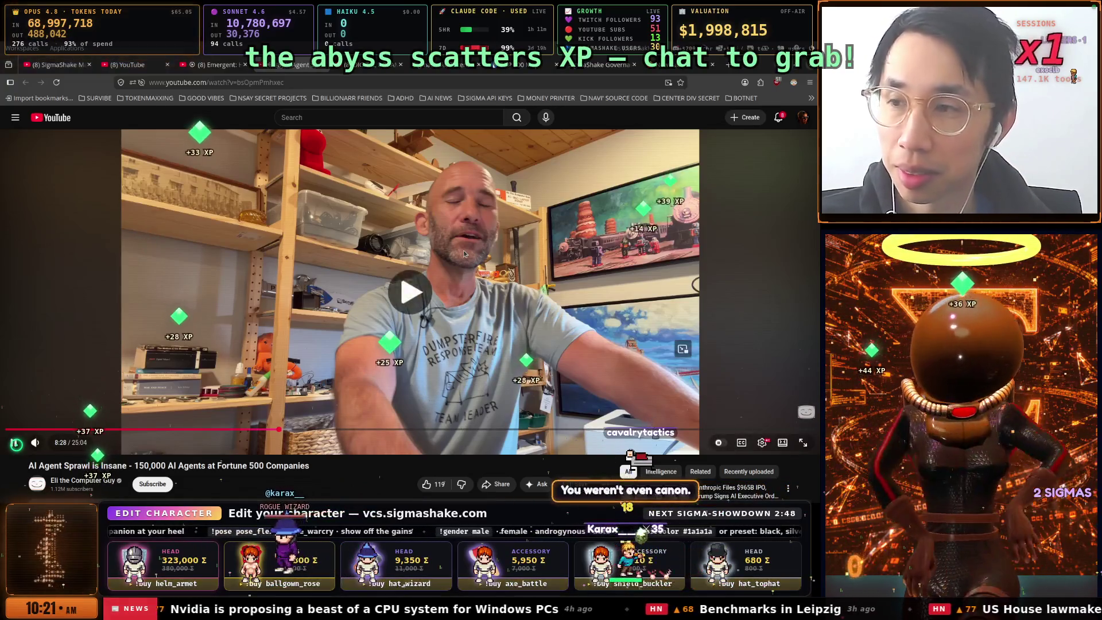
# Pause and then resume the AI Agent Sprawl video so it plays past 8:29
pyautogui.click(458, 252)
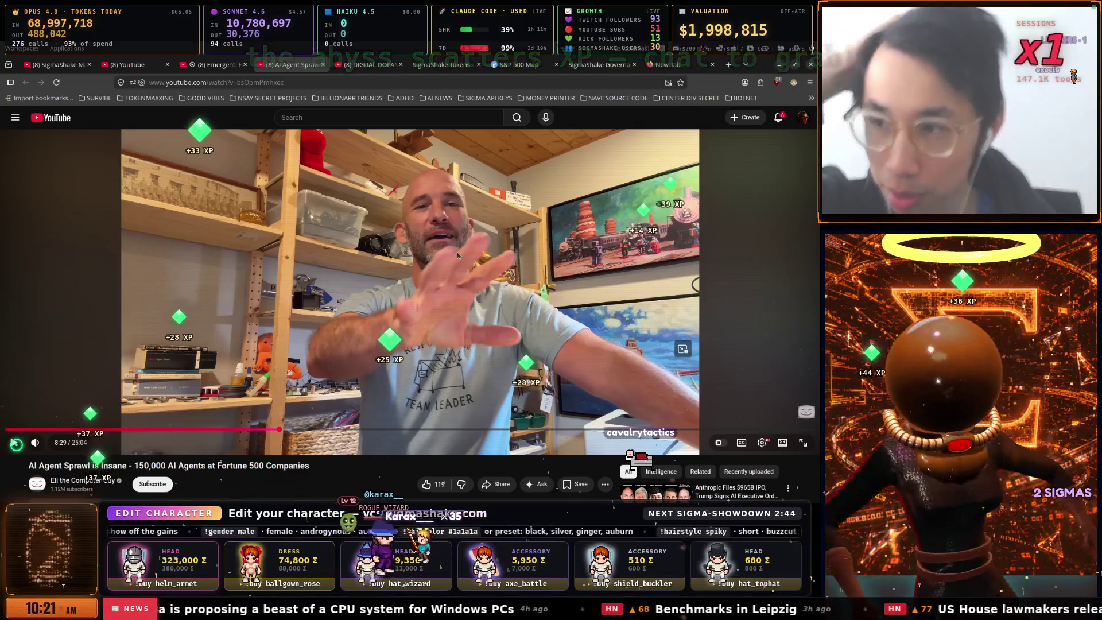
pyautogui.click(457, 252)
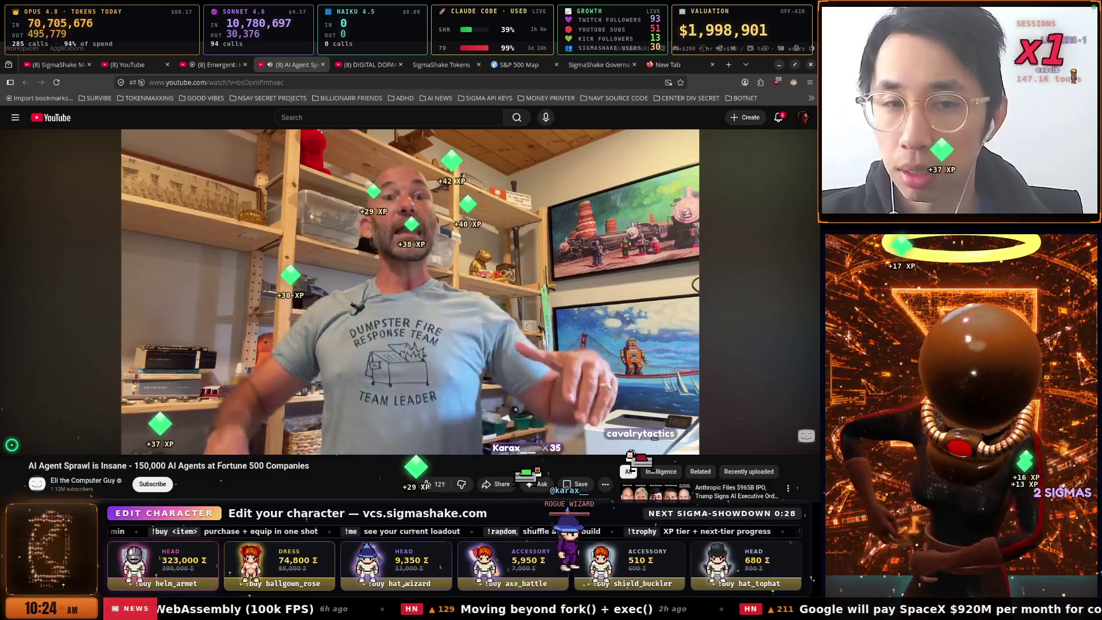
# Use the Super launcher's window list to raise the SigmaShake Governance window
pyautogui.press('super')
pyautogui.scroll(-3, 449, 276)
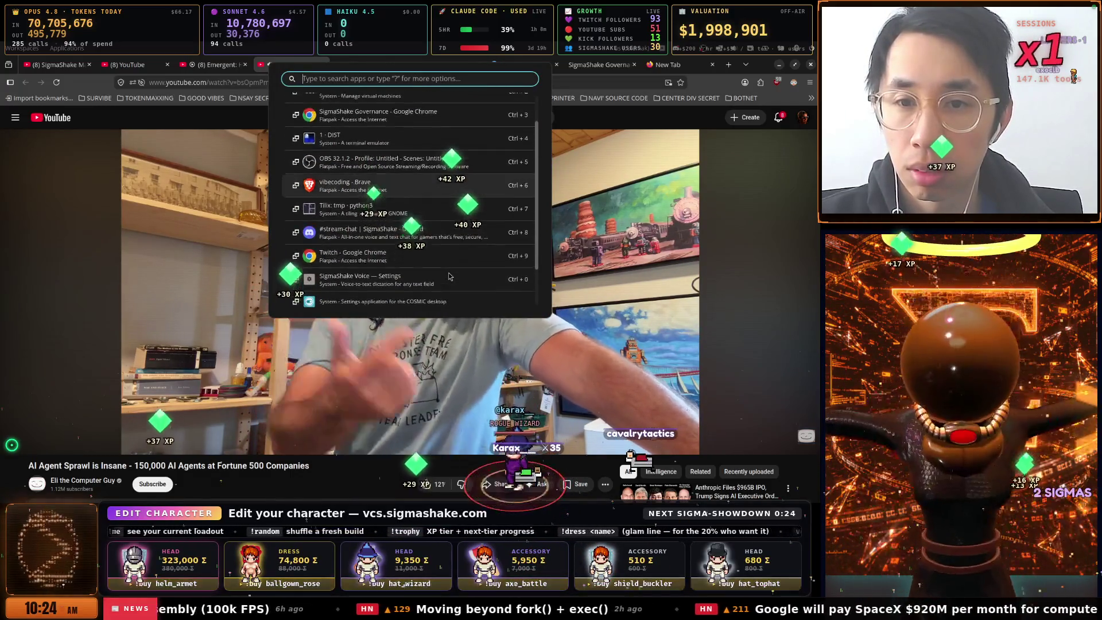
pyautogui.scroll(3, 449, 276)
pyautogui.press('Escape')
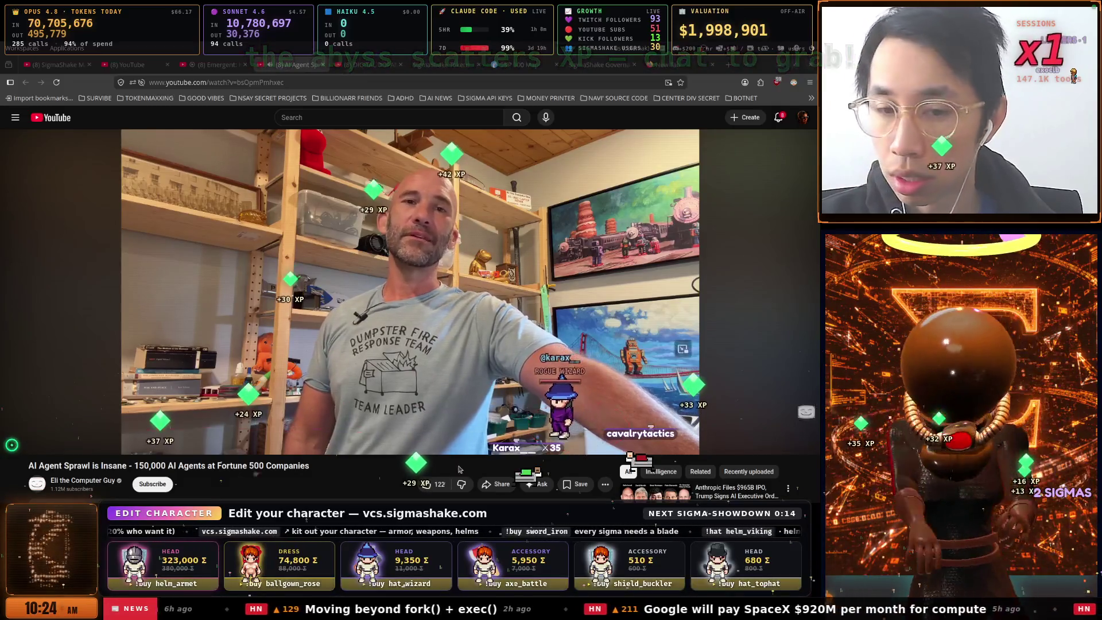
pyautogui.press('super')
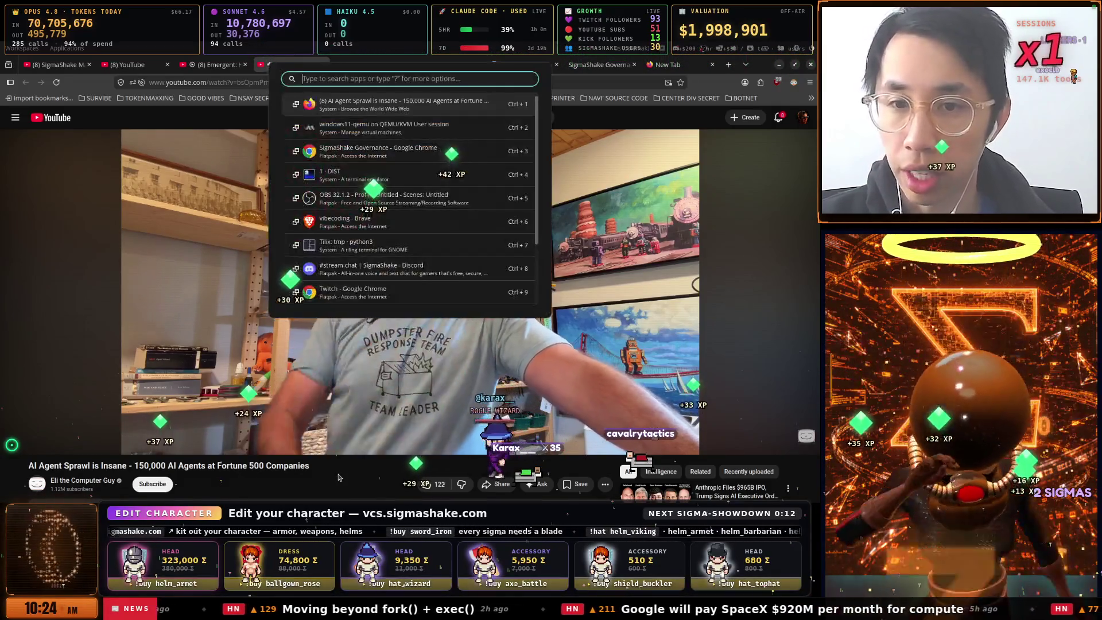
pyautogui.press('Down')
pyautogui.press('Down')
pyautogui.press('Return')
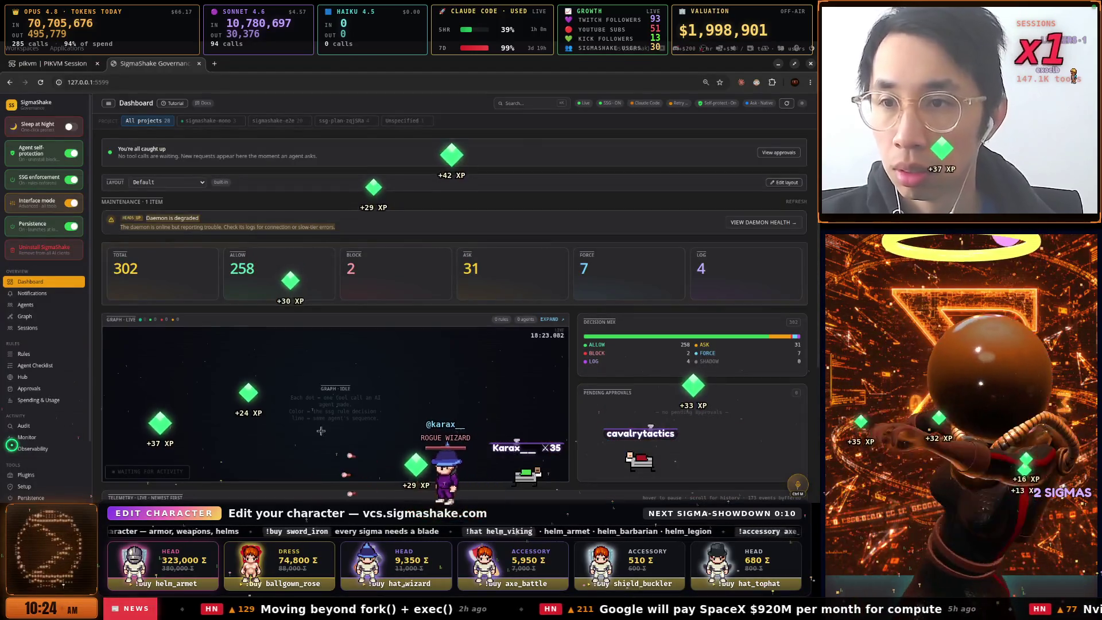
# Visit the PIKVM Session tab, then Alt+Tab back to the YouTube video window
pyautogui.click(61, 67)
pyautogui.hotkey('alt', 'Tab')
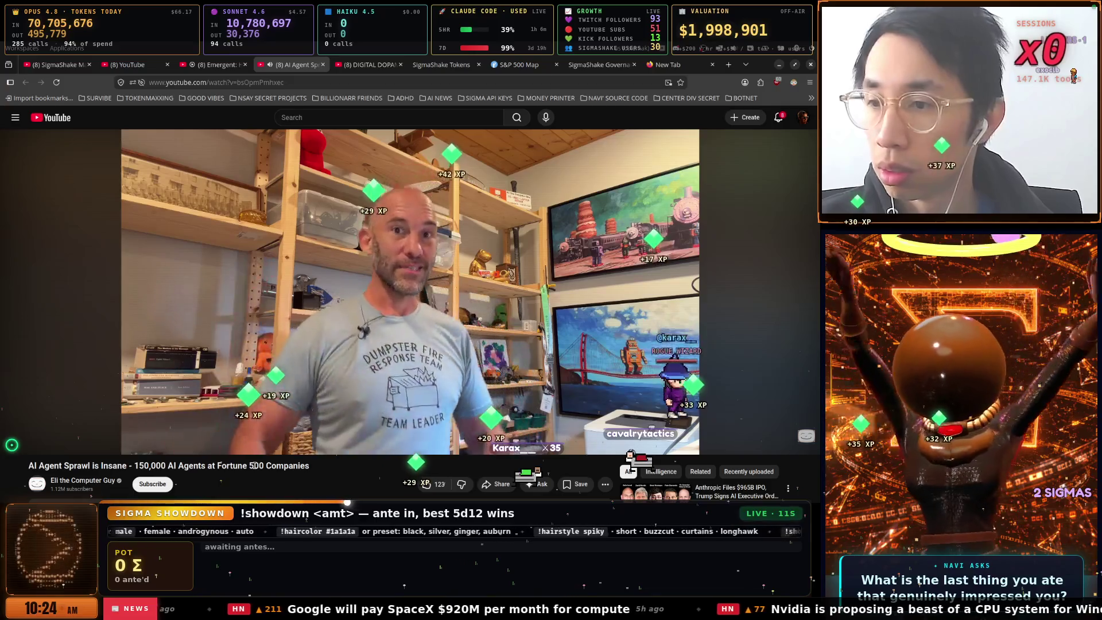
# Alt+Tab over to the Claude Code terminal window
pyautogui.hotkey('alt', 'Tab')
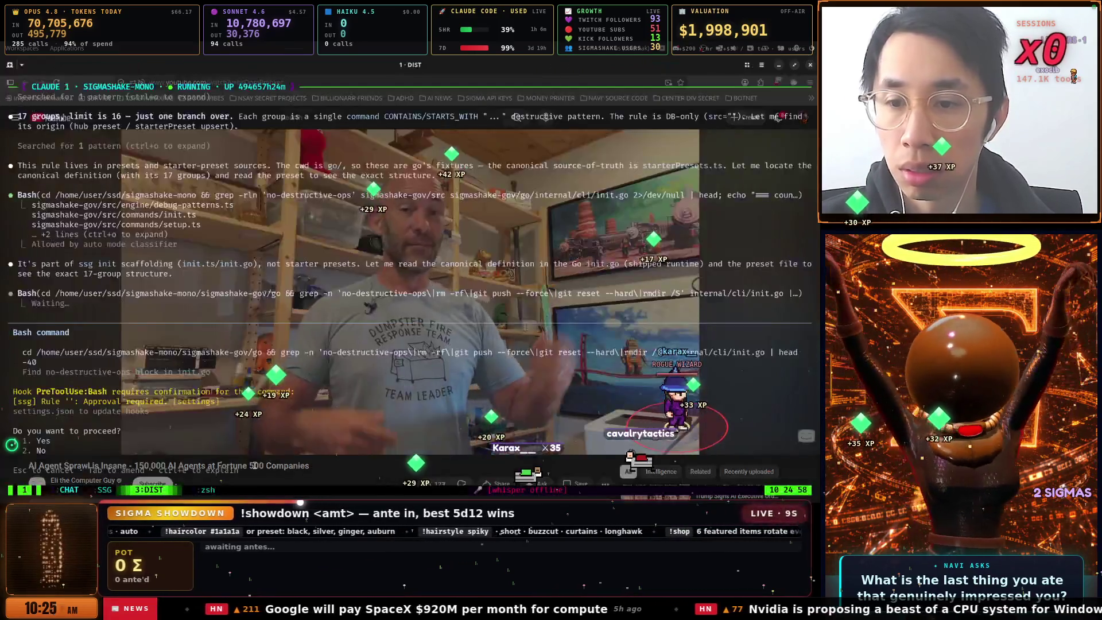
# Approve the grep command on init.go in Claude Code, then return to the YouTube video
pyautogui.press('Return')
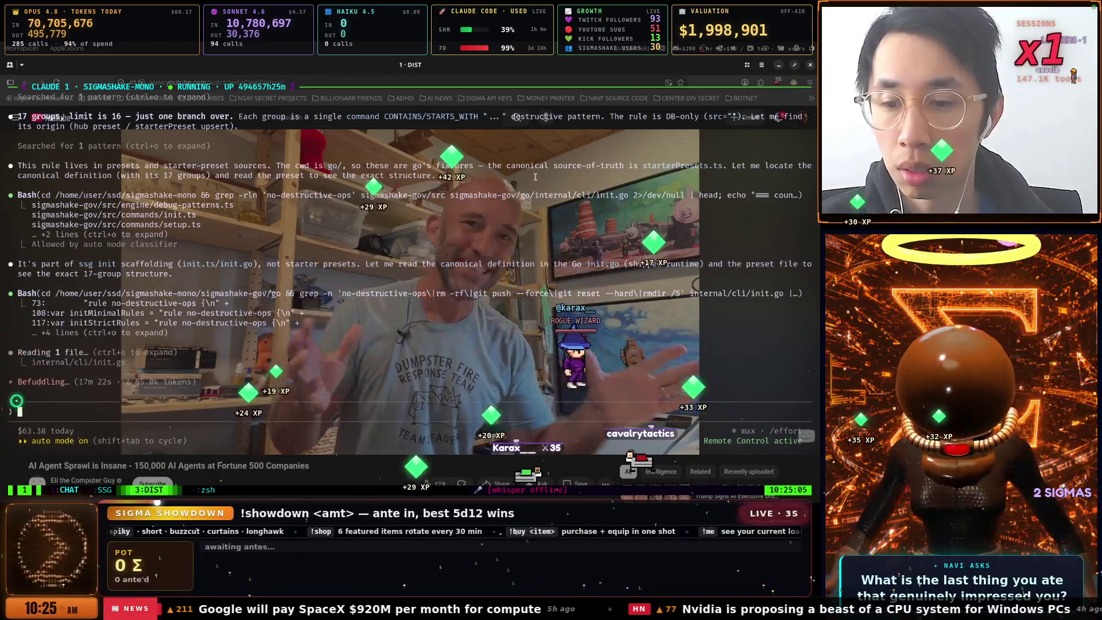
pyautogui.hotkey('alt', 'Tab')
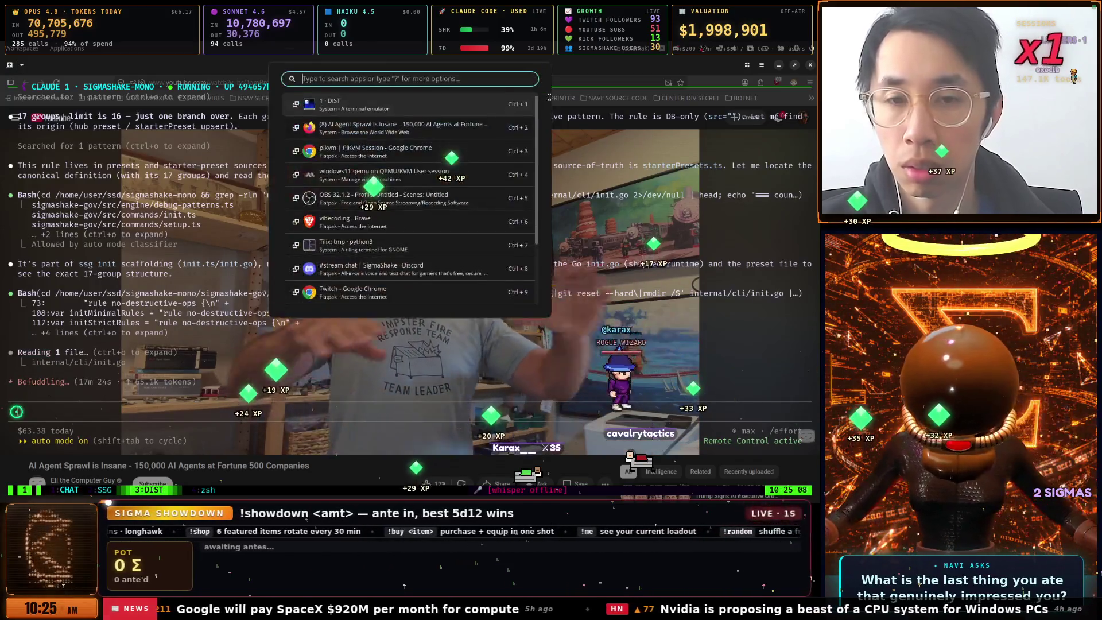
pyautogui.hotkey('alt', 'Tab')
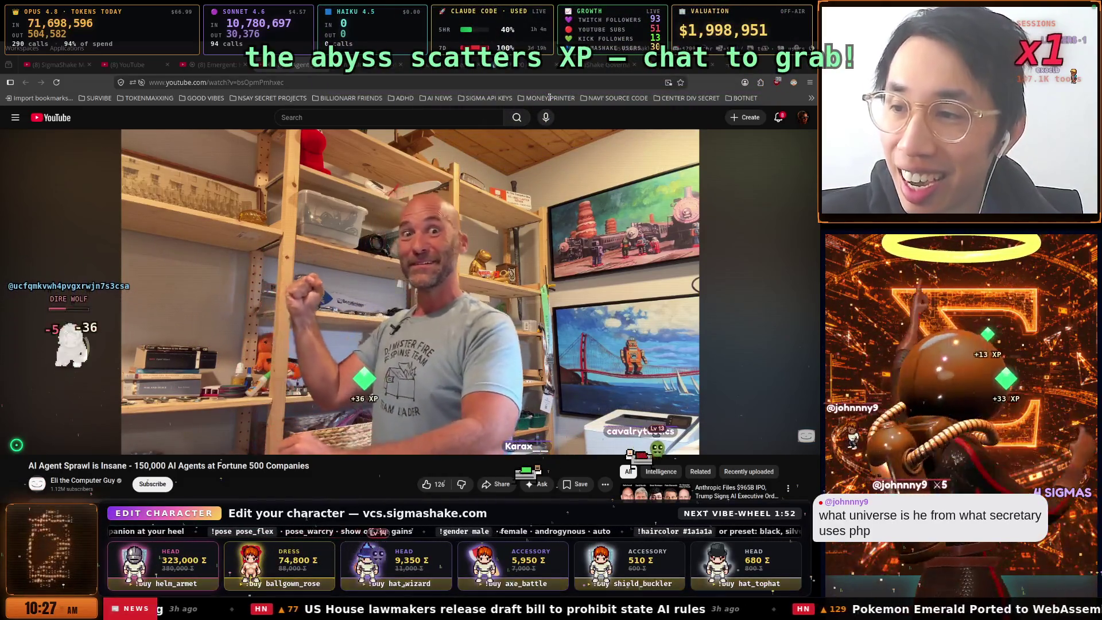
# Pause, restart and resume the AI Agent Sprawl video so it runs on to 14:40
pyautogui.click(354, 273)
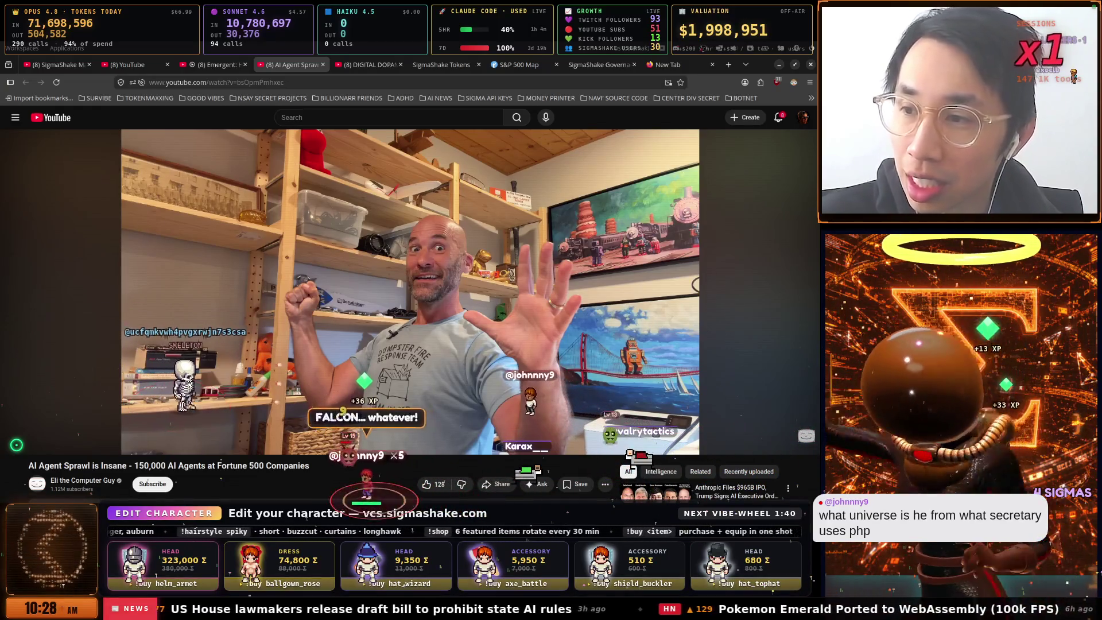
pyautogui.moveTo(287, 276)
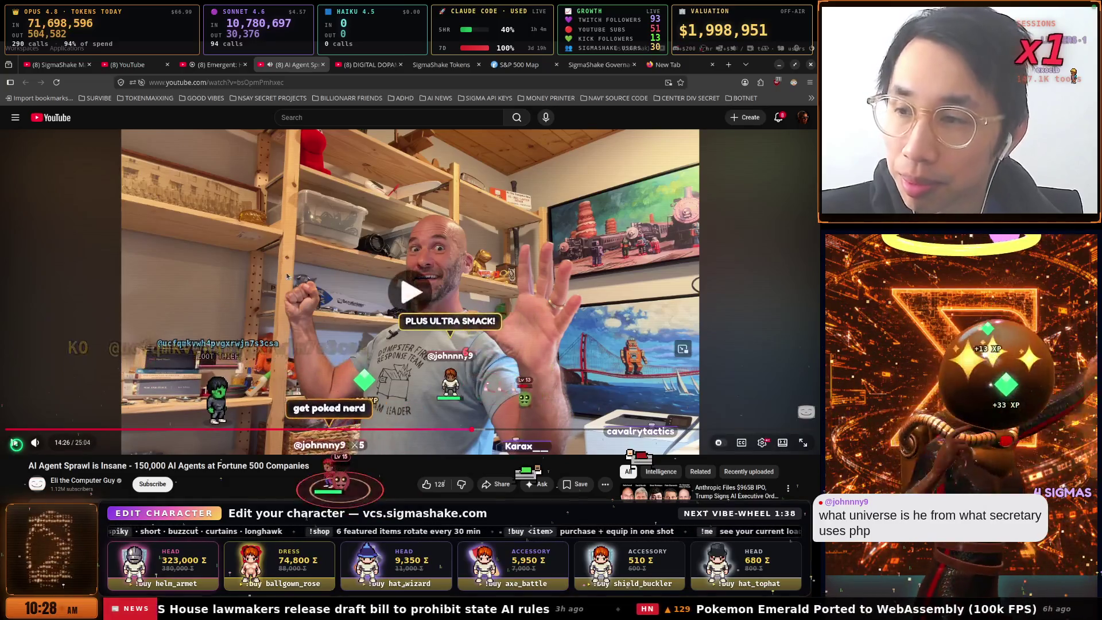
pyautogui.click(278, 294)
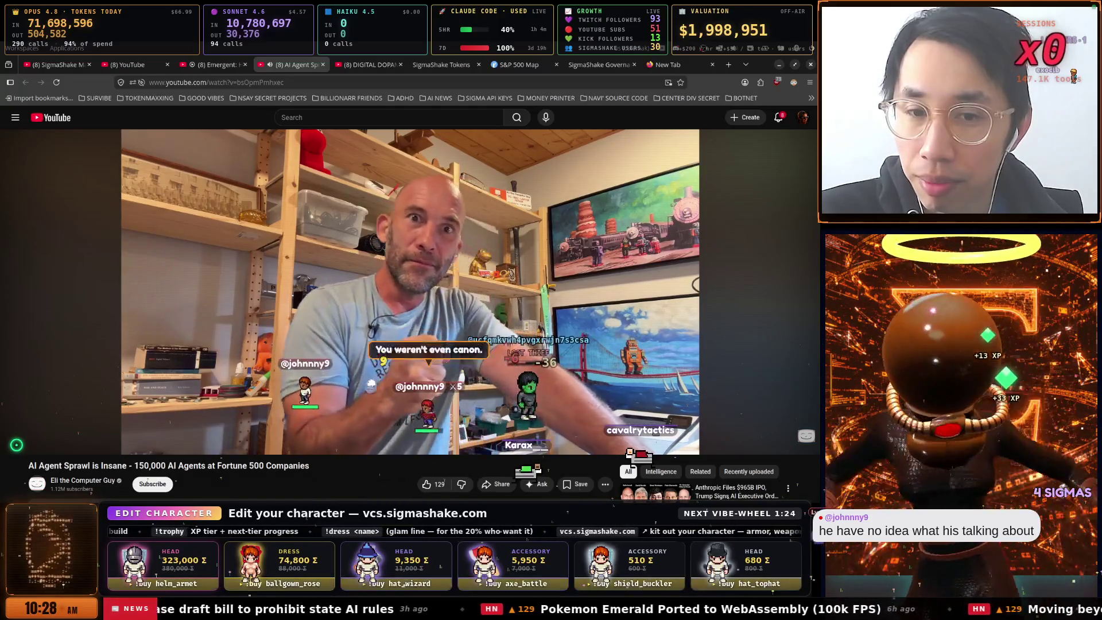
pyautogui.click(299, 263)
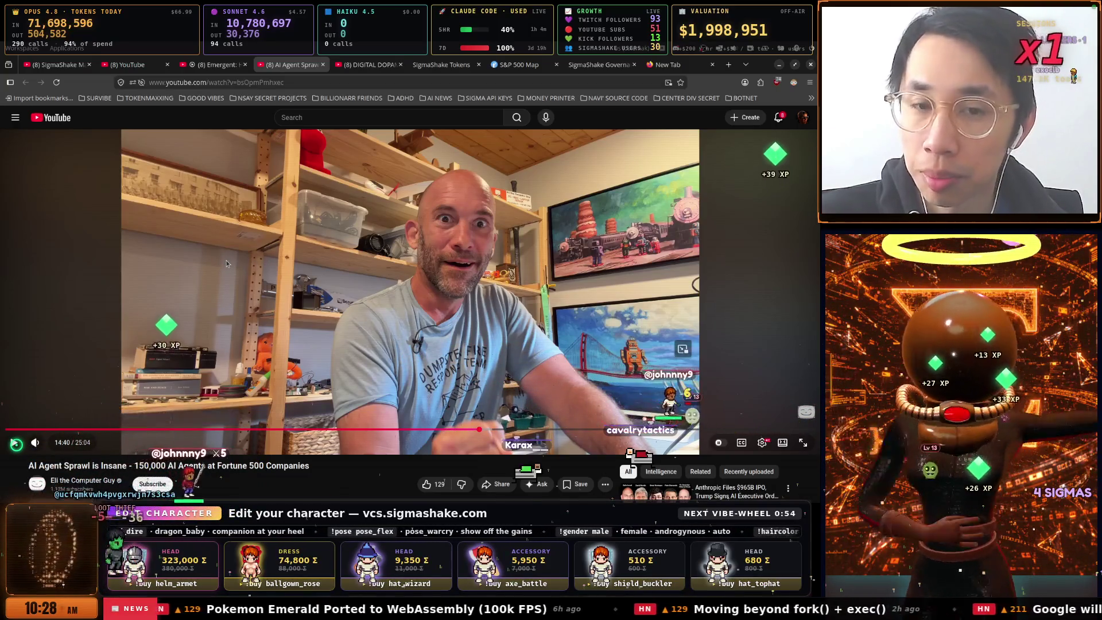
pyautogui.click(226, 260)
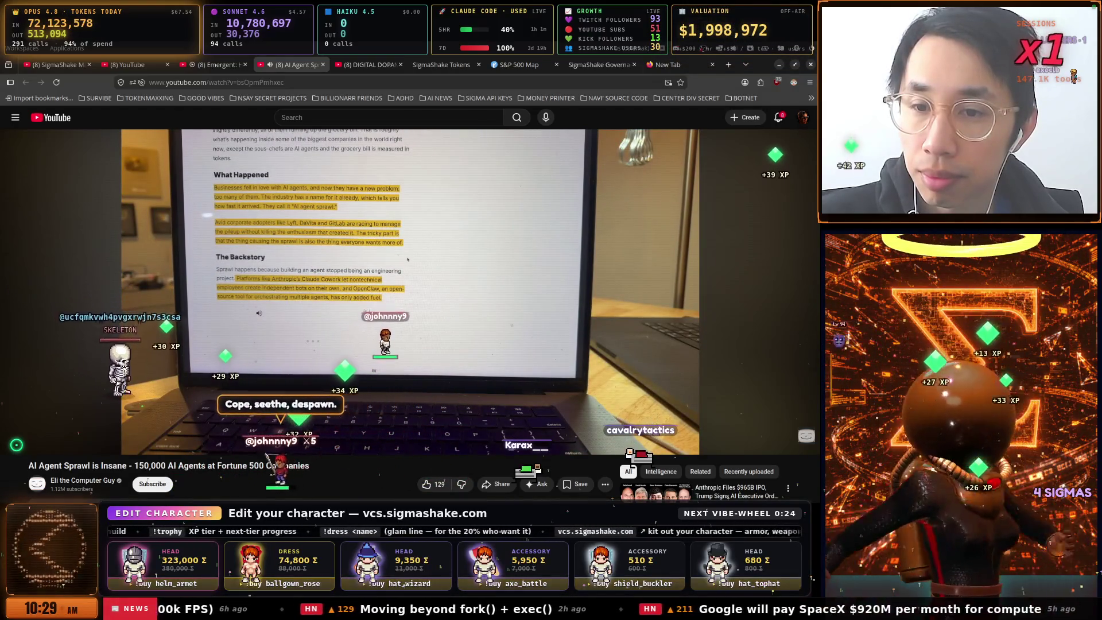
pyautogui.moveTo(470, 271)
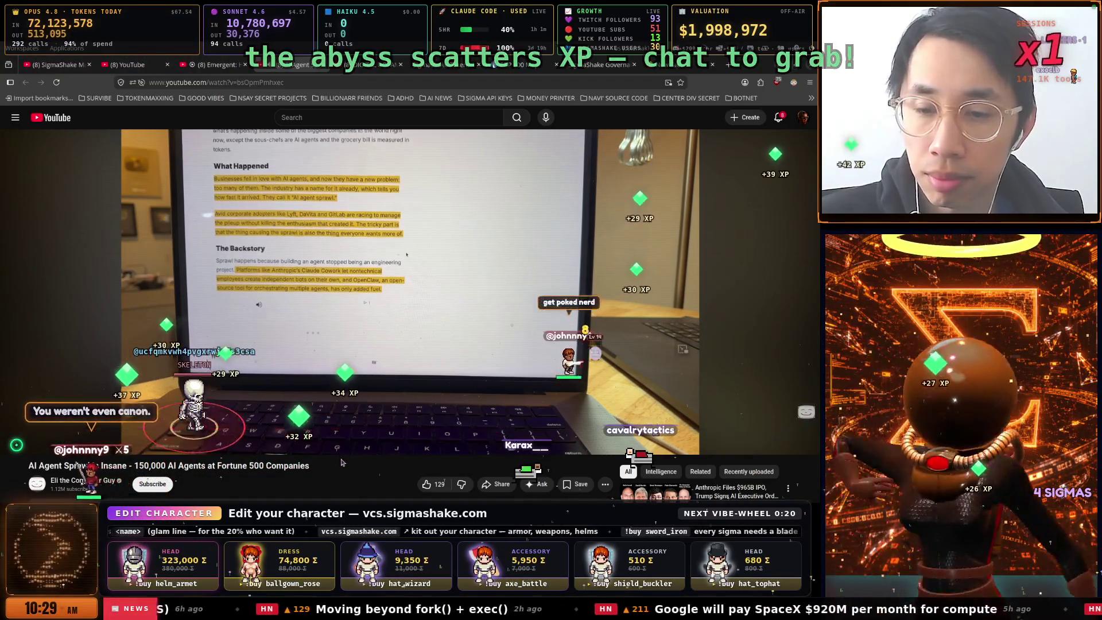
pyautogui.moveTo(332, 441)
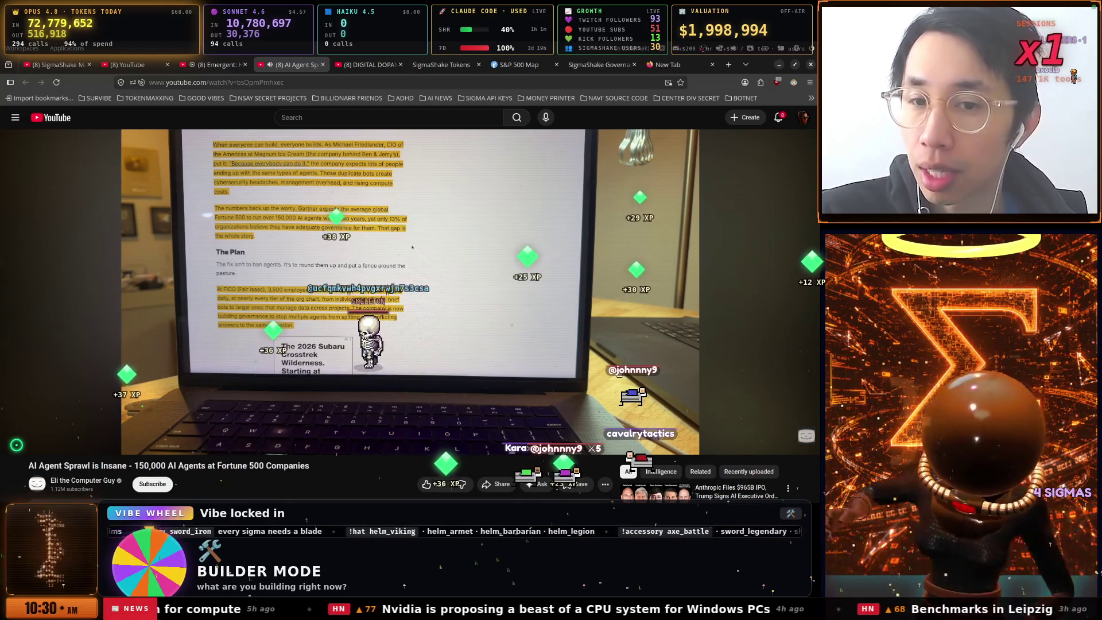
pyautogui.click(399, 309)
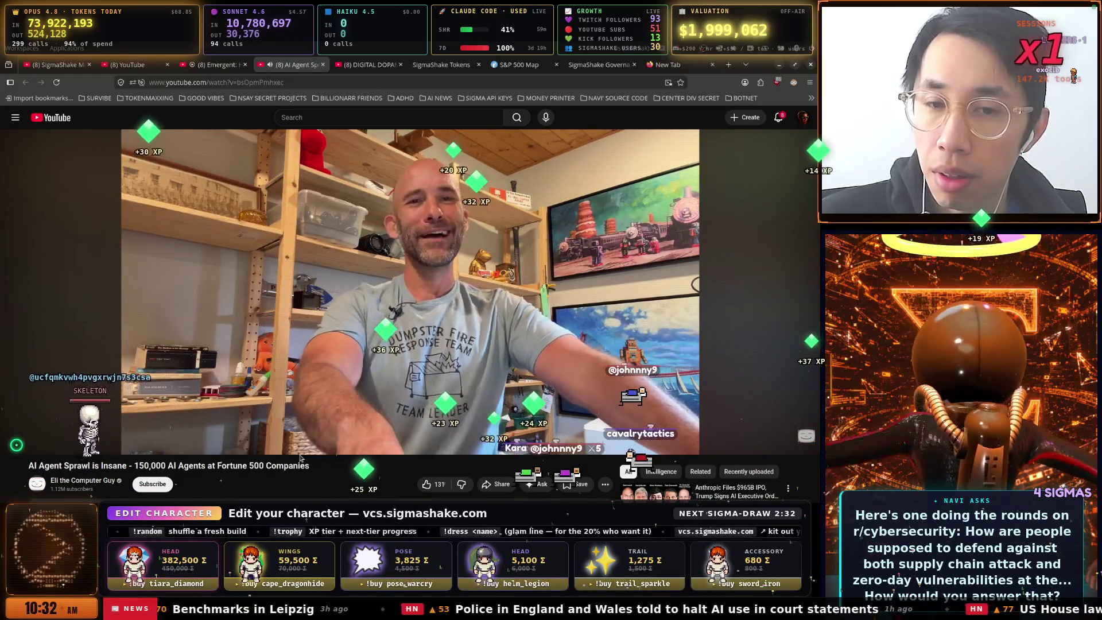
# Pause the AI Agent Sprawl video near 17:49 and resume it to 17:52
pyautogui.click(377, 384)
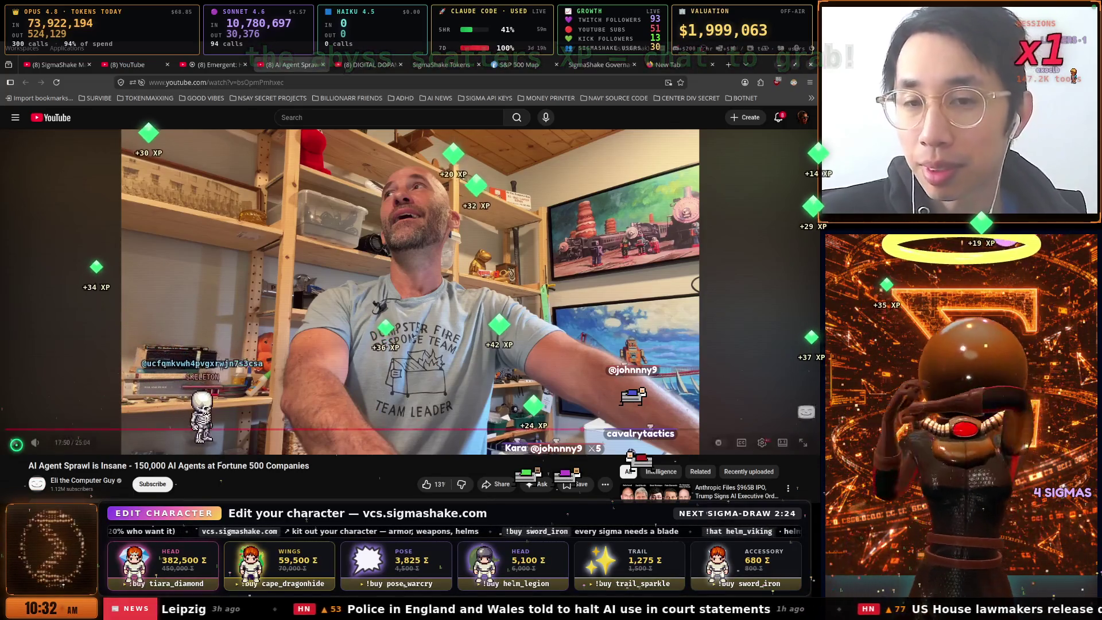
pyautogui.click(363, 305)
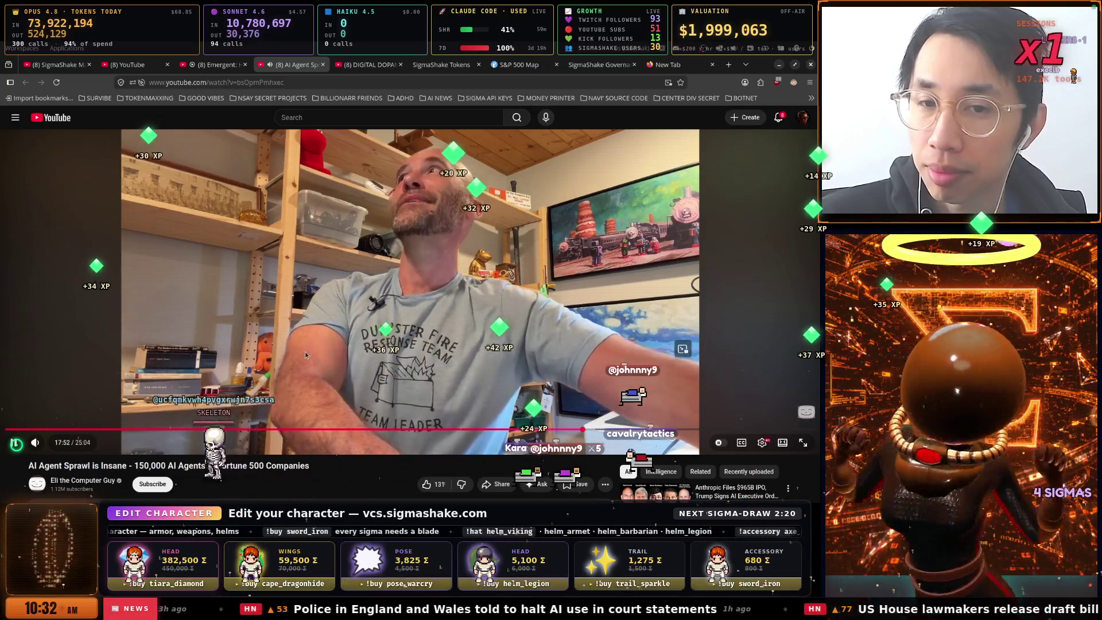
# Pause the AI Agent Sprawl video at 19:26, then bring up the DIGITAL DOPAMINE 1999 tab
pyautogui.click(483, 282)
pyautogui.click(434, 305)
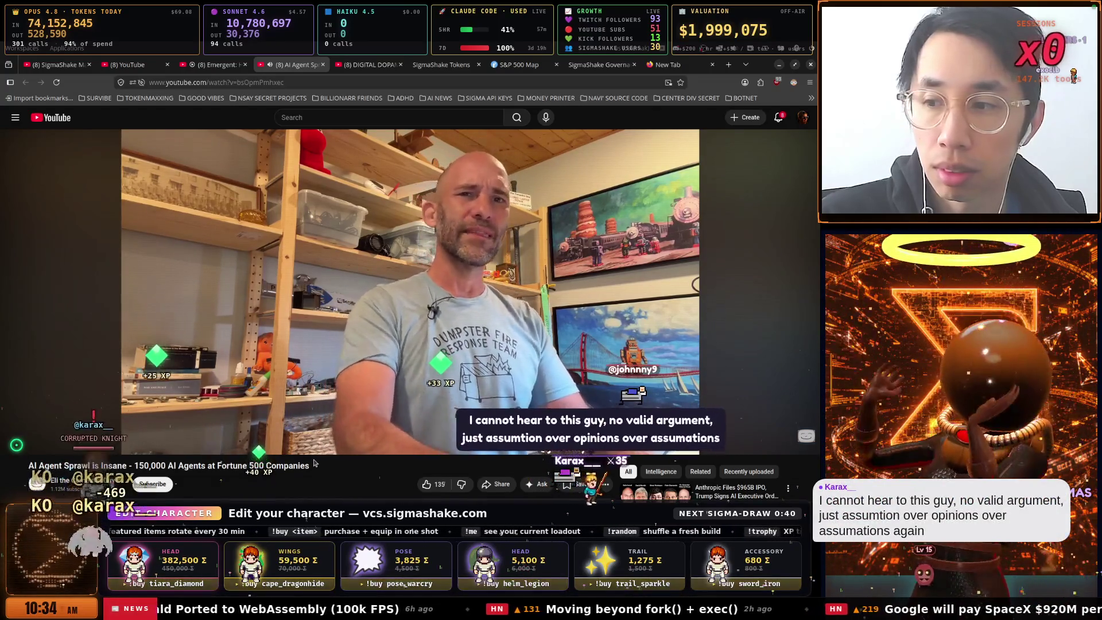
pyautogui.click(336, 314)
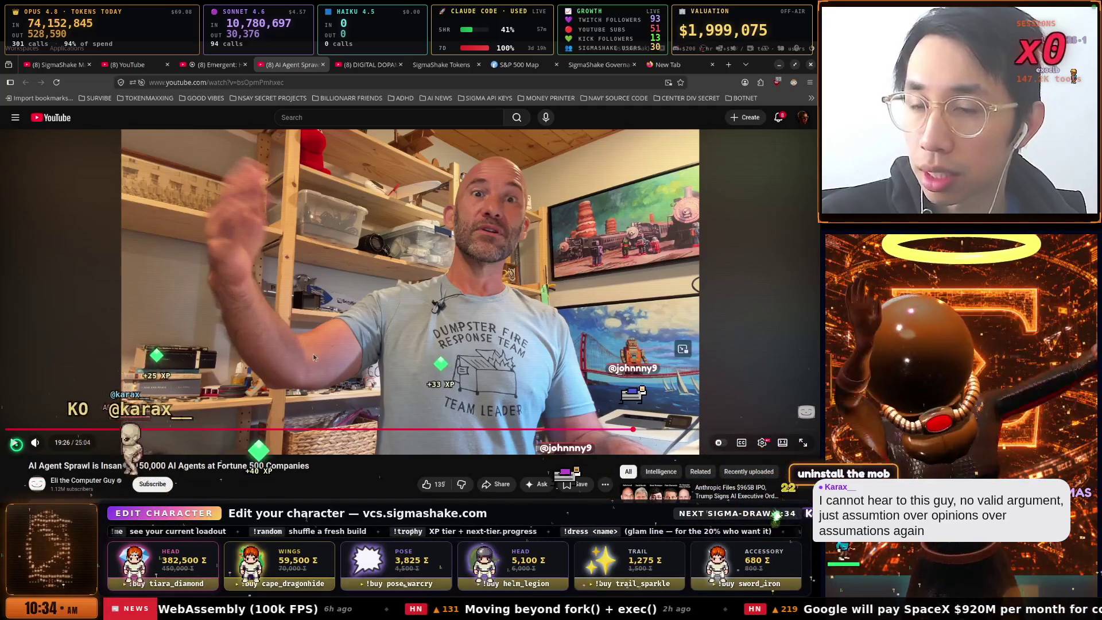
pyautogui.click(355, 65)
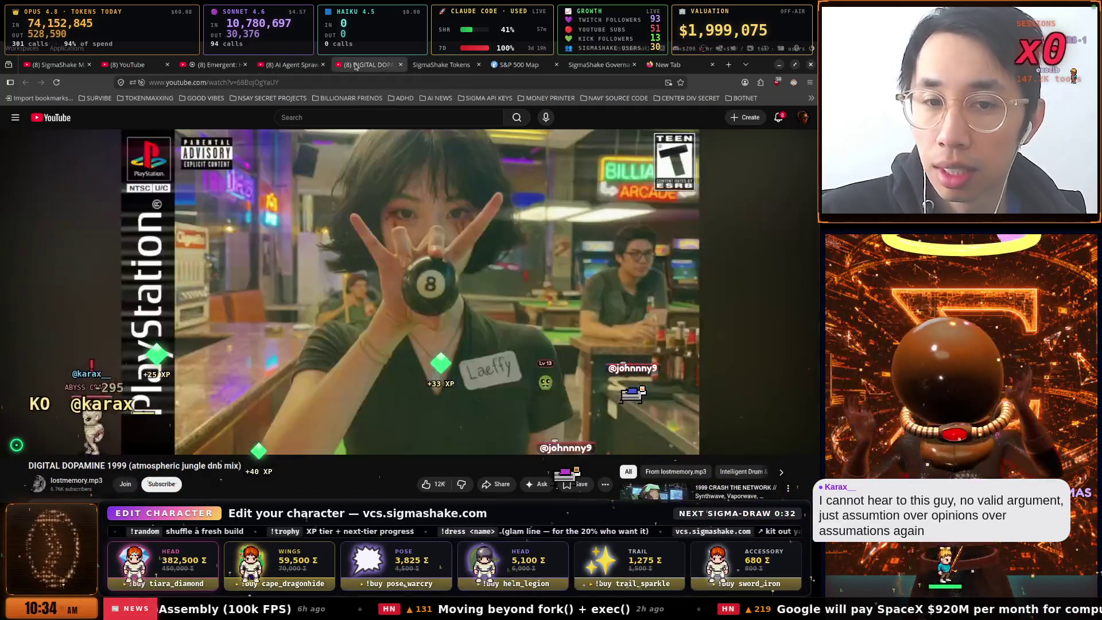
# Switch via AI Agent Sprawl to the Emergent interview tab, play it, and go full screen
pyautogui.click(297, 65)
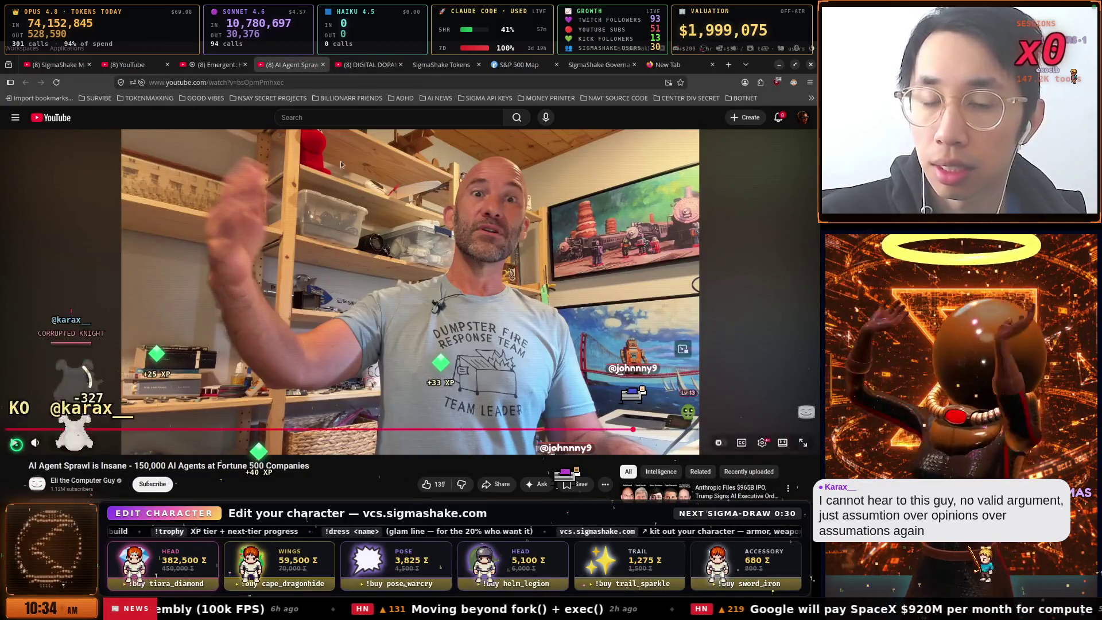
pyautogui.click(231, 65)
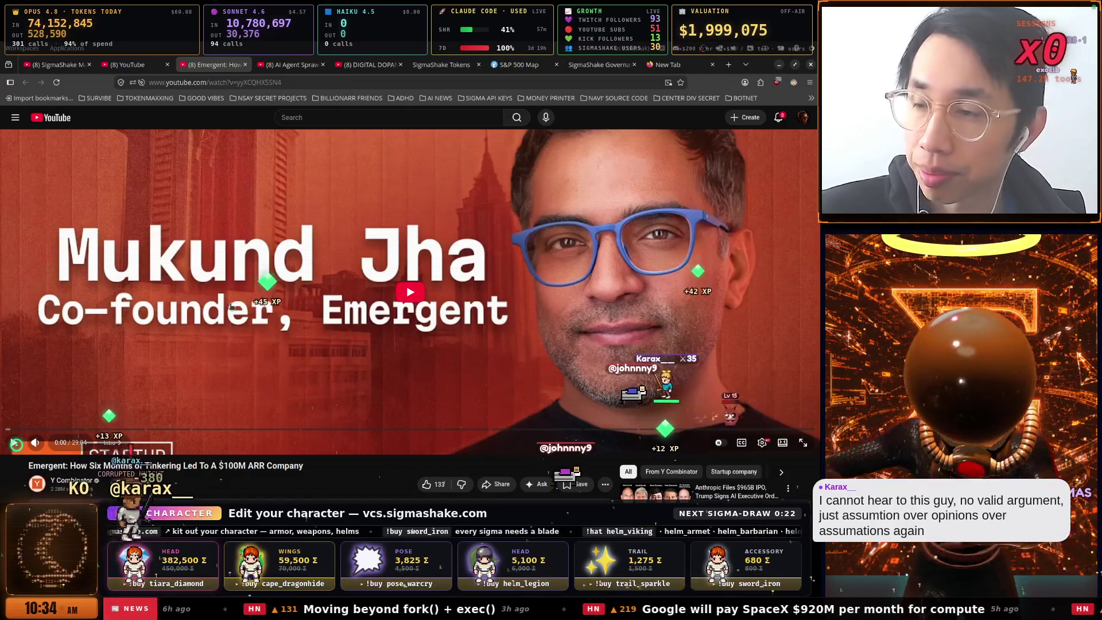
pyautogui.click(350, 396)
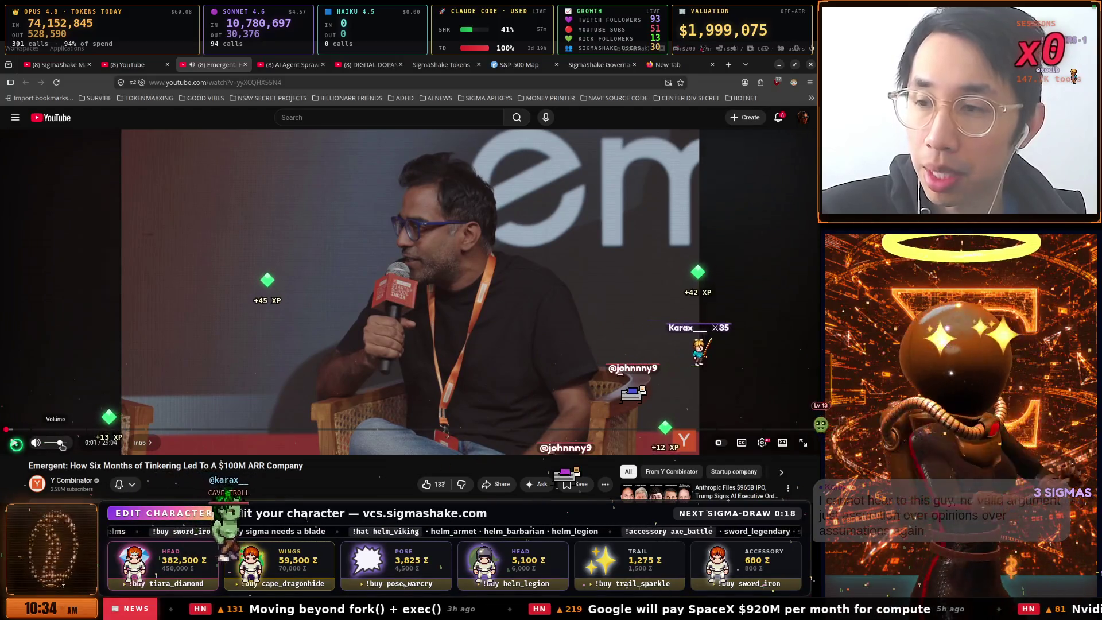
pyautogui.click(269, 292)
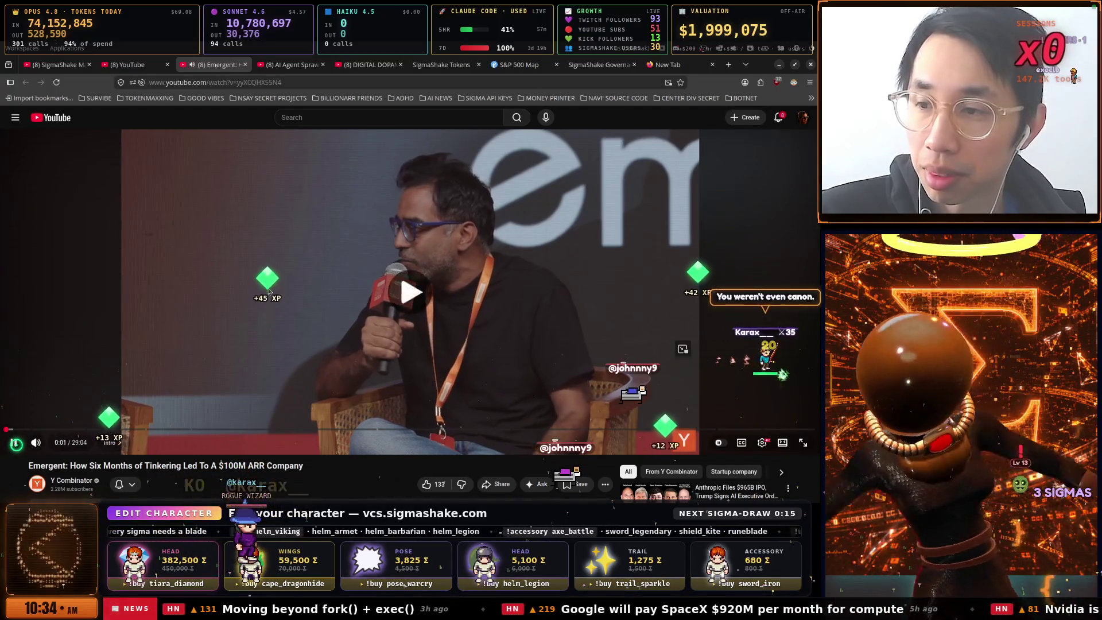
pyautogui.click(269, 291)
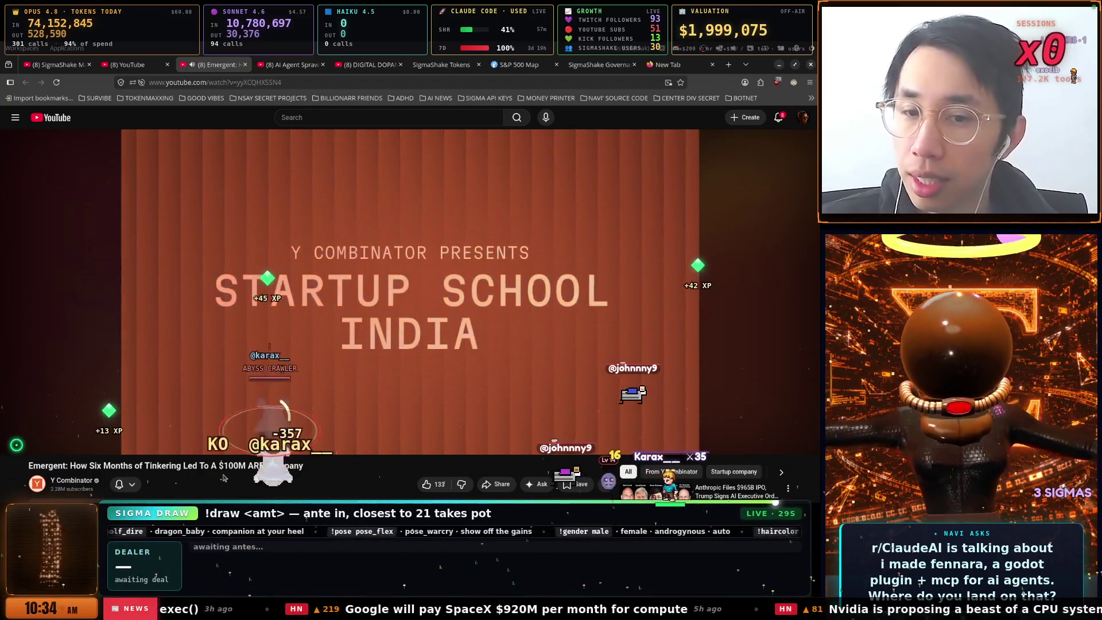
pyautogui.click(289, 380)
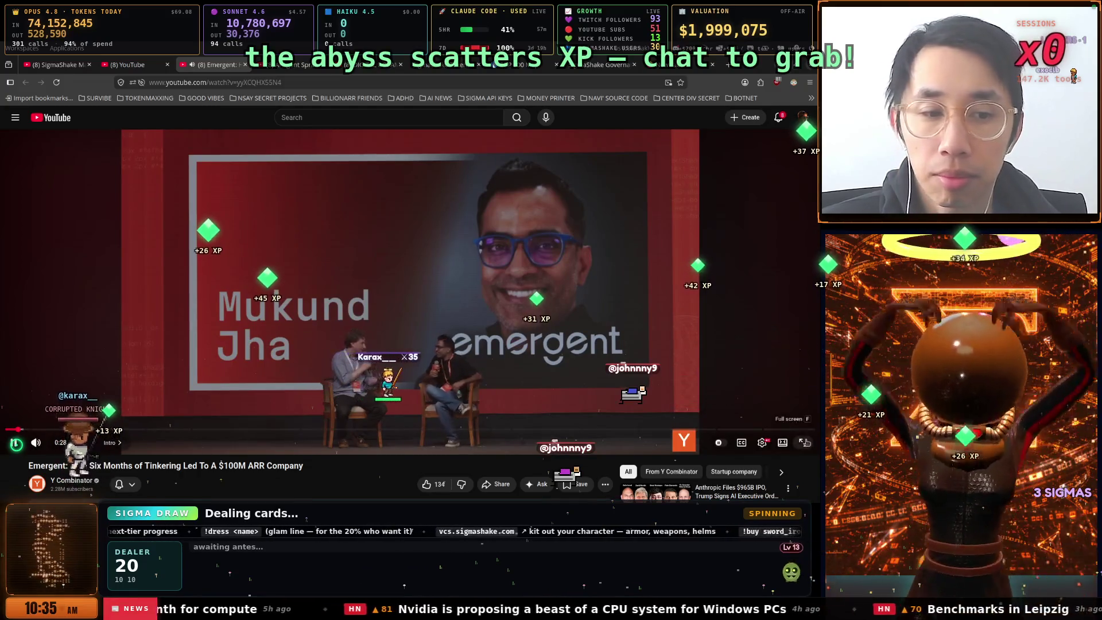
pyautogui.click(802, 443)
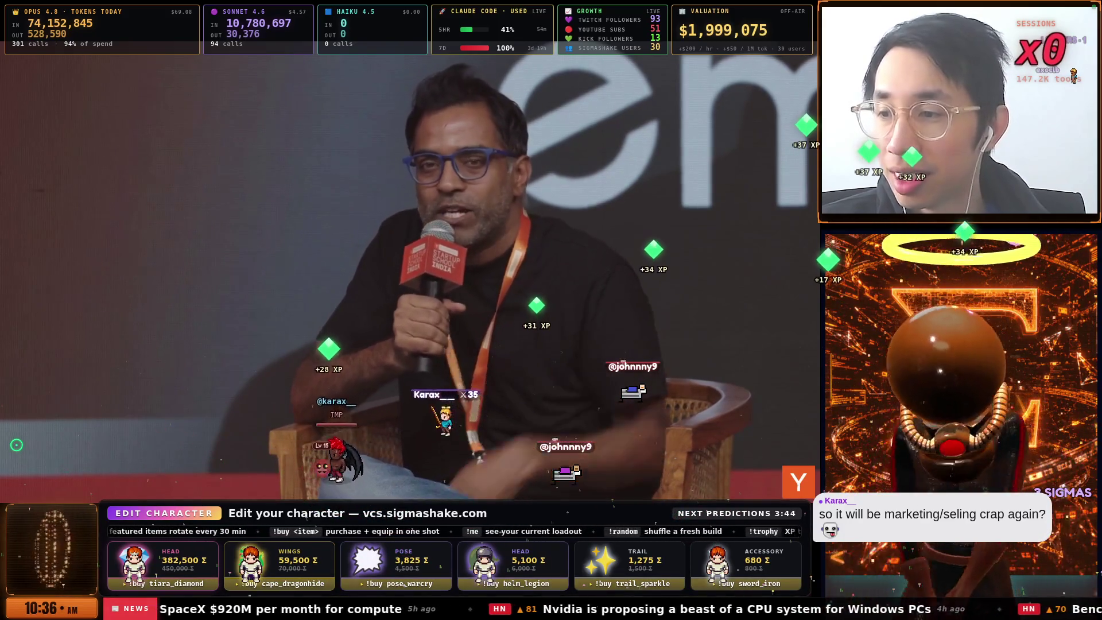
# Pause the full-screen Emergent interview at 1:19
pyautogui.moveTo(671, 267)
pyautogui.click(658, 291)
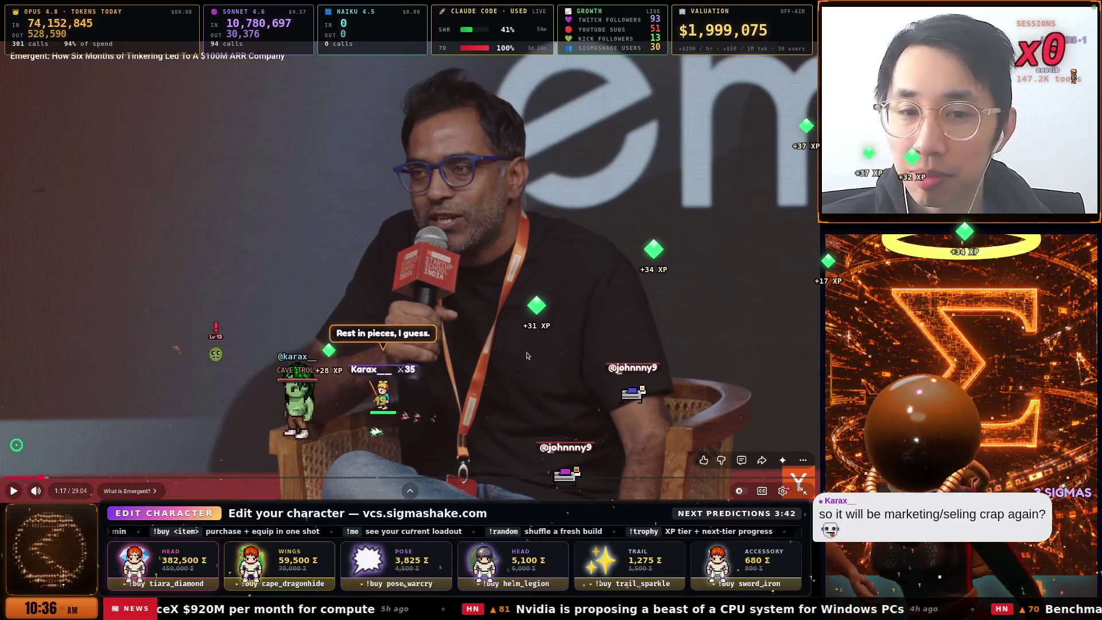
pyautogui.click(442, 362)
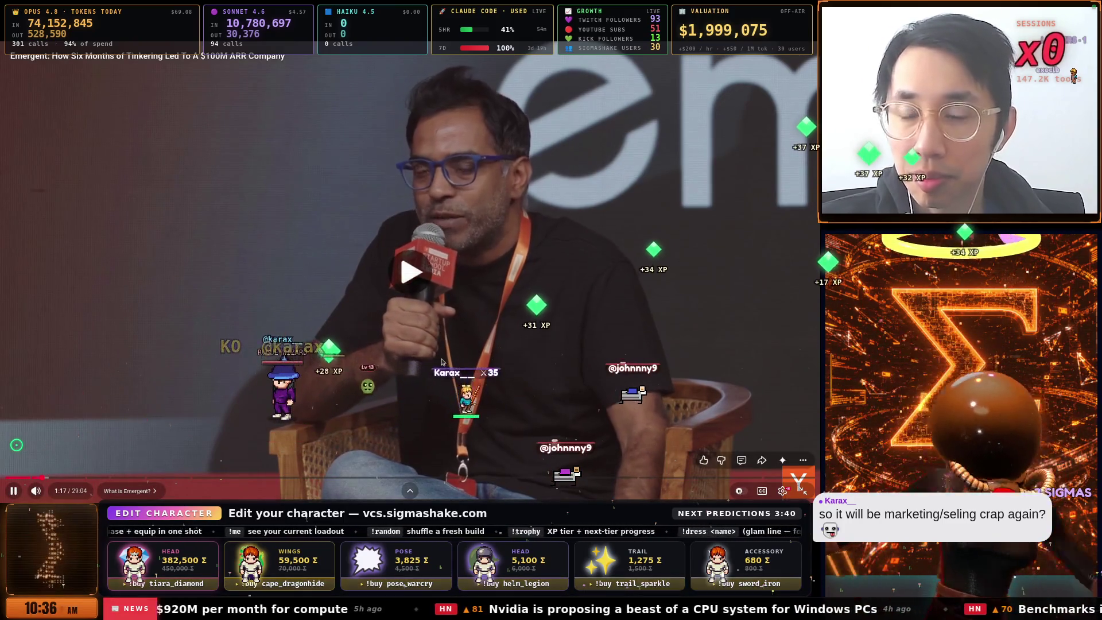
pyautogui.click(442, 362)
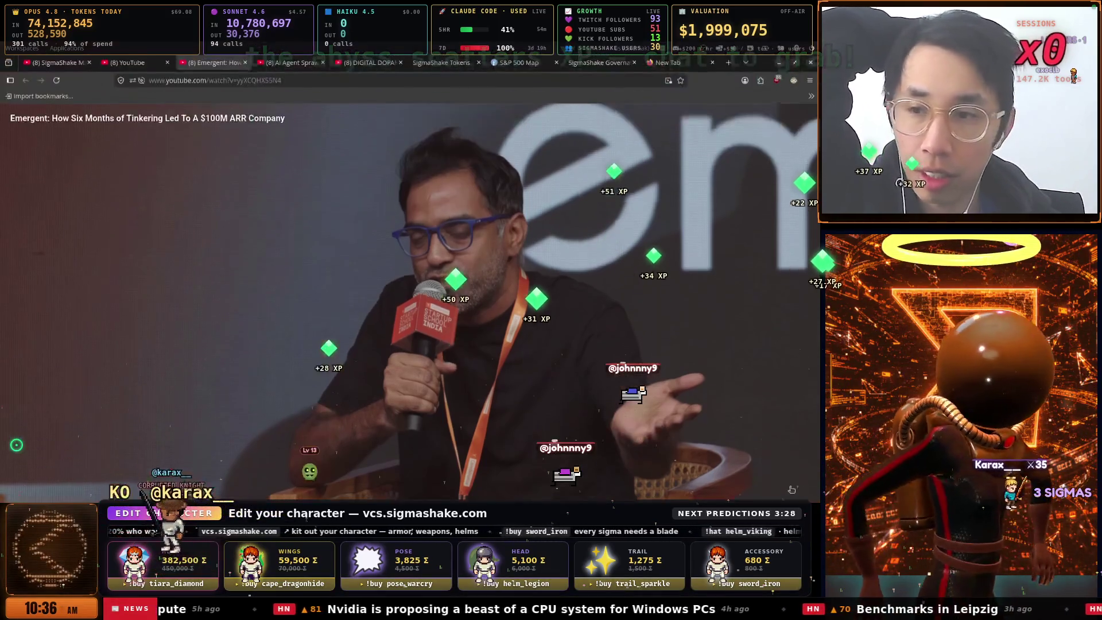
# Exit full screen and expand the video description to show the chapter list
pyautogui.click(802, 491)
pyautogui.scroll(-5, 190, 314)
pyautogui.click(189, 313)
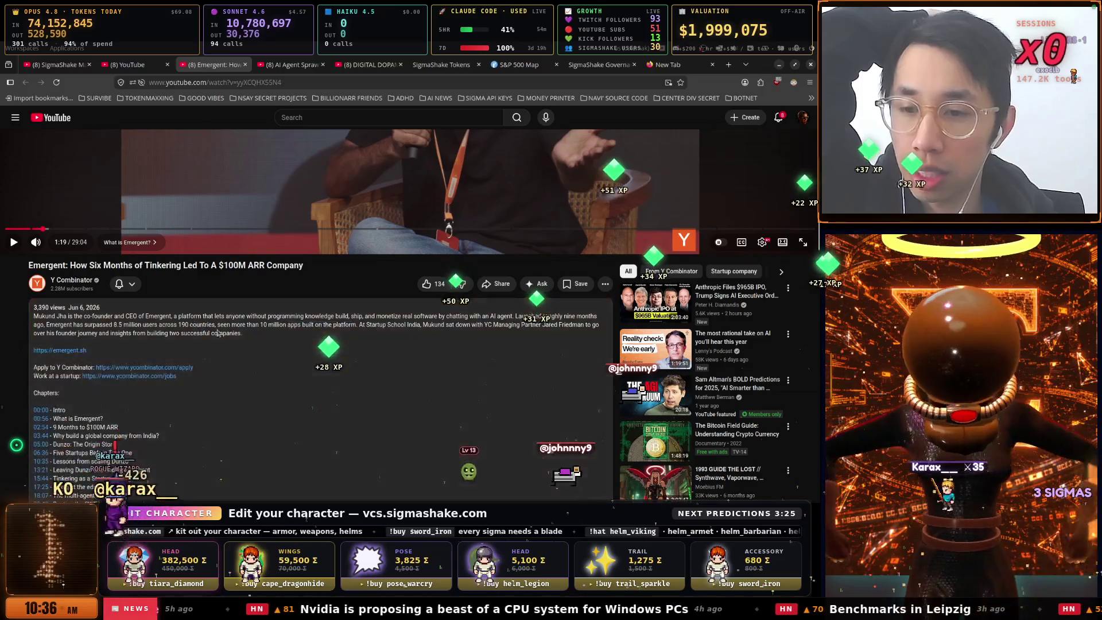
# Jump the Emergent interview to the 02:54 '9 Months to $100M ARR' chapter
pyautogui.scroll(-2, 143, 339)
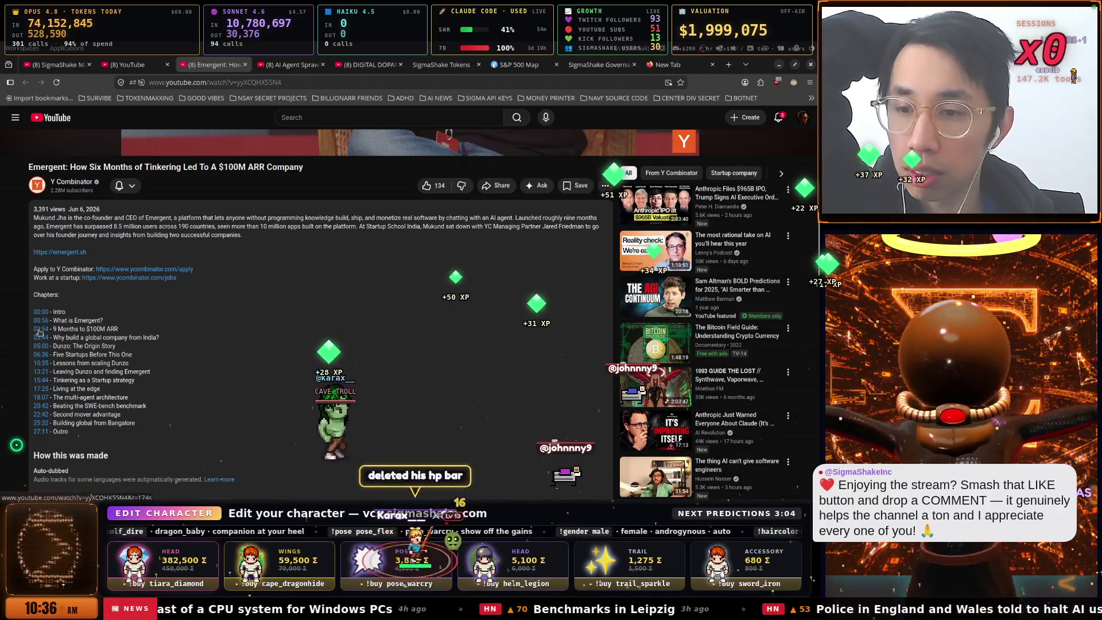
pyautogui.click(40, 330)
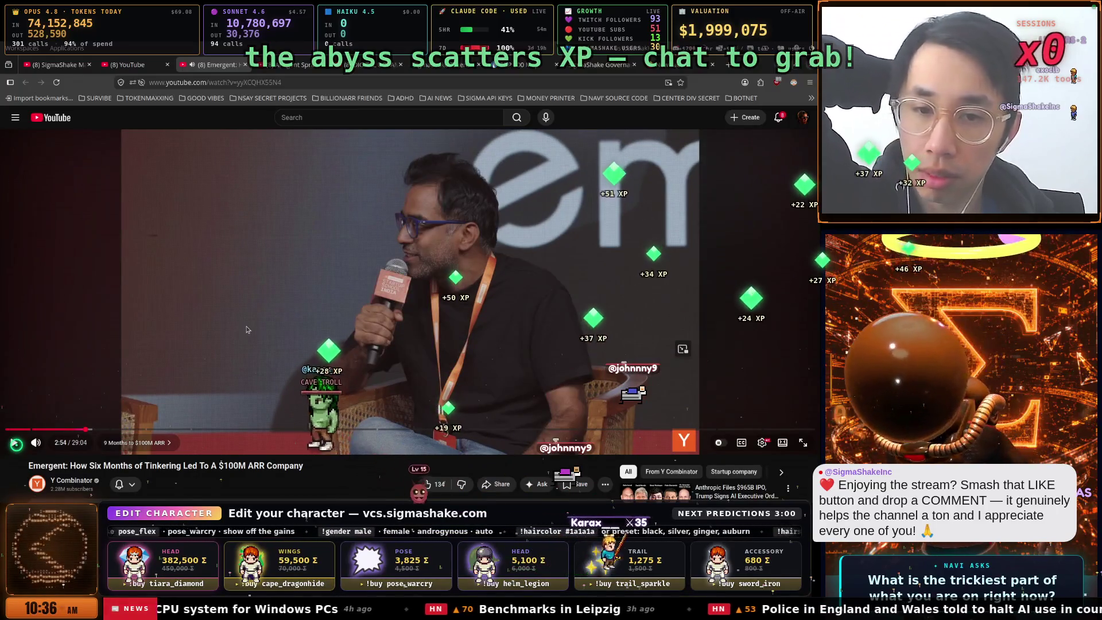
# Resume the Emergent interview and put it back in full screen
pyautogui.click(195, 337)
pyautogui.click(195, 337)
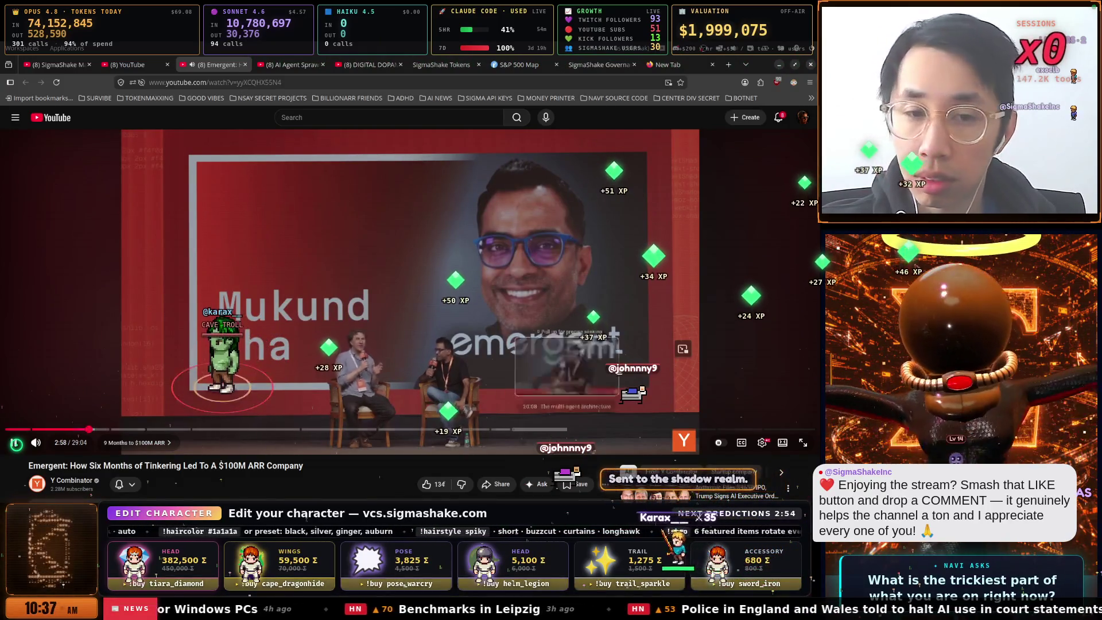
pyautogui.click(802, 443)
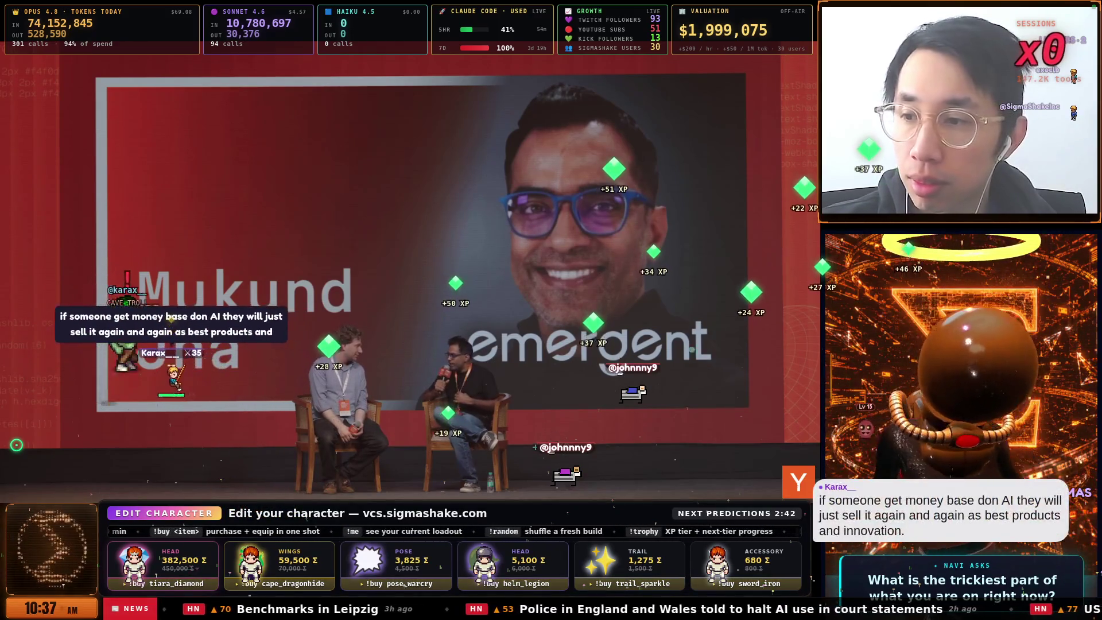
# Pause the interview at 3:26 and exit full screen to the watch page
pyautogui.click(448, 330)
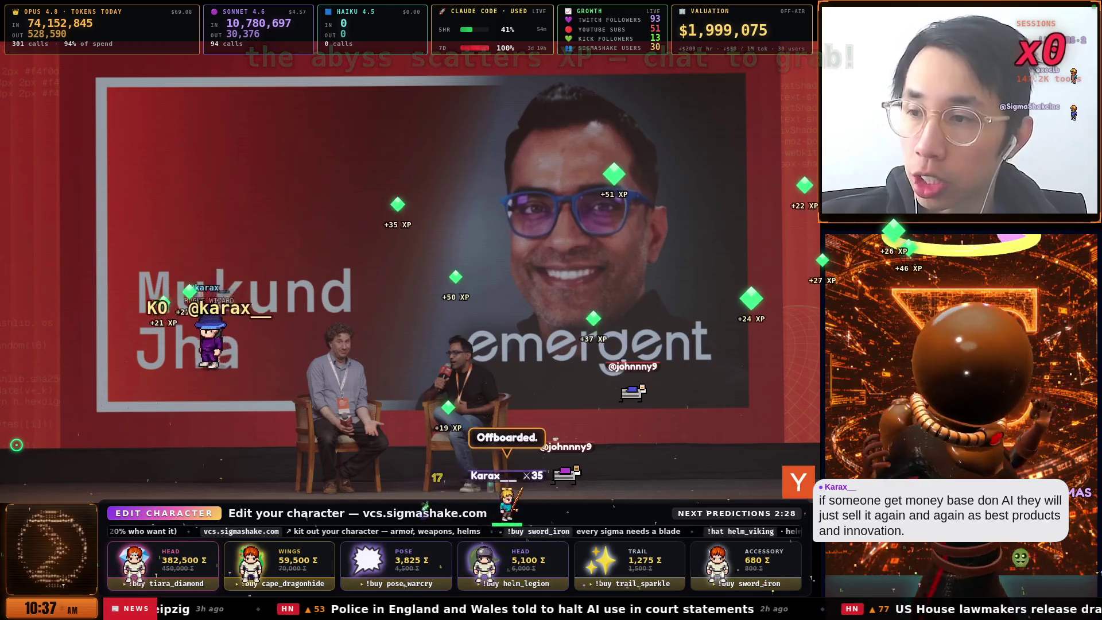
pyautogui.moveTo(298, 301)
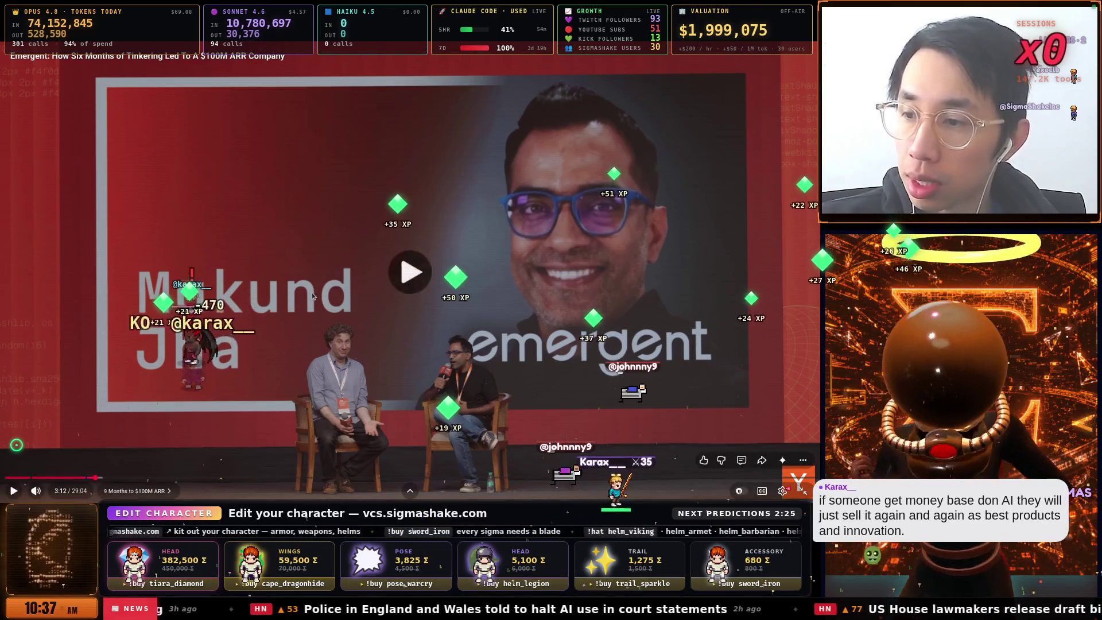
pyautogui.click(304, 356)
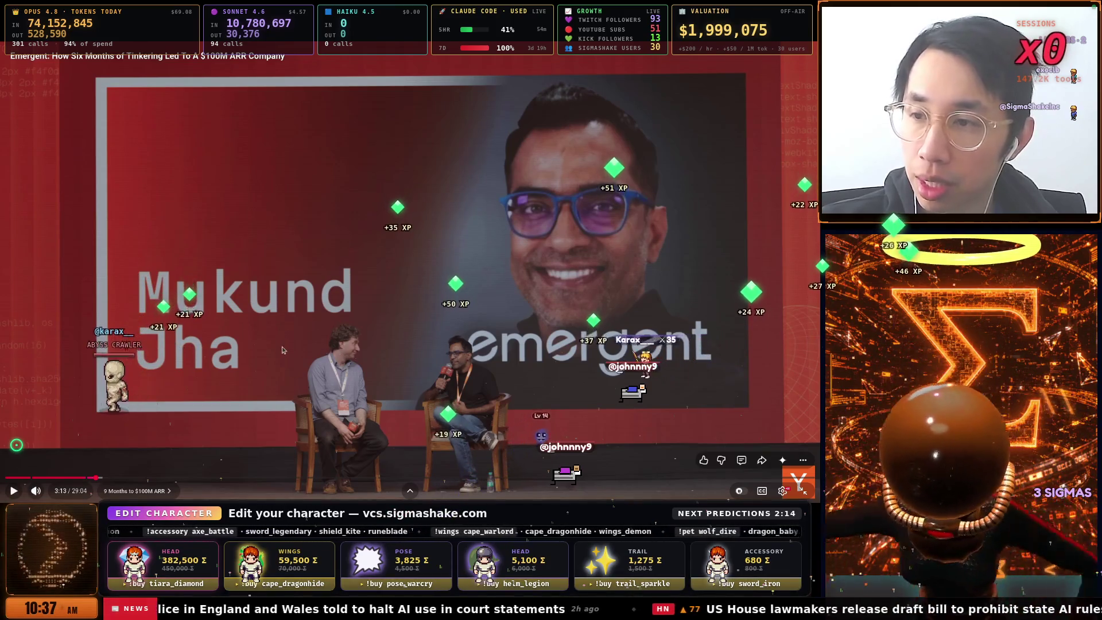
pyautogui.click(470, 373)
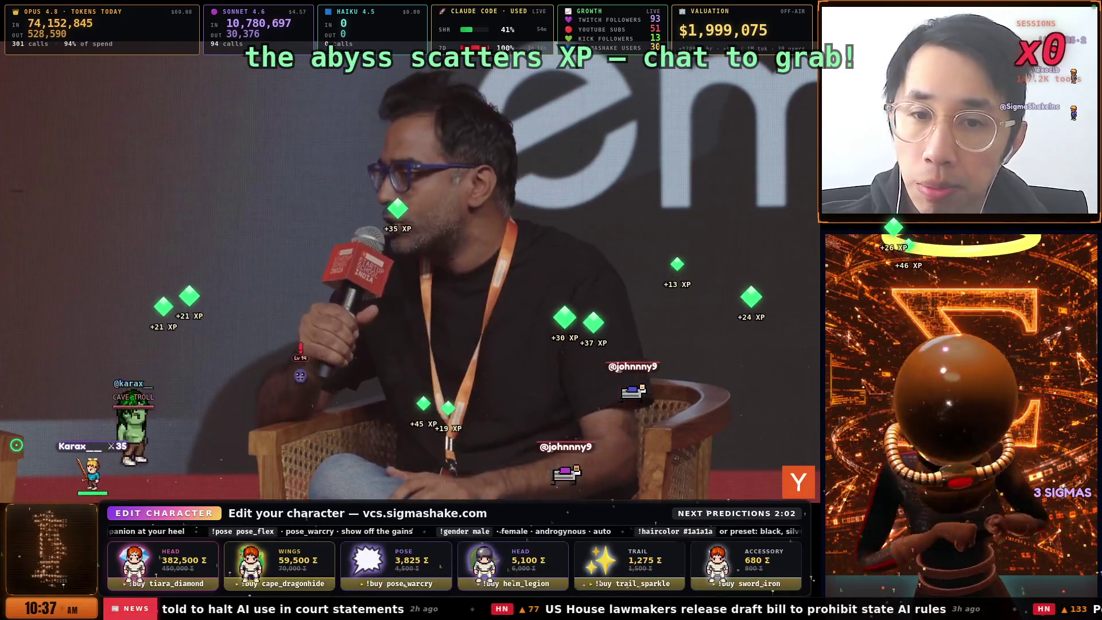
pyautogui.moveTo(527, 304)
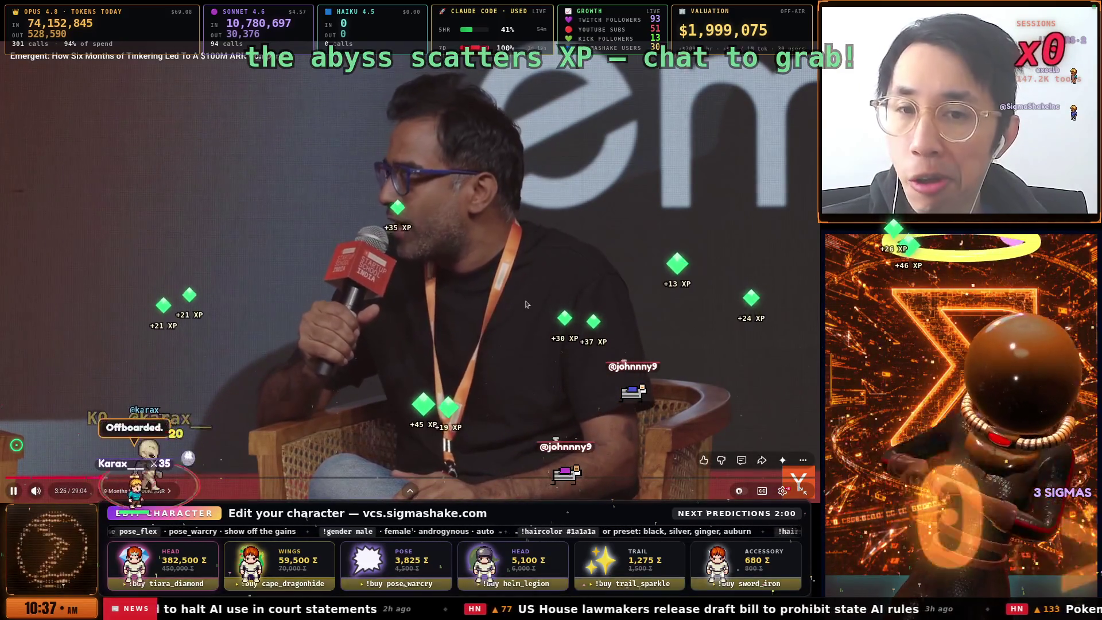
pyautogui.click(527, 304)
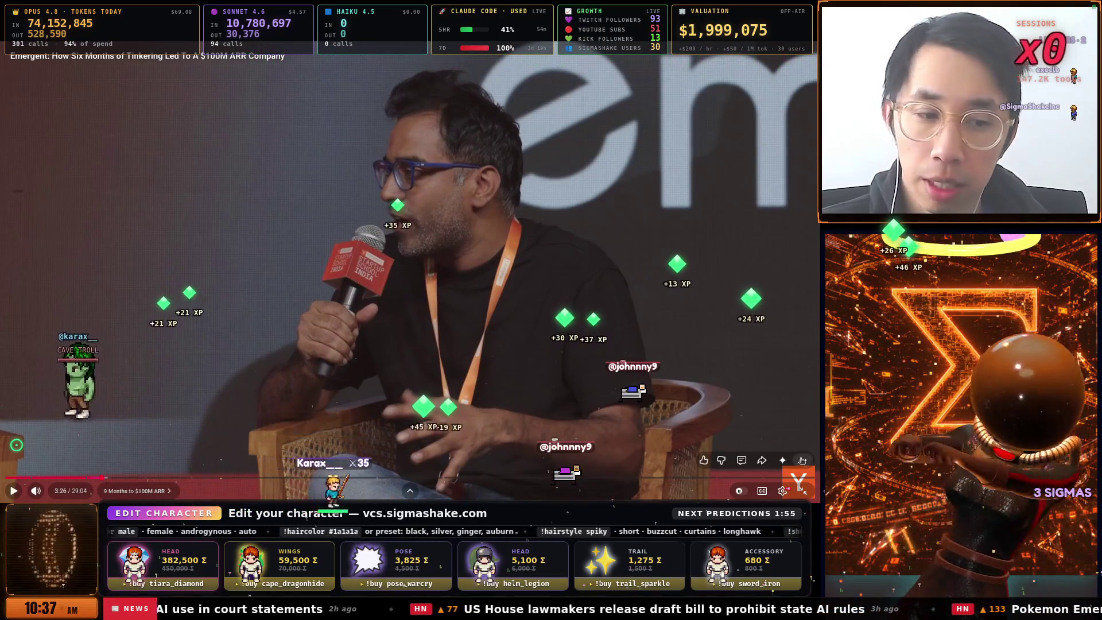
pyautogui.click(802, 491)
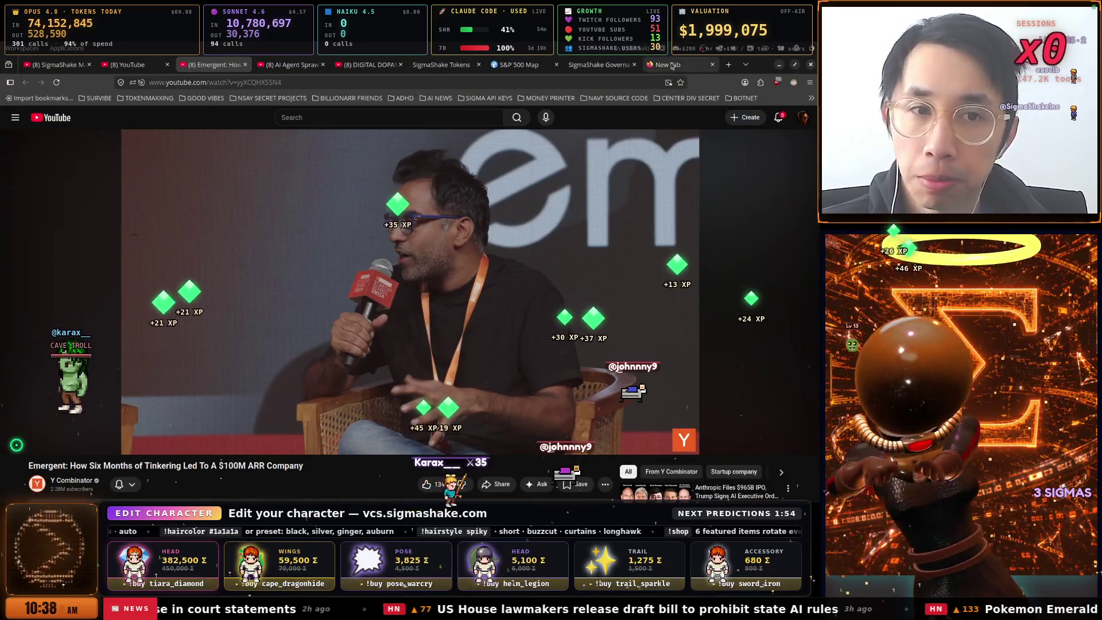
# Load Google AI Mode in a new tab with 'google ai mode' and test the dictation hotkey
pyautogui.click(672, 66)
pyautogui.write('google ai mode')
pyautogui.press('Return')
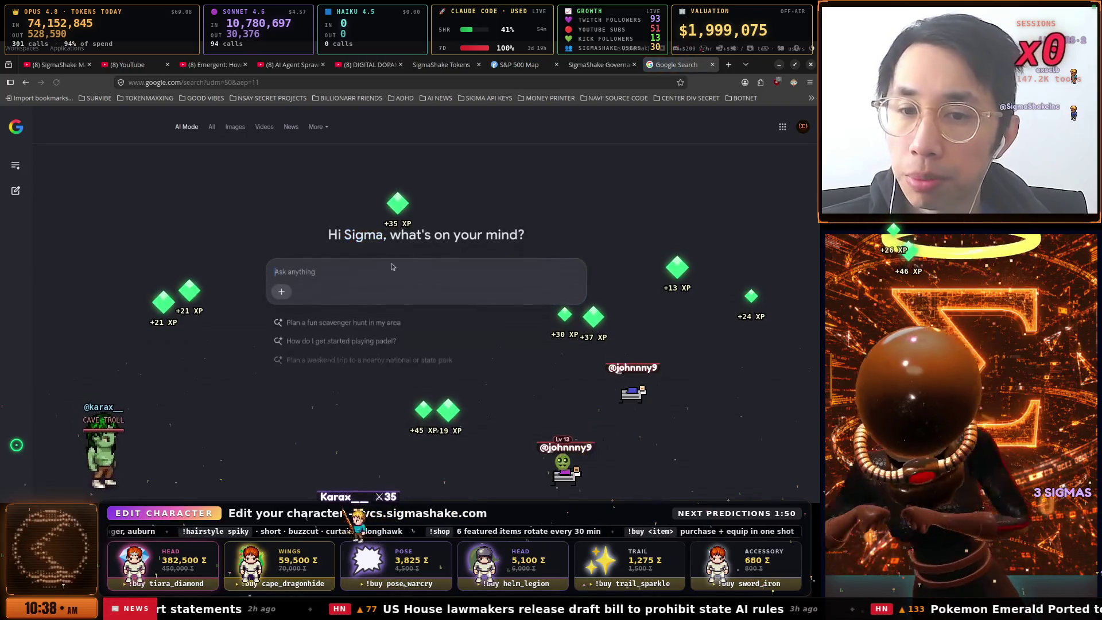
pyautogui.hotkey('ctrl', 'alt', 'space')
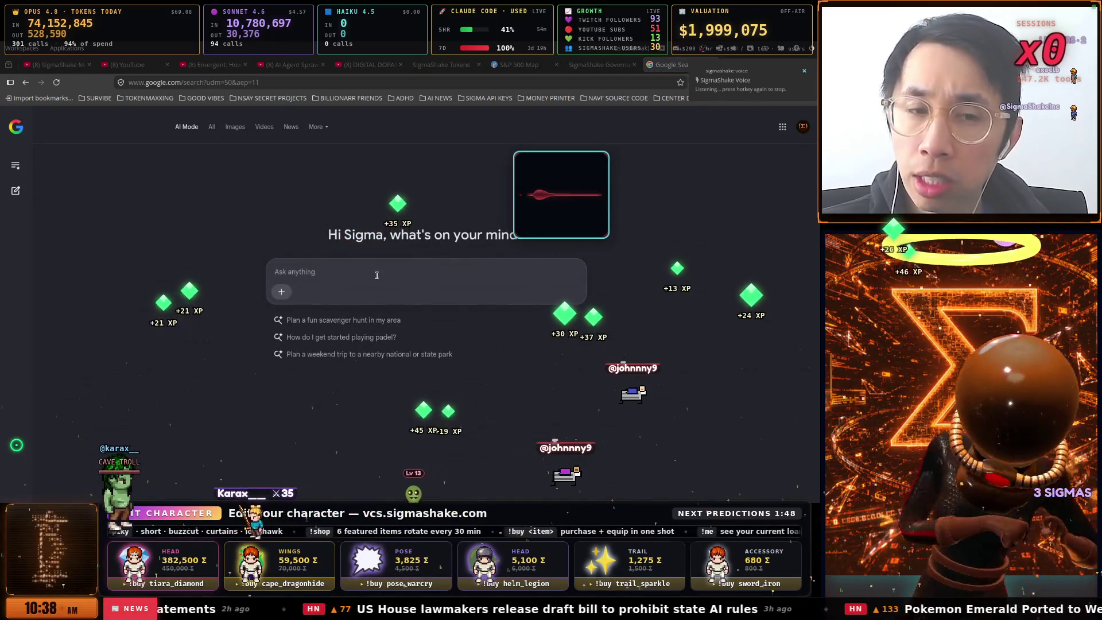
pyautogui.hotkey('ctrl', 'alt', 'space')
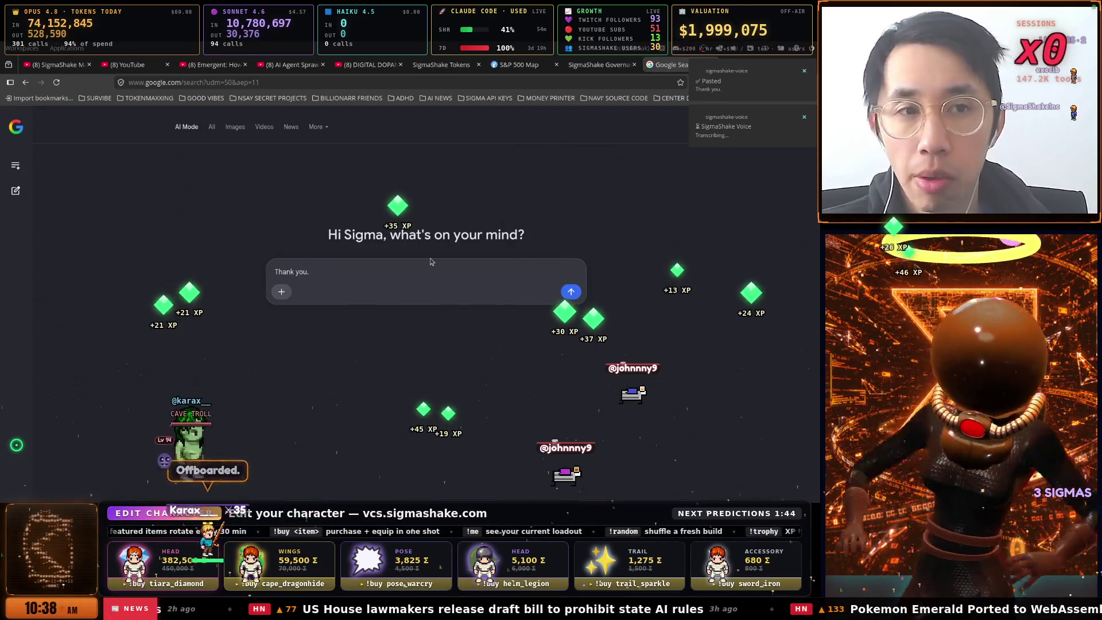
# Choose a different input device in SigmaShake Voice Settings and save
pyautogui.click(680, 54)
pyautogui.click(631, 103)
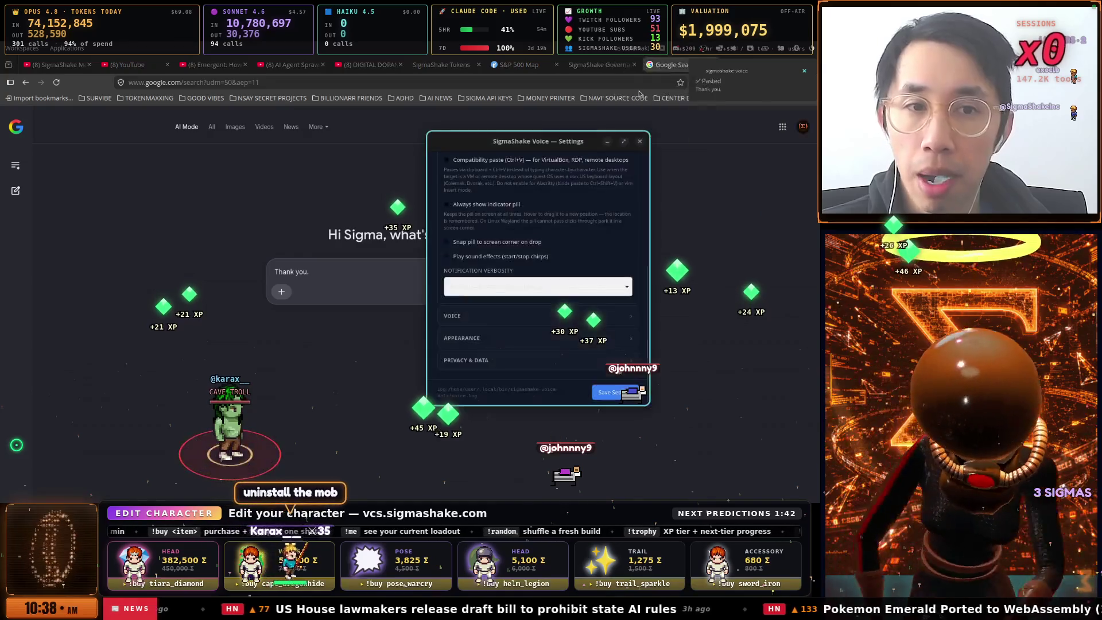
pyautogui.scroll(5, 476, 197)
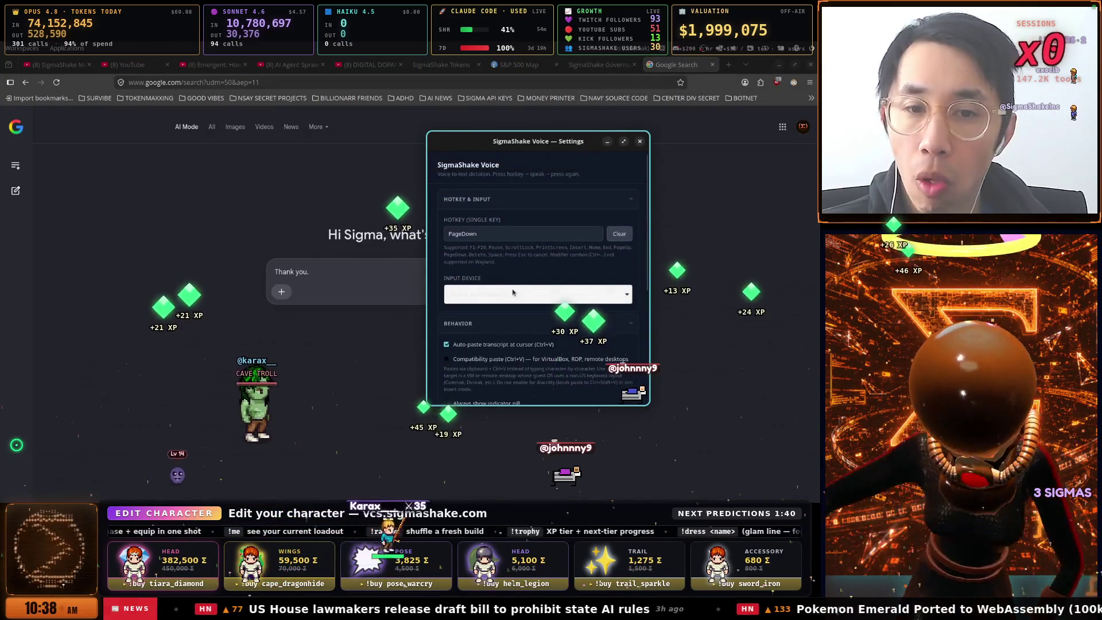
pyautogui.click(508, 293)
pyautogui.click(508, 322)
pyautogui.scroll(-5, 580, 368)
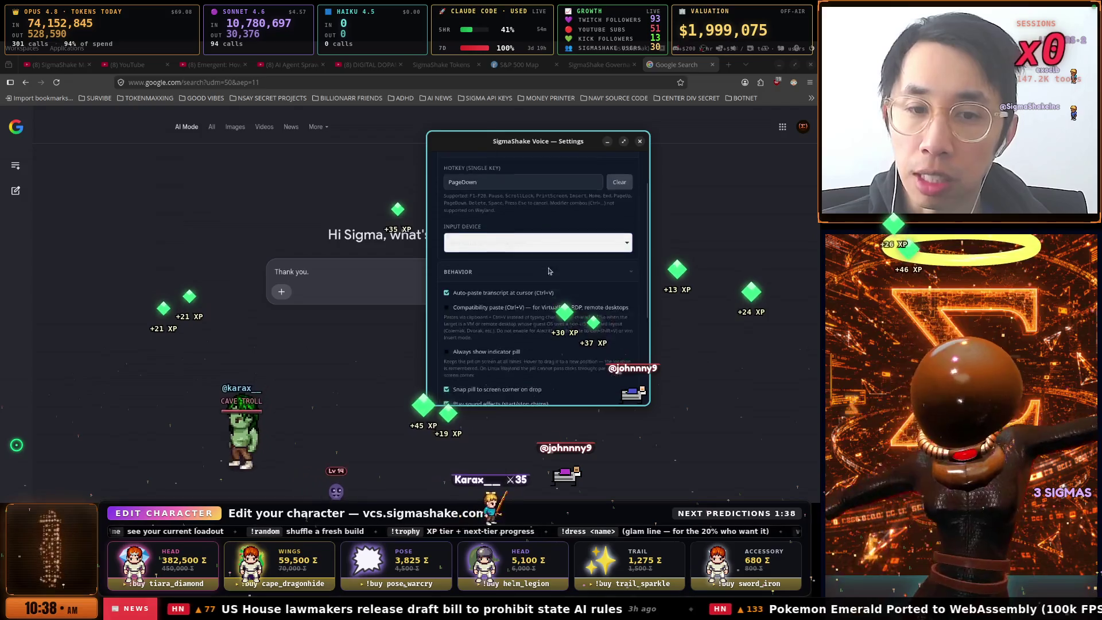
pyautogui.scroll(1, 586, 350)
pyautogui.scroll(4, 586, 350)
pyautogui.click(505, 294)
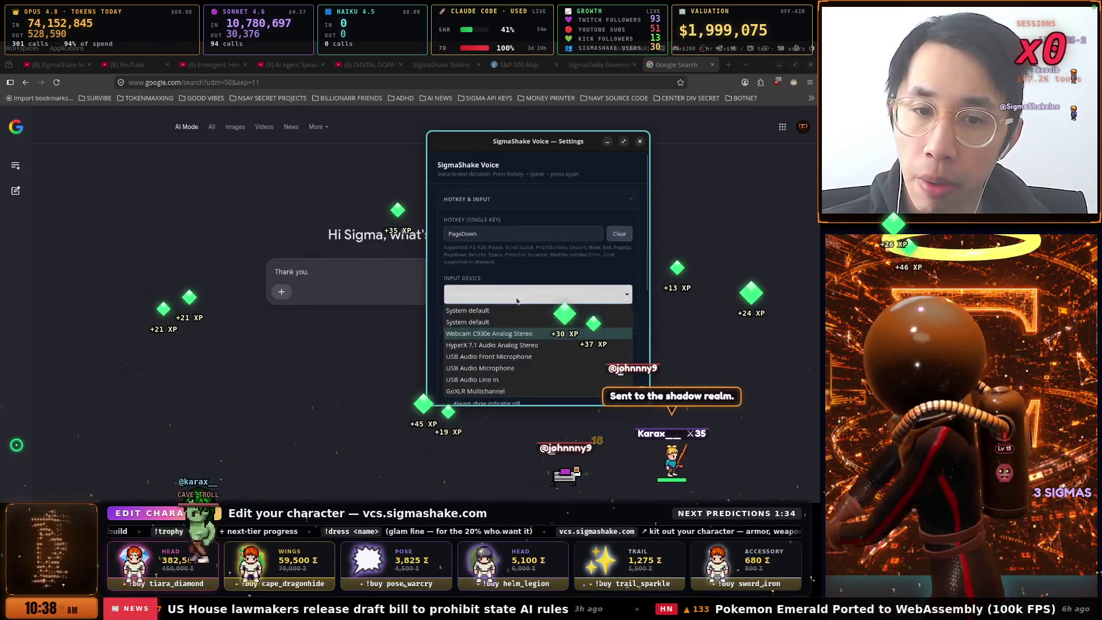
pyautogui.click(479, 371)
pyautogui.scroll(-5, 608, 379)
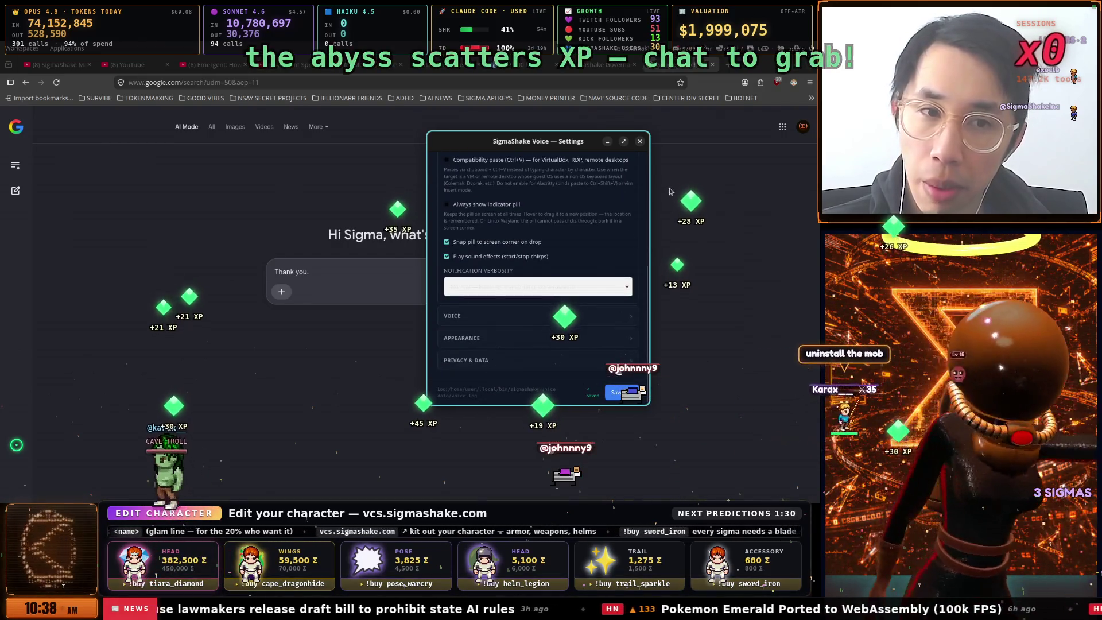
pyautogui.click(365, 269)
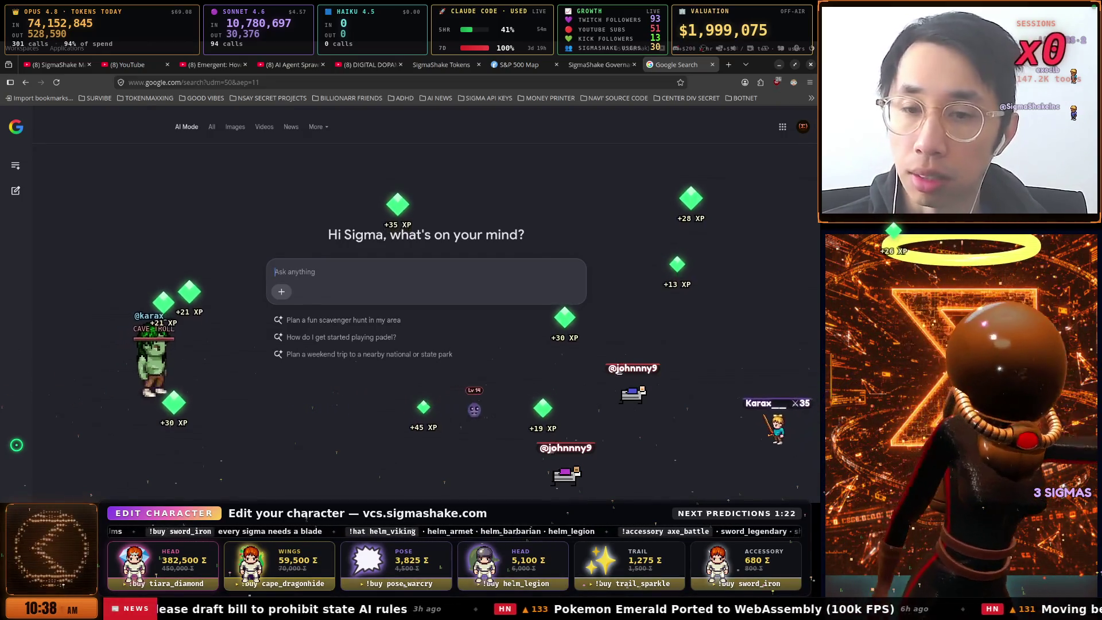
# Dictate and submit 'What is the calculation for 100 million ARR?' to AI Mode
pyautogui.hotkey('ctrl', 'shift', 'space')
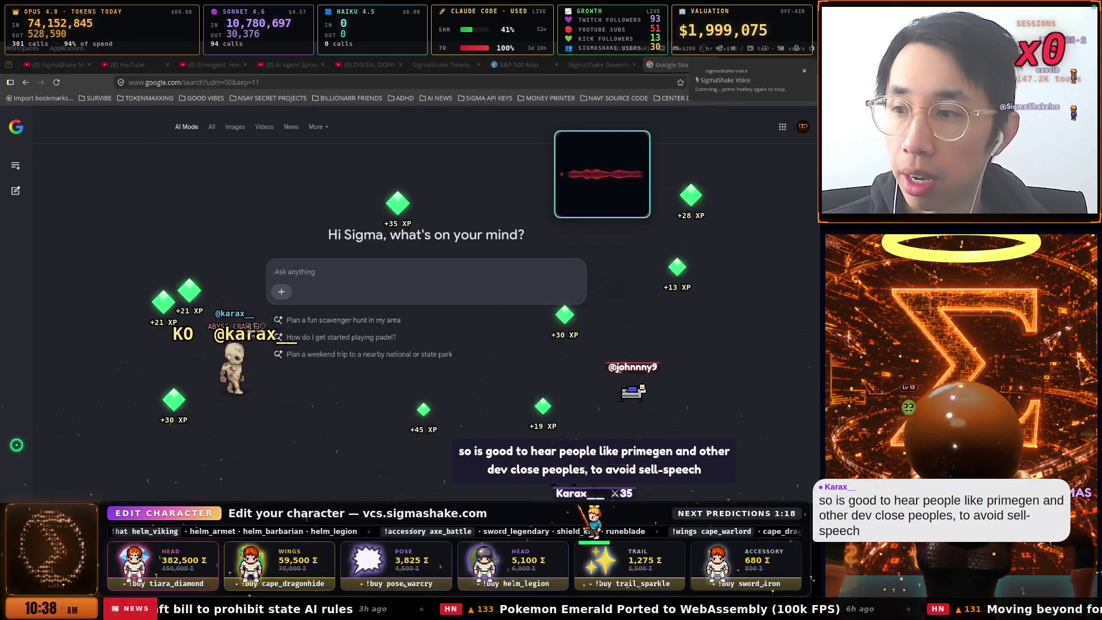
pyautogui.hotkey('ctrl', 'shift', 'space')
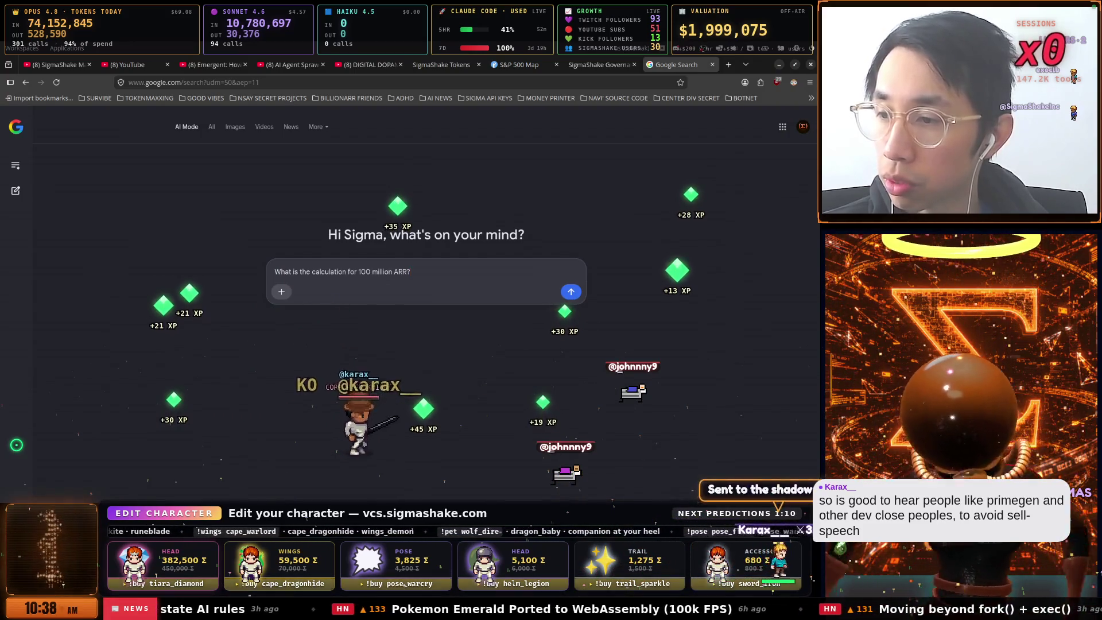
pyautogui.press('Return')
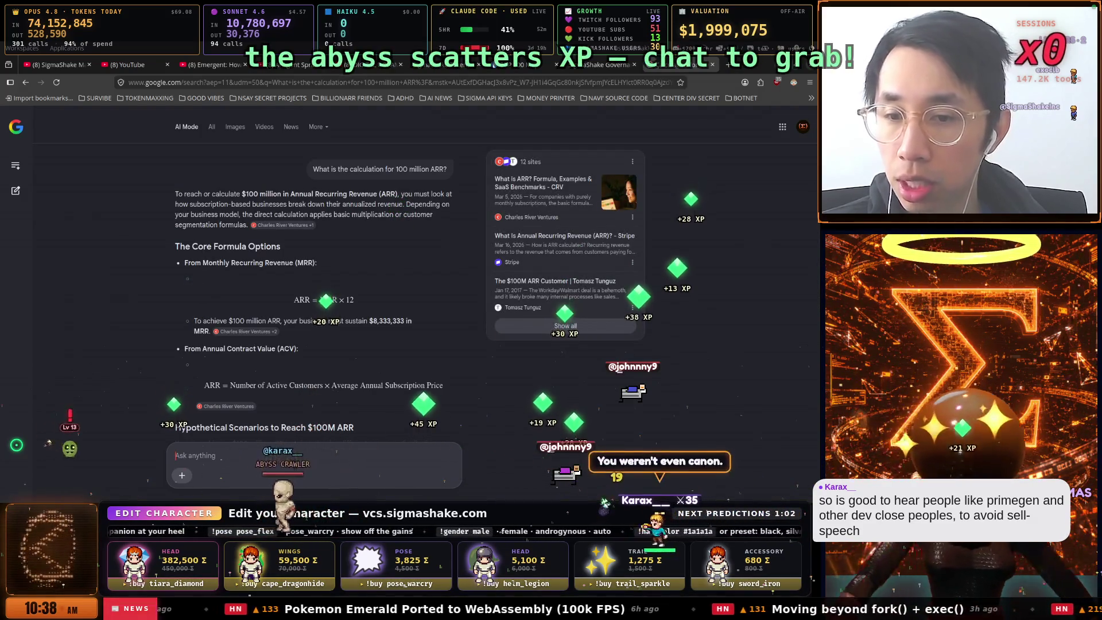
# Scroll through the ARR answer, selecting the $8,333,333 monthly revenue figure
pyautogui.scroll(-1, 339, 309)
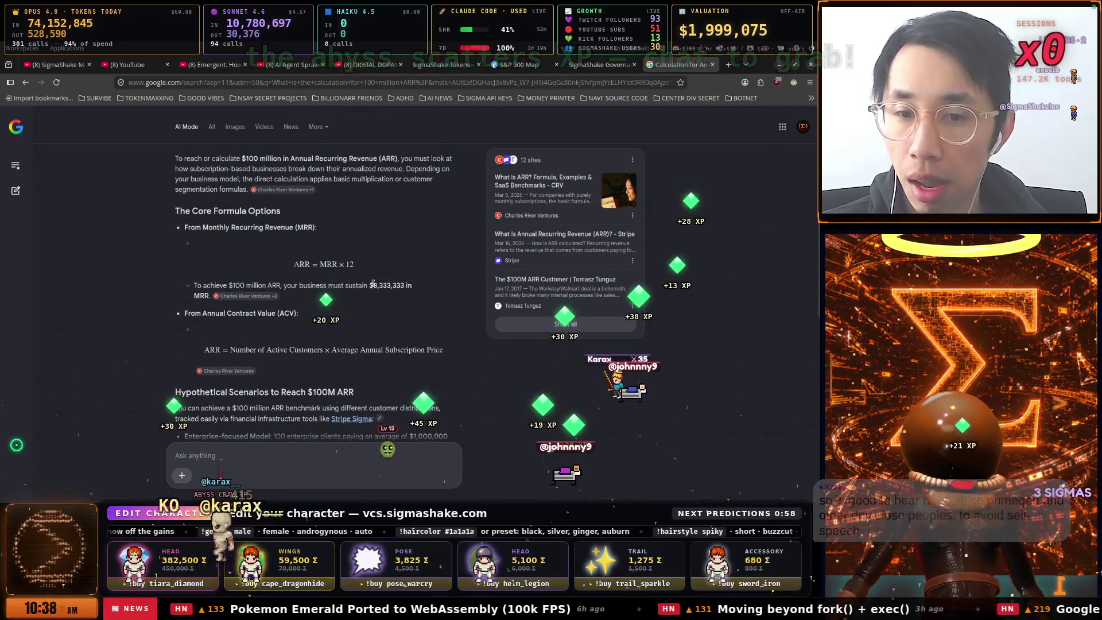
pyautogui.moveTo(400, 282); pyautogui.dragTo(408, 282)
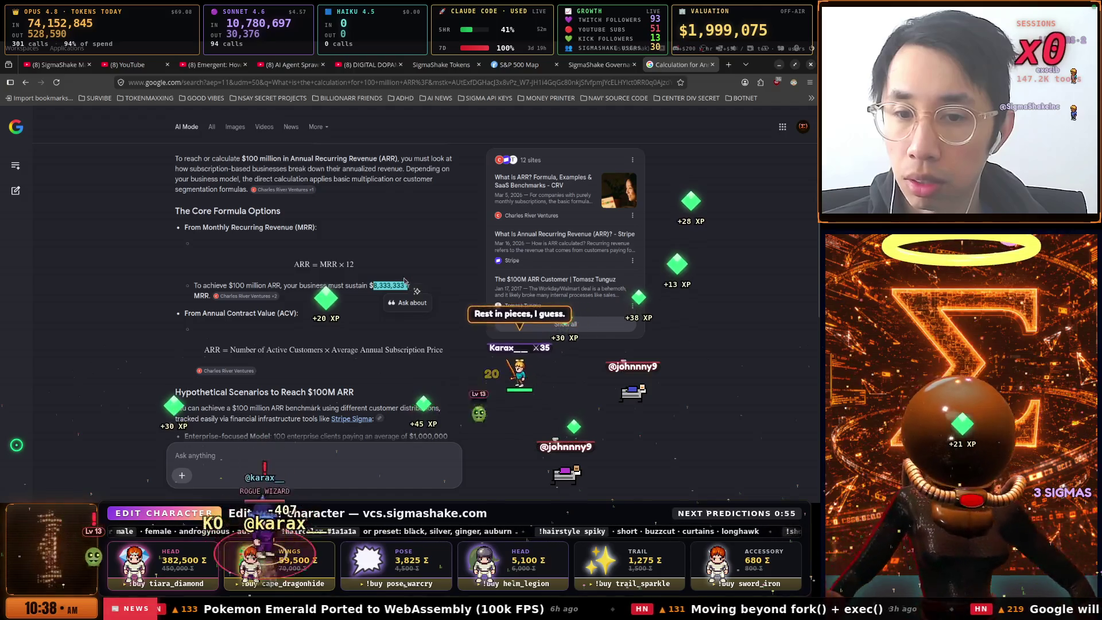
pyautogui.scroll(-2, 396, 279)
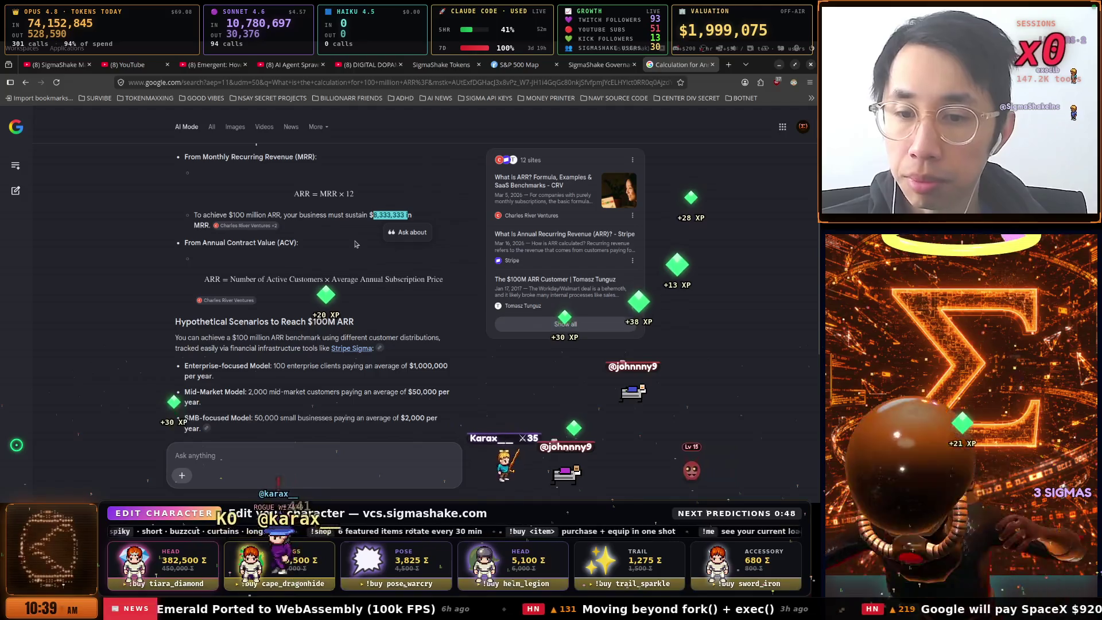
pyautogui.scroll(-2, 355, 244)
pyautogui.scroll(-2, 355, 244)
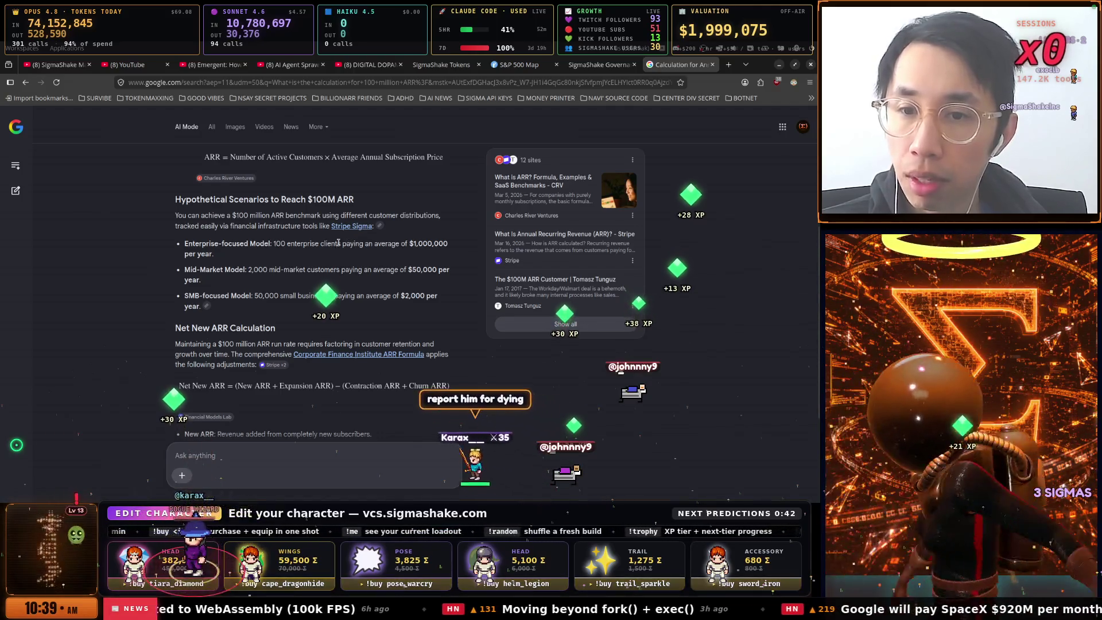
pyautogui.scroll(2, 315, 242)
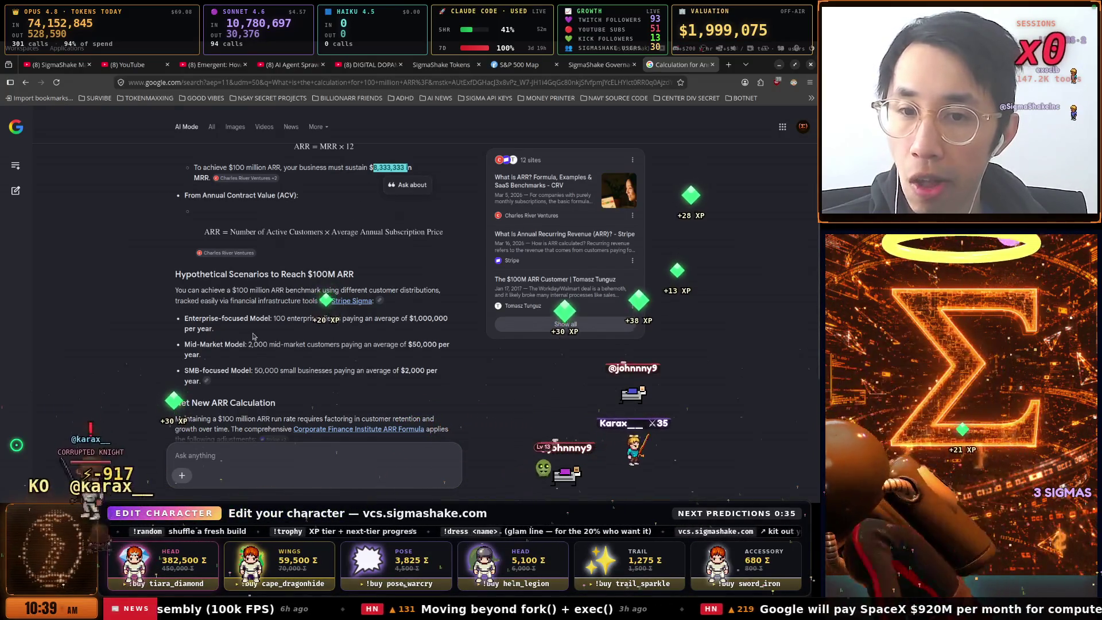
pyautogui.scroll(-2, 310, 287)
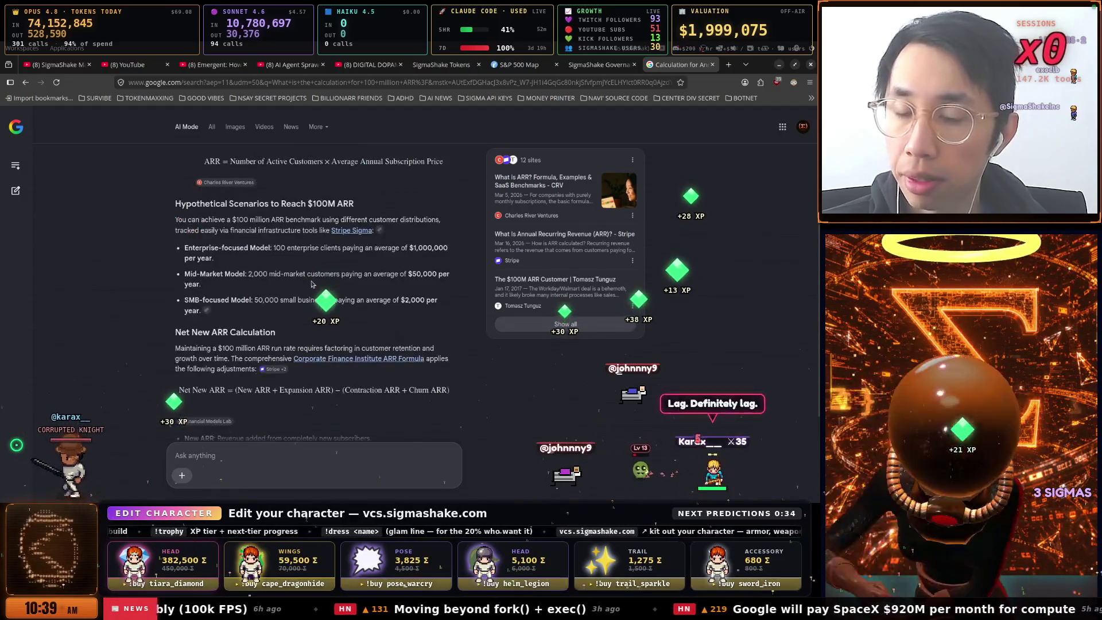
pyautogui.scroll(3, 312, 284)
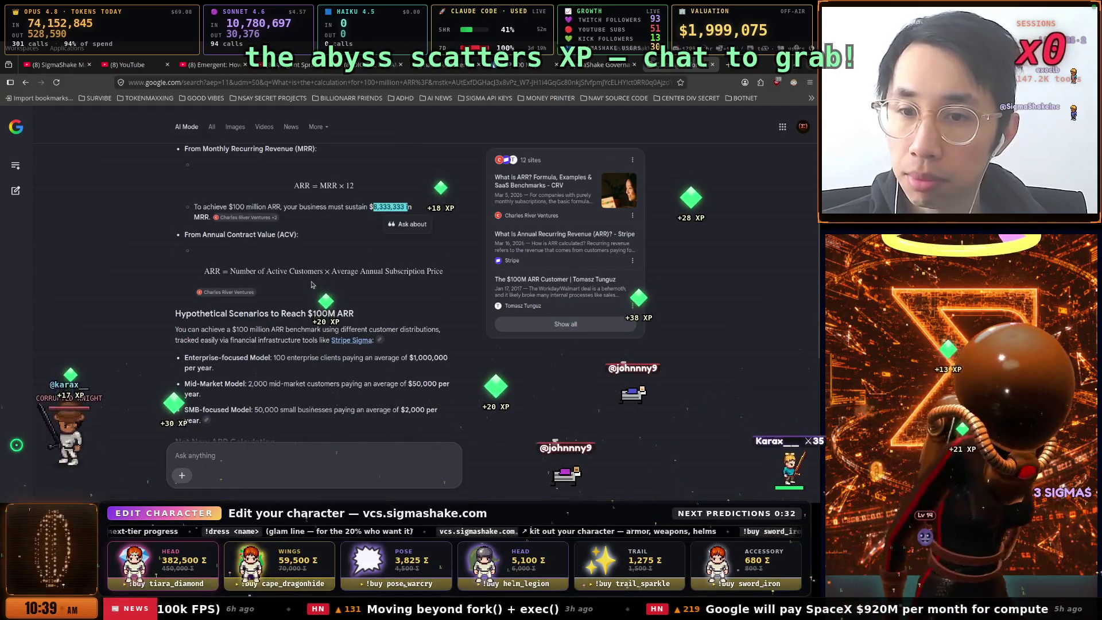
pyautogui.scroll(-5, 311, 285)
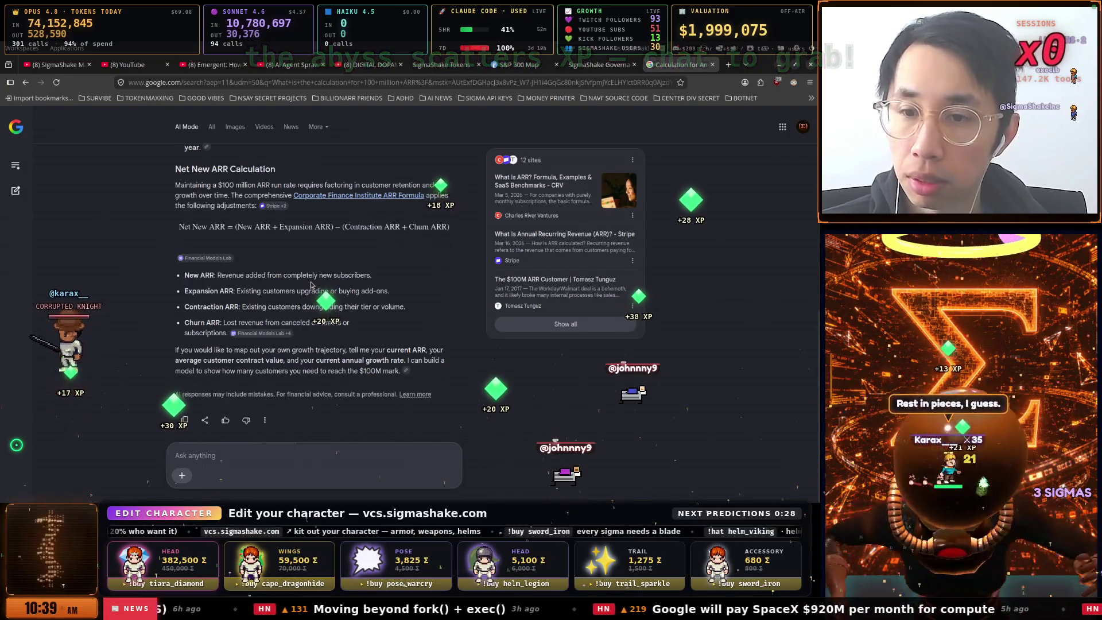
pyautogui.scroll(2, 312, 285)
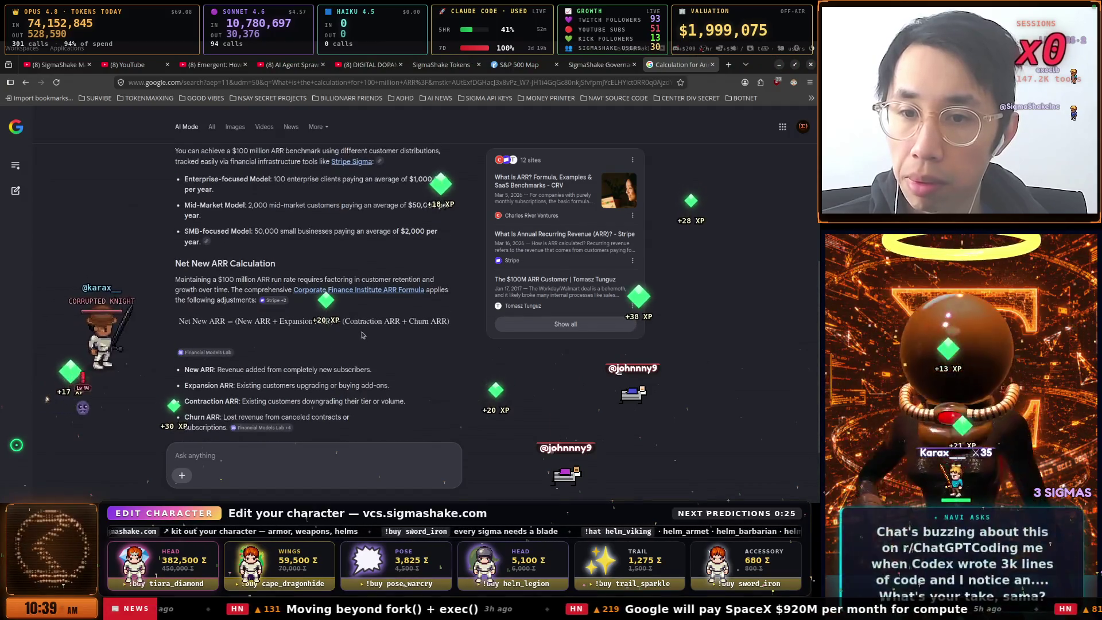
# Highlight the 100 enterprise clients scenario and the lines through Net New ARR
pyautogui.moveTo(269, 189)
pyautogui.mouseDown()
pyautogui.moveTo(284, 178)
pyautogui.moveTo(414, 181)
pyautogui.moveTo(272, 176)
pyautogui.mouseUp()
pyautogui.scroll(2, 272, 176)
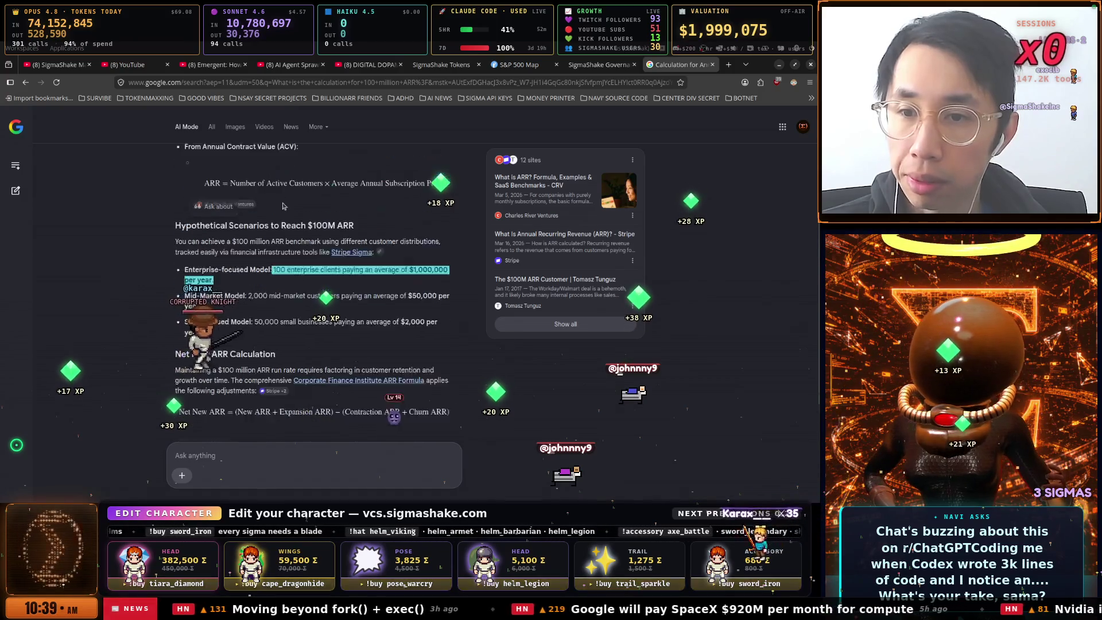
pyautogui.click(278, 302)
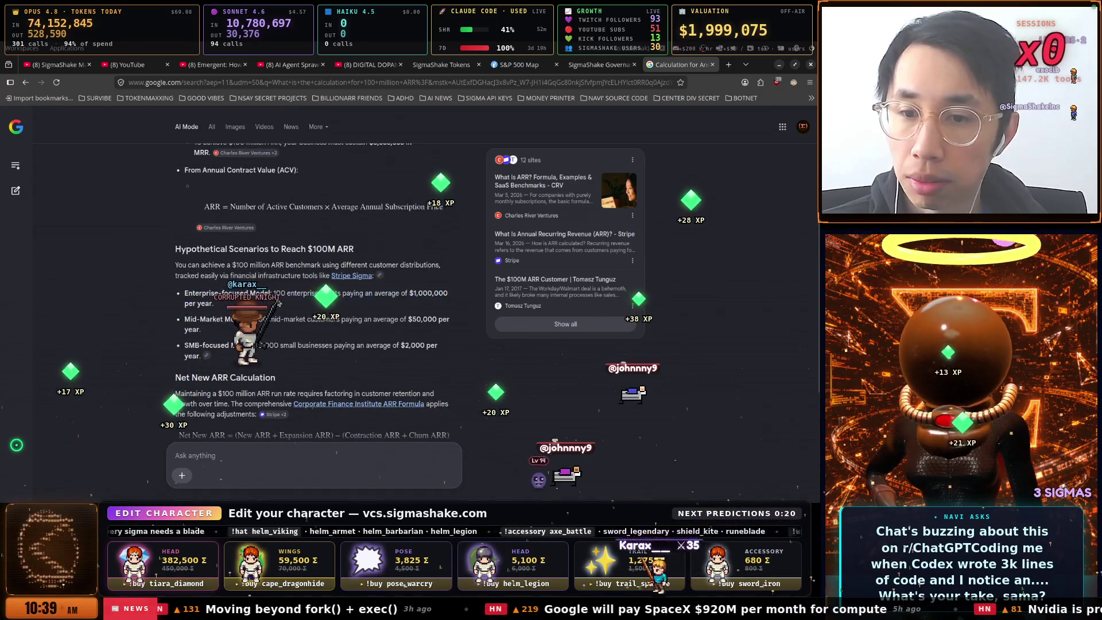
pyautogui.moveTo(276, 292); pyautogui.dragTo(458, 298)
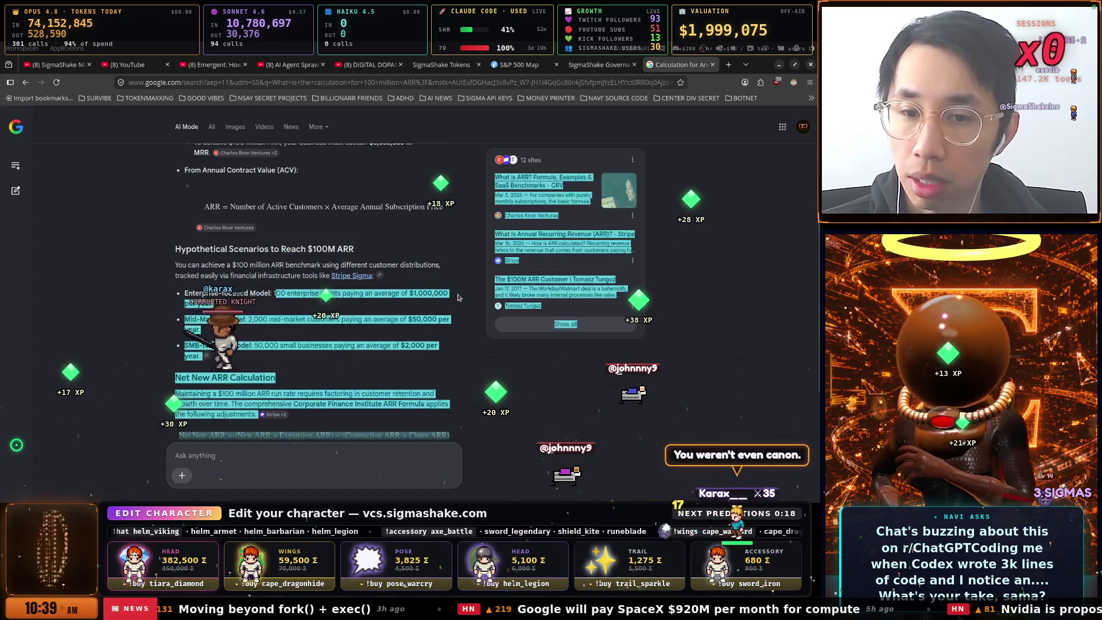
pyautogui.click(459, 297)
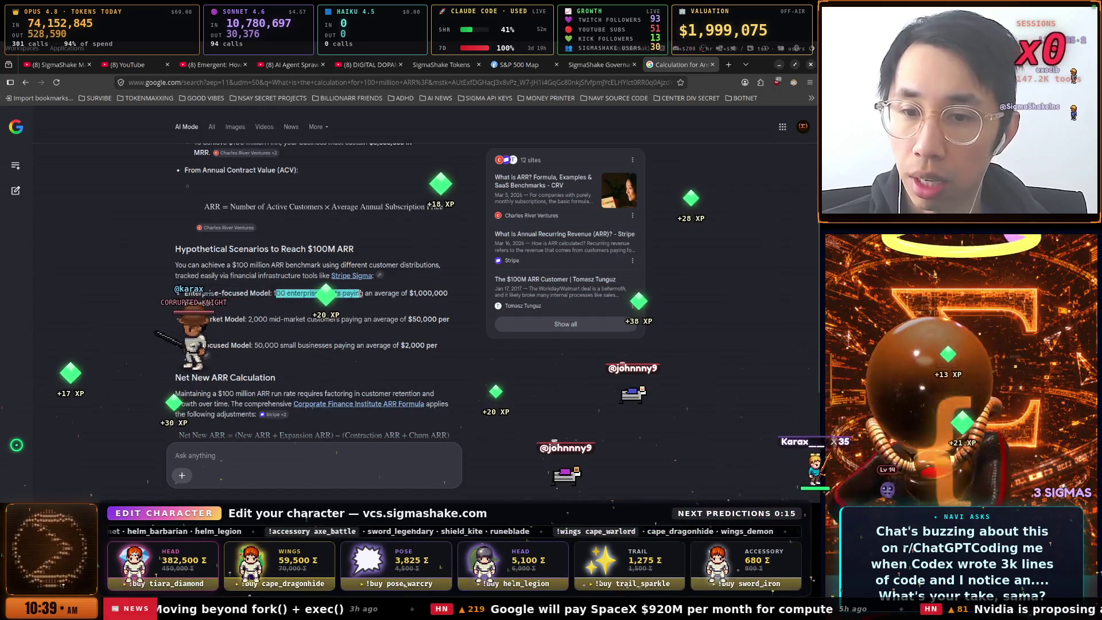
pyautogui.moveTo(362, 293); pyautogui.dragTo(353, 303)
pyautogui.scroll(-2, 350, 290)
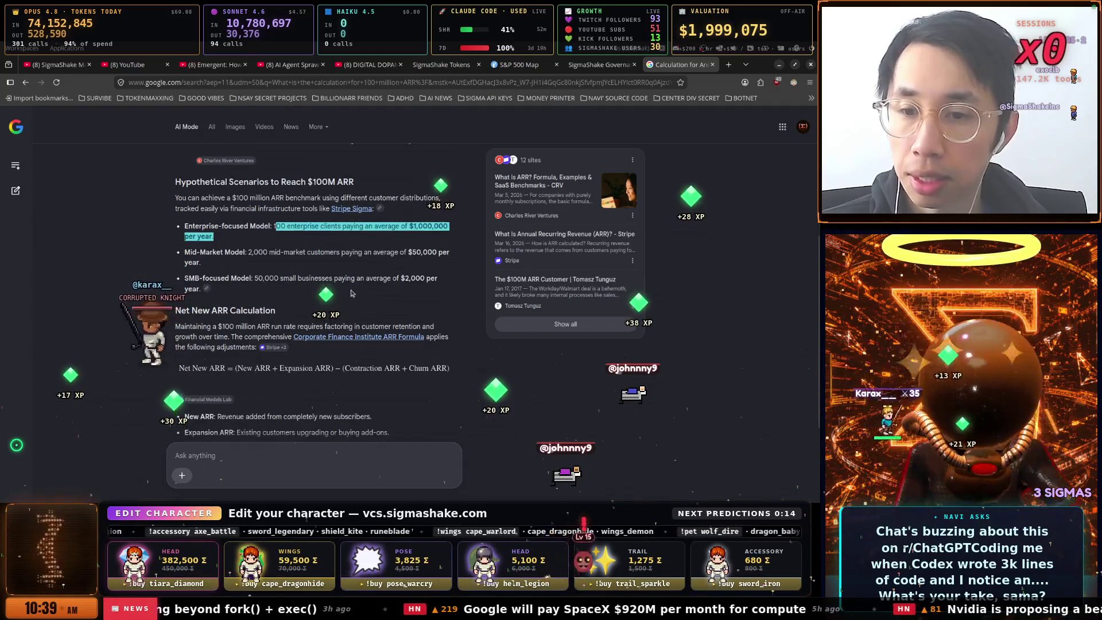
pyautogui.scroll(-2, 352, 294)
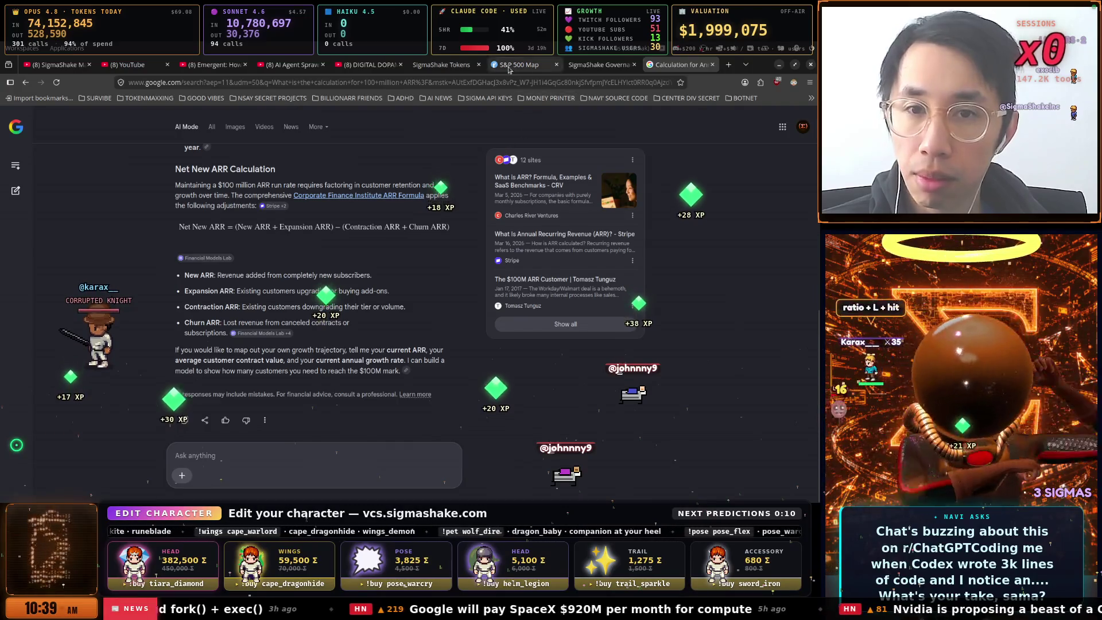
# Move through the AI Agent Sprawl and Emergent tabs to the SigmaShake Governance dashboard
pyautogui.click(308, 67)
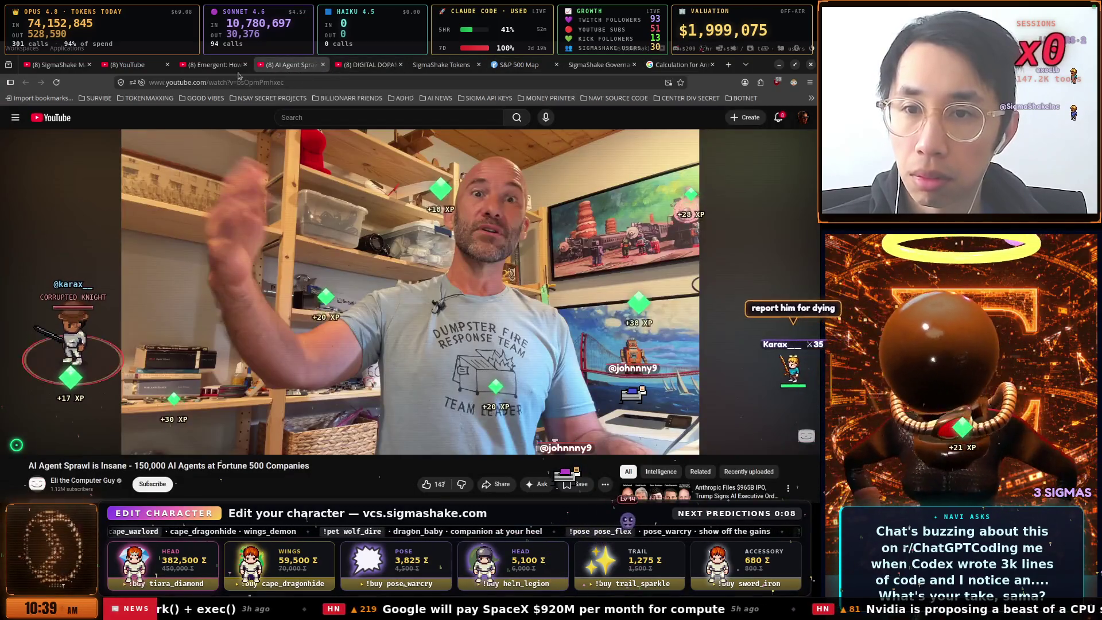
pyautogui.click(217, 65)
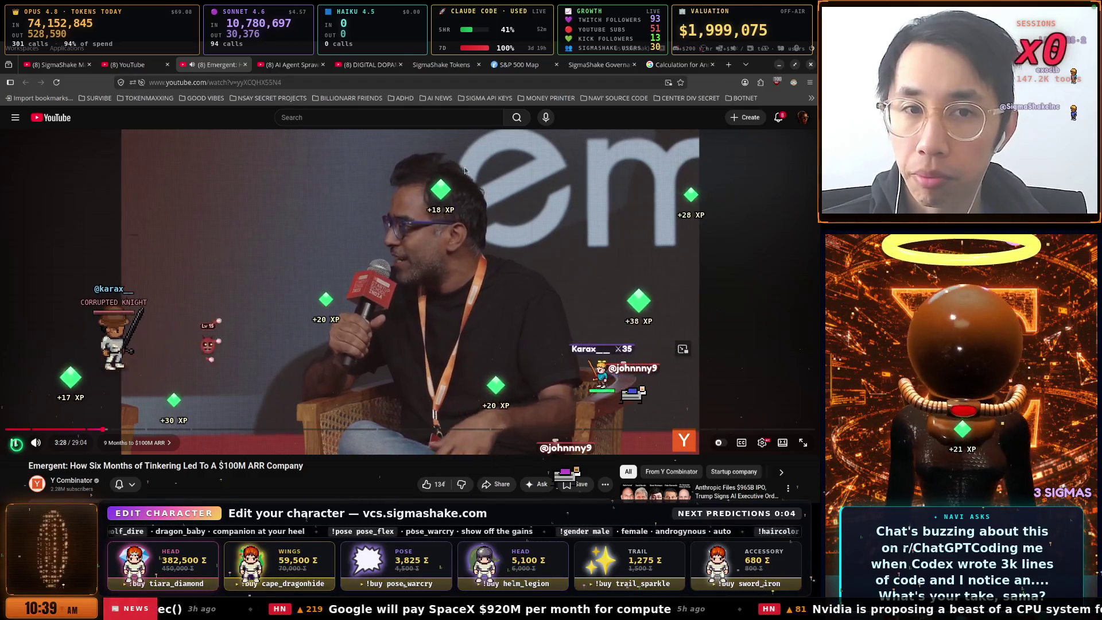
pyautogui.click(598, 64)
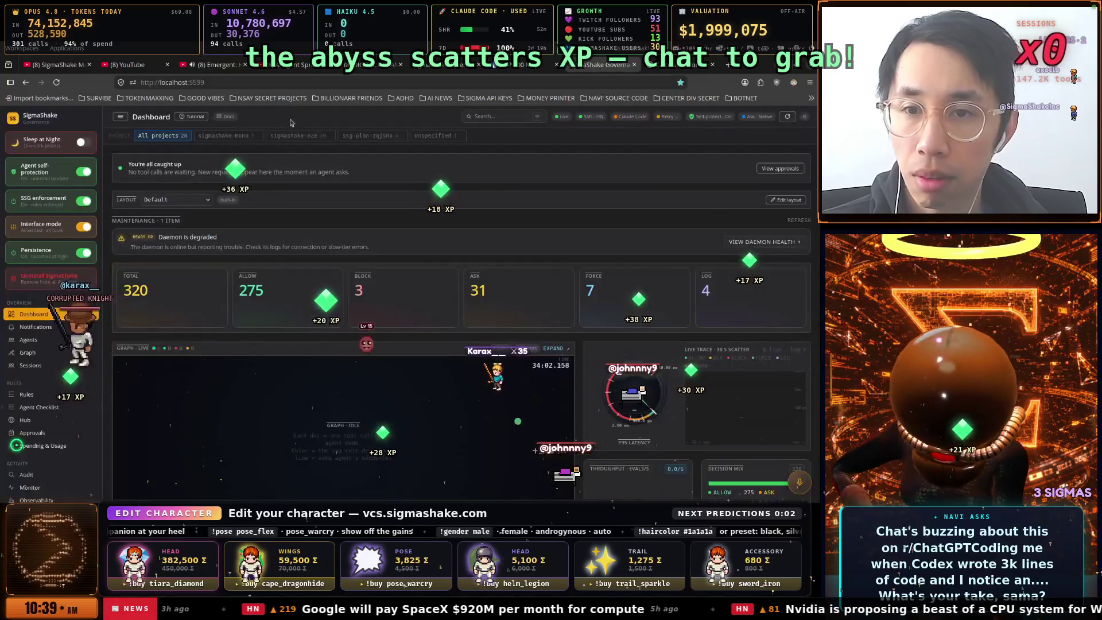
# Mute the Navi avatar to 0.00 on Navi Controls, then return to the Emergent tab
pyautogui.click(261, 99)
pyautogui.click(350, 259)
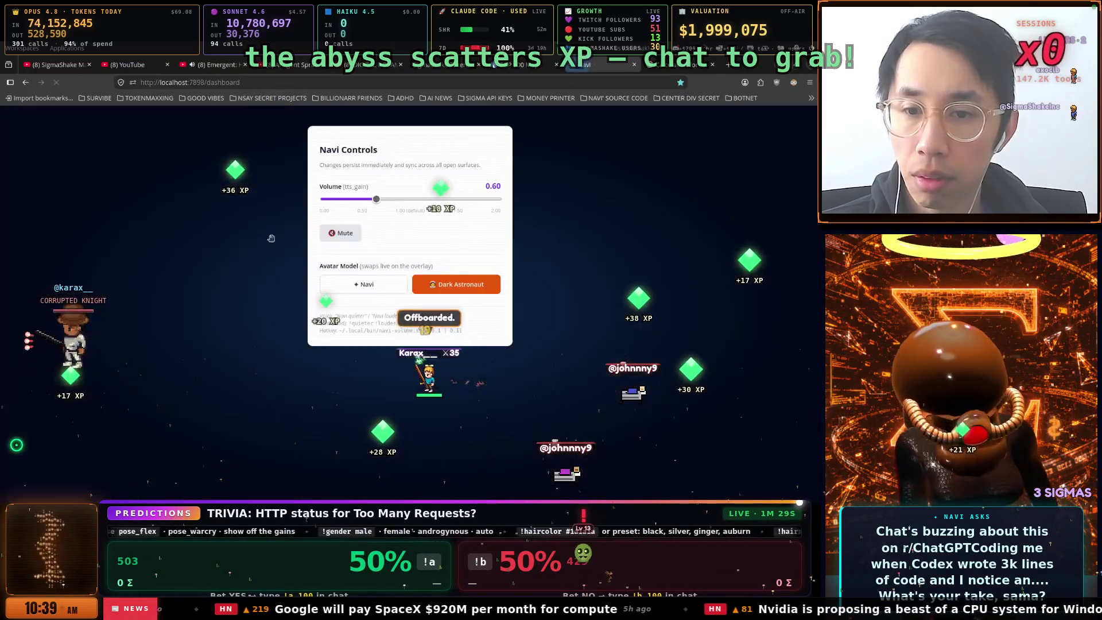
pyautogui.click(343, 233)
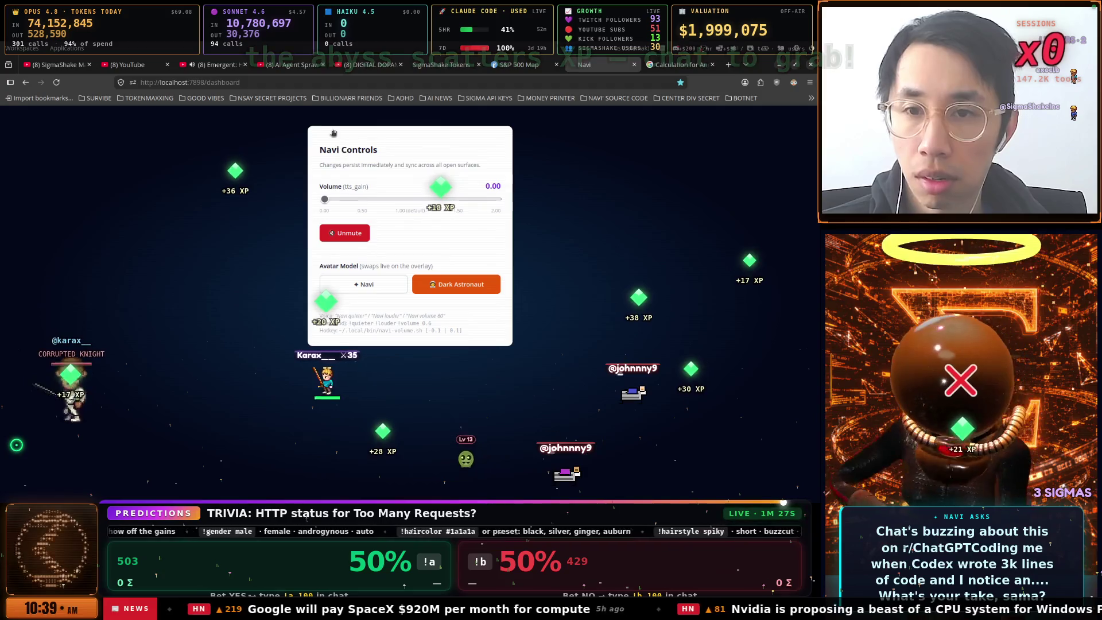
pyautogui.click(228, 65)
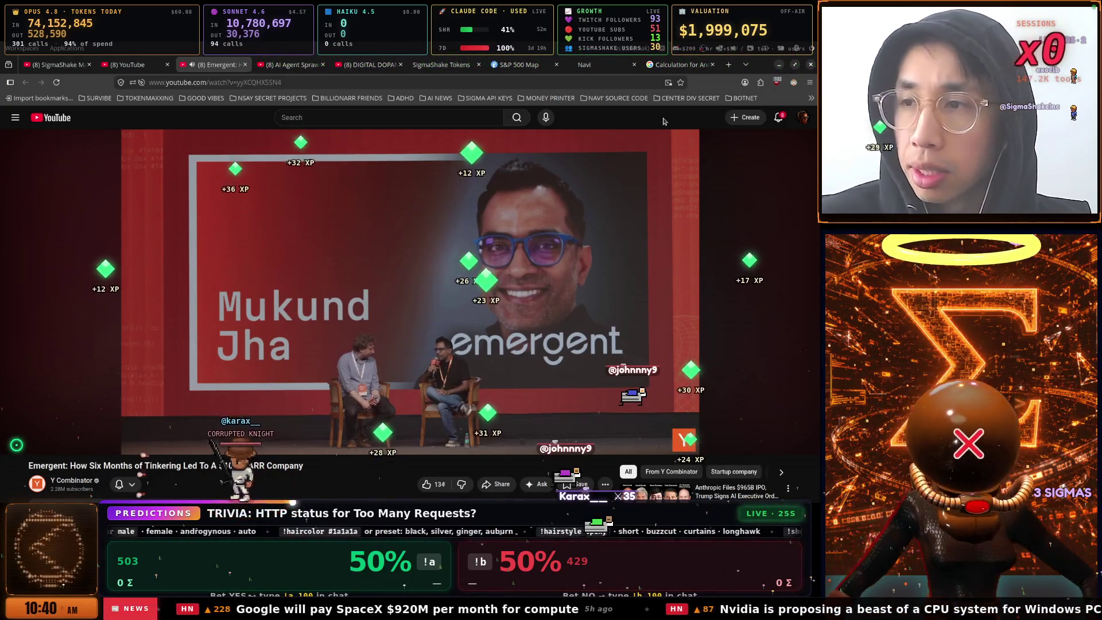
# Pause the Emergent interview at about 4:38
pyautogui.click(279, 367)
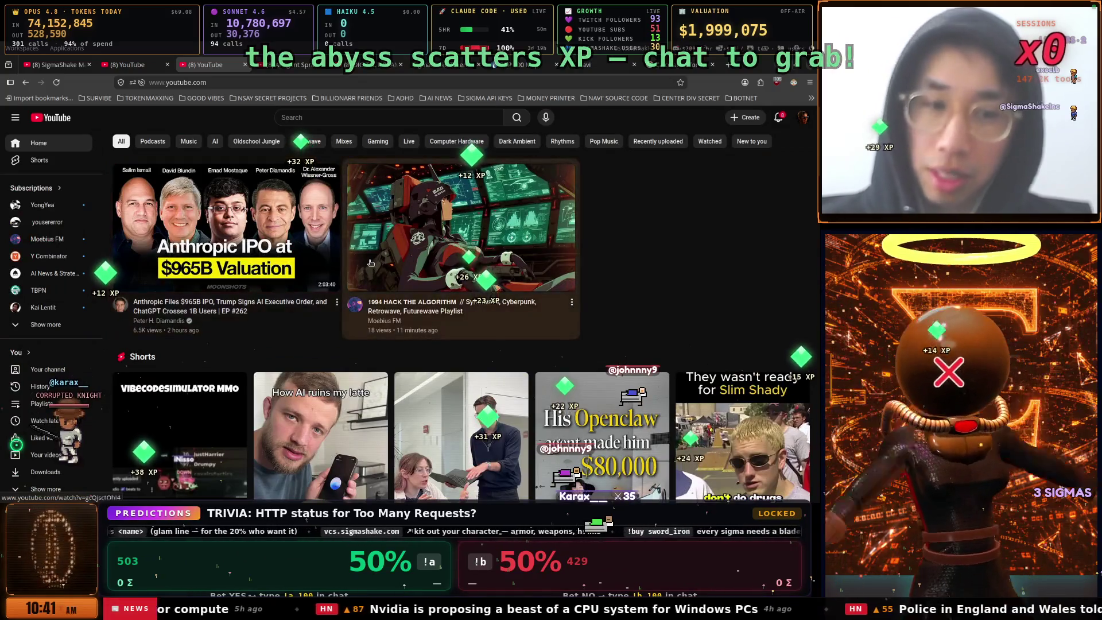
# Browse further down the YouTube home feed of recommended videos
pyautogui.scroll(-1, 234, 232)
pyautogui.scroll(-8, 234, 233)
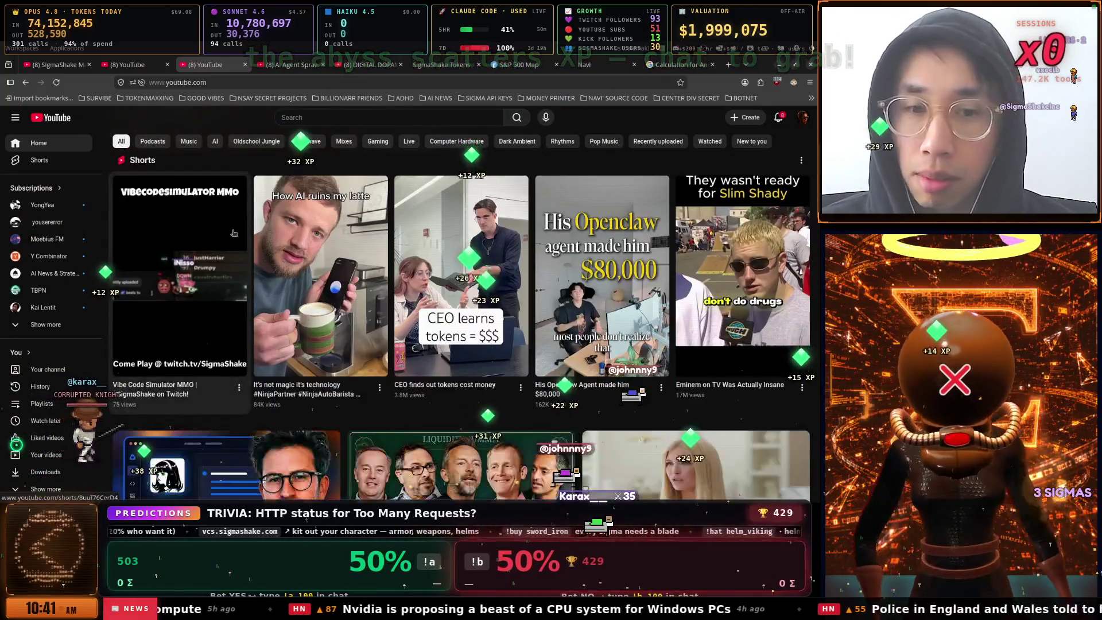
pyautogui.scroll(-4, 232, 229)
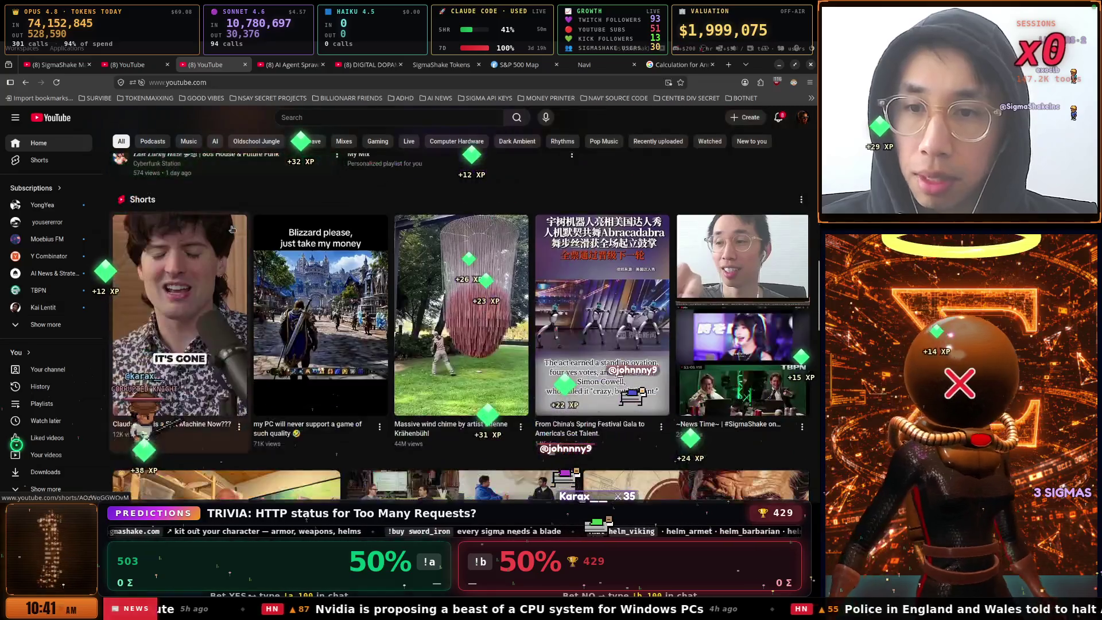
pyautogui.scroll(-4, 232, 229)
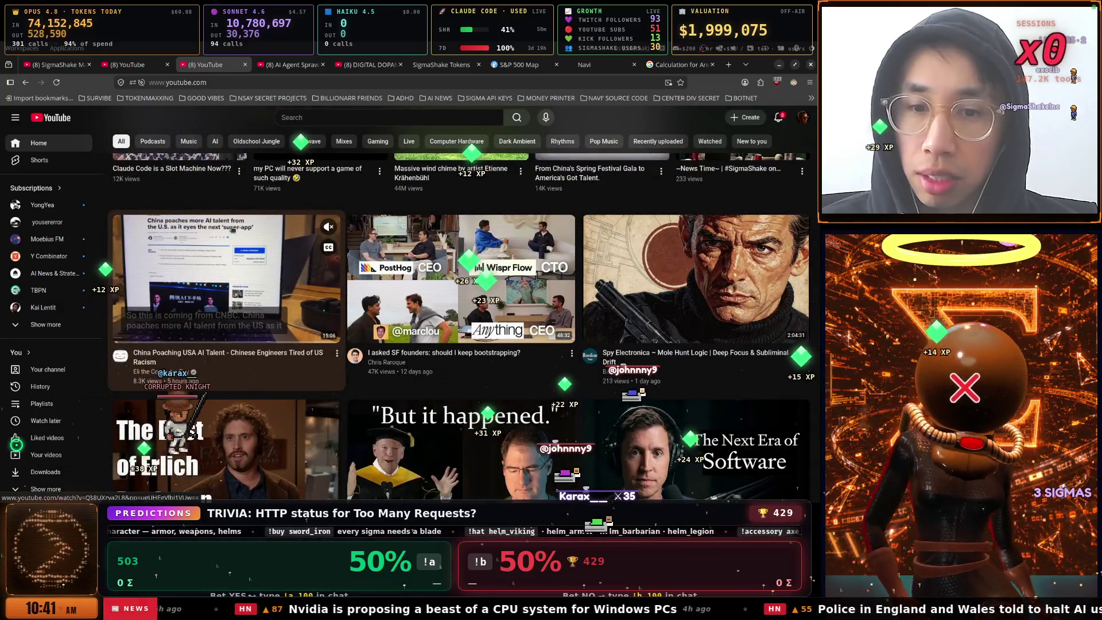
pyautogui.scroll(-2, 333, 226)
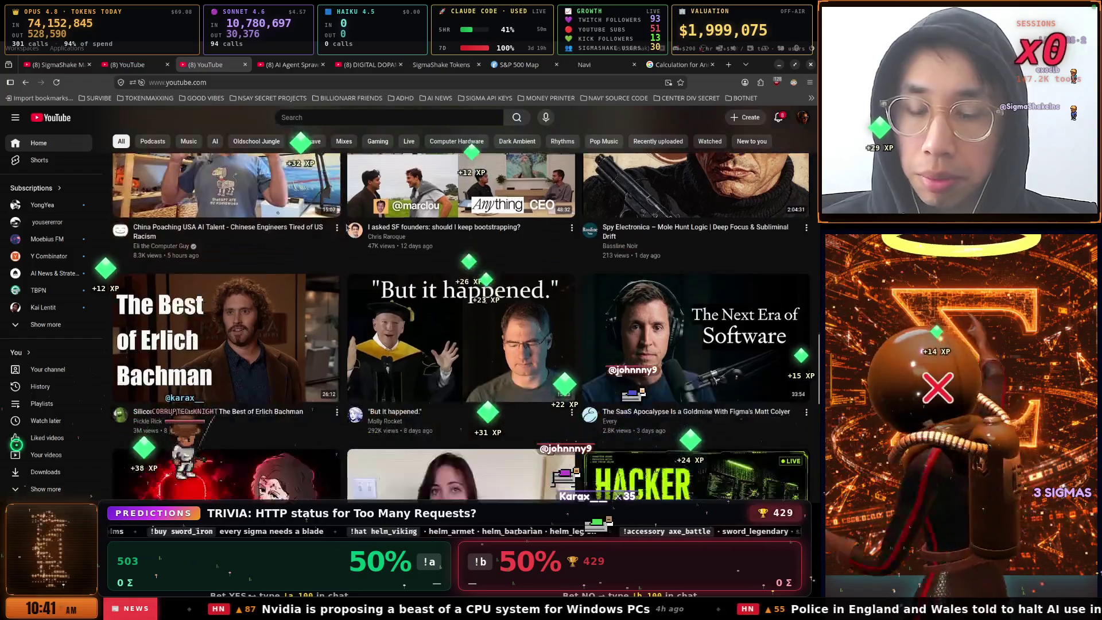
pyautogui.scroll(-3, 346, 224)
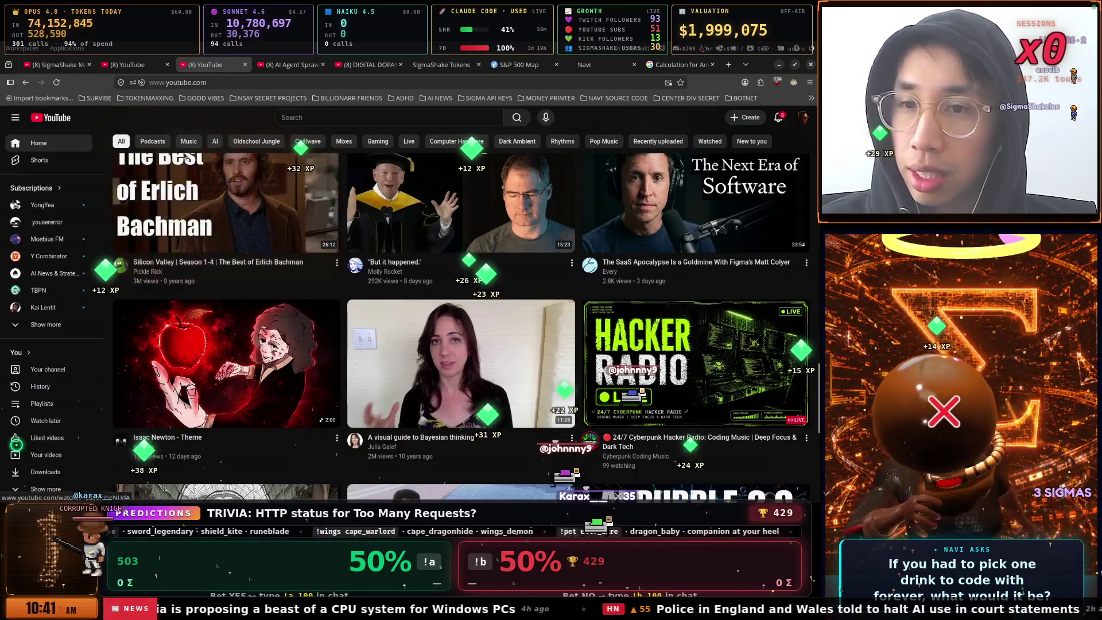
pyautogui.scroll(-7, 180, 155)
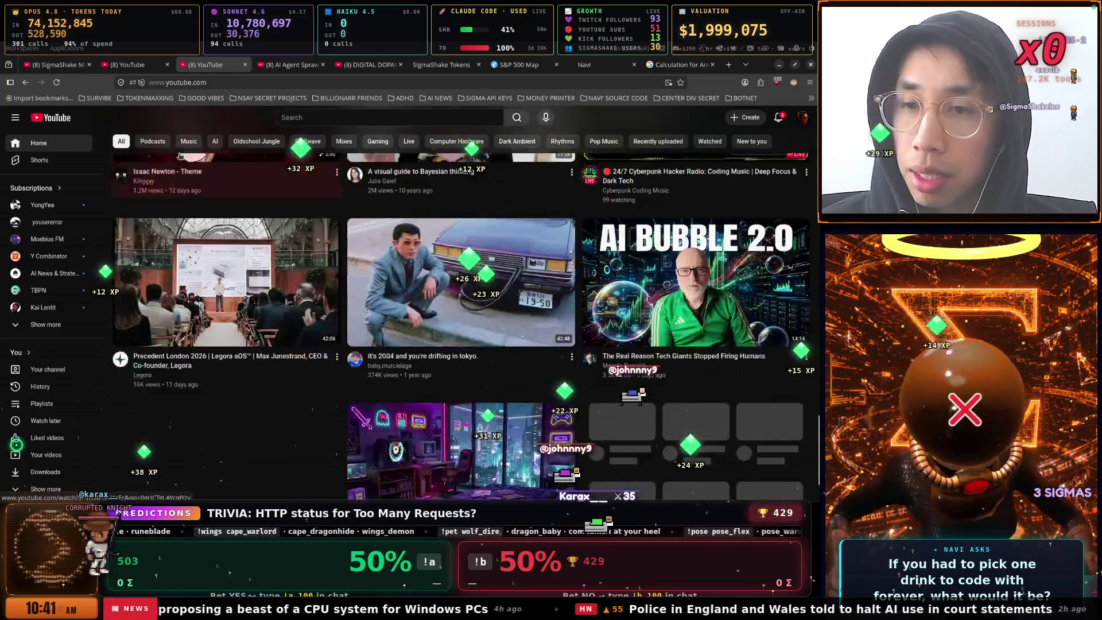
pyautogui.scroll(-2, 179, 156)
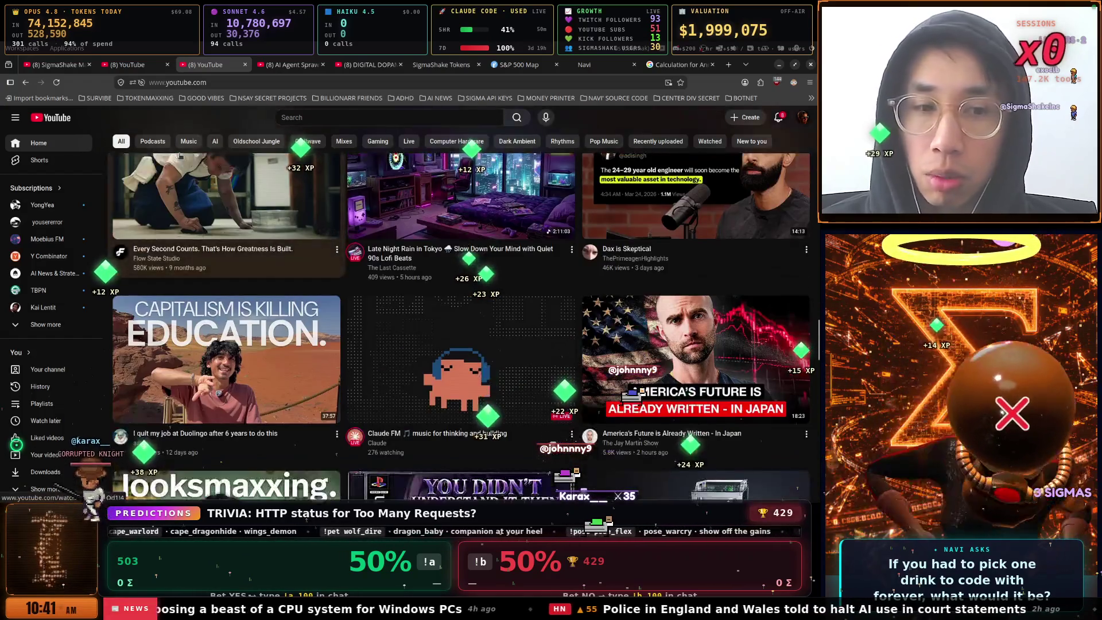
pyautogui.scroll(-3, 276, 189)
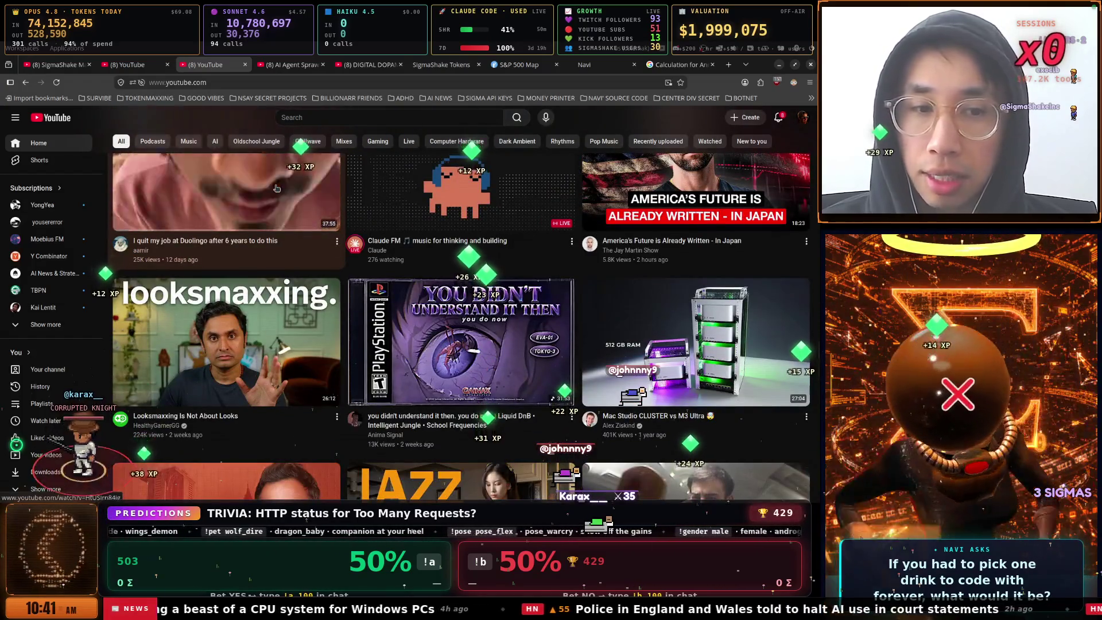
pyautogui.scroll(-3, 276, 188)
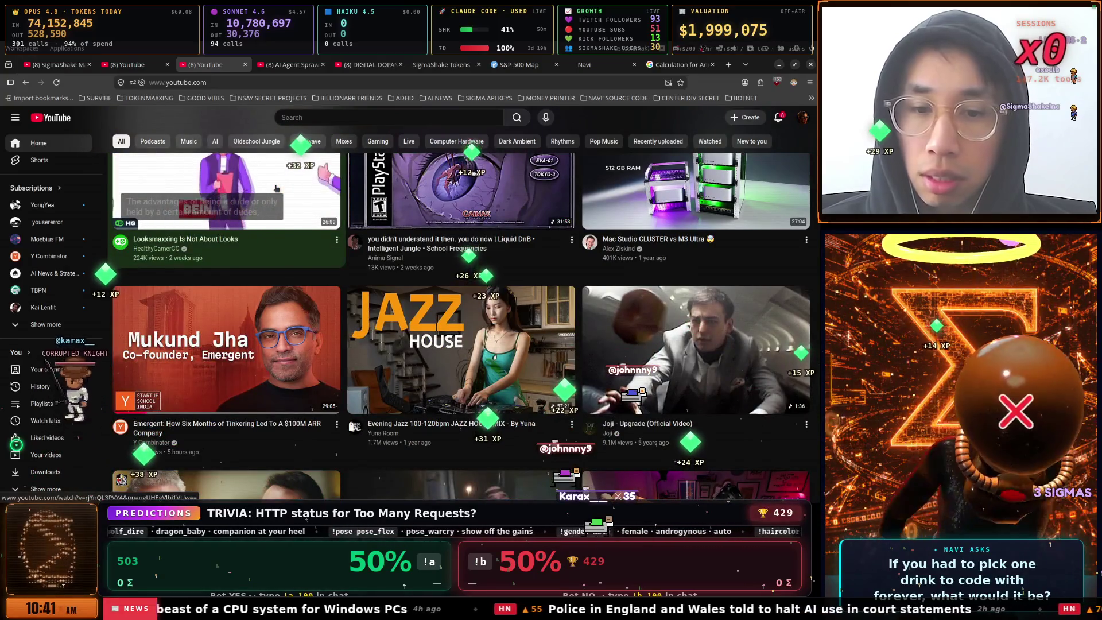
# Scroll a few more rows, then bring up the SigmaShake Tokens dashboard (71.12B tokens, $205264)
pyautogui.scroll(-3, 276, 188)
pyautogui.scroll(-3, 276, 188)
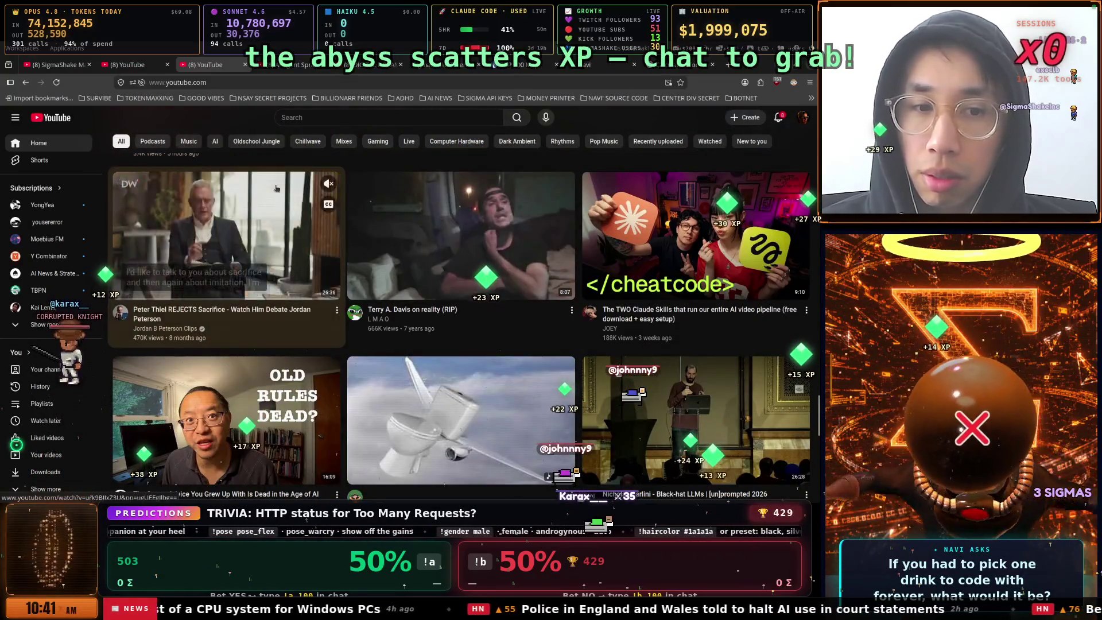
pyautogui.scroll(-3, 276, 188)
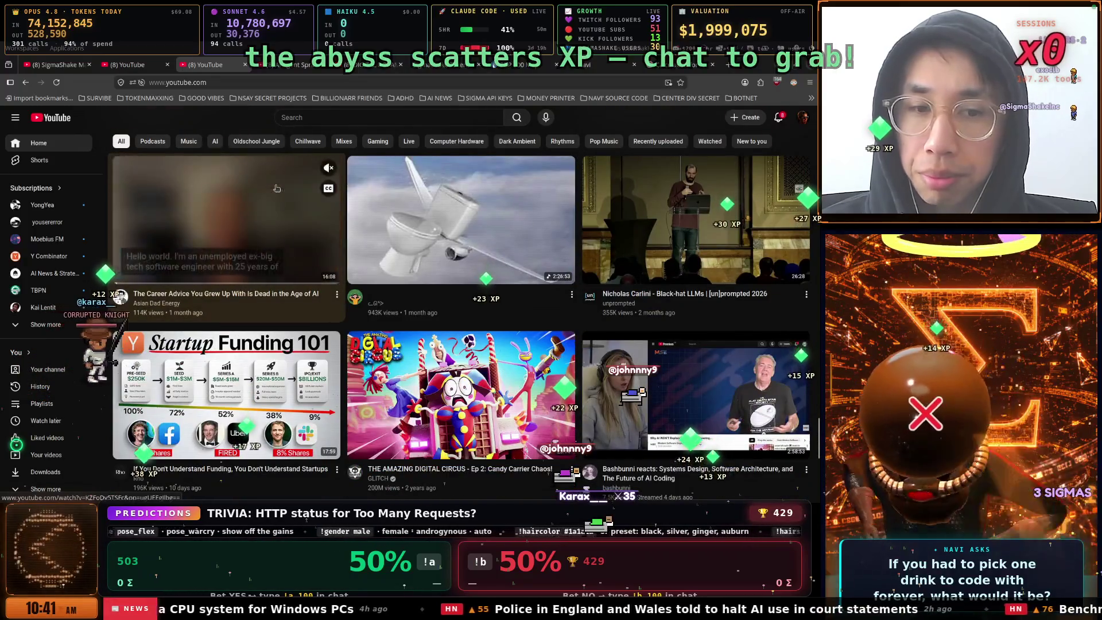
pyautogui.scroll(-3, 276, 188)
pyautogui.scroll(-3, 276, 189)
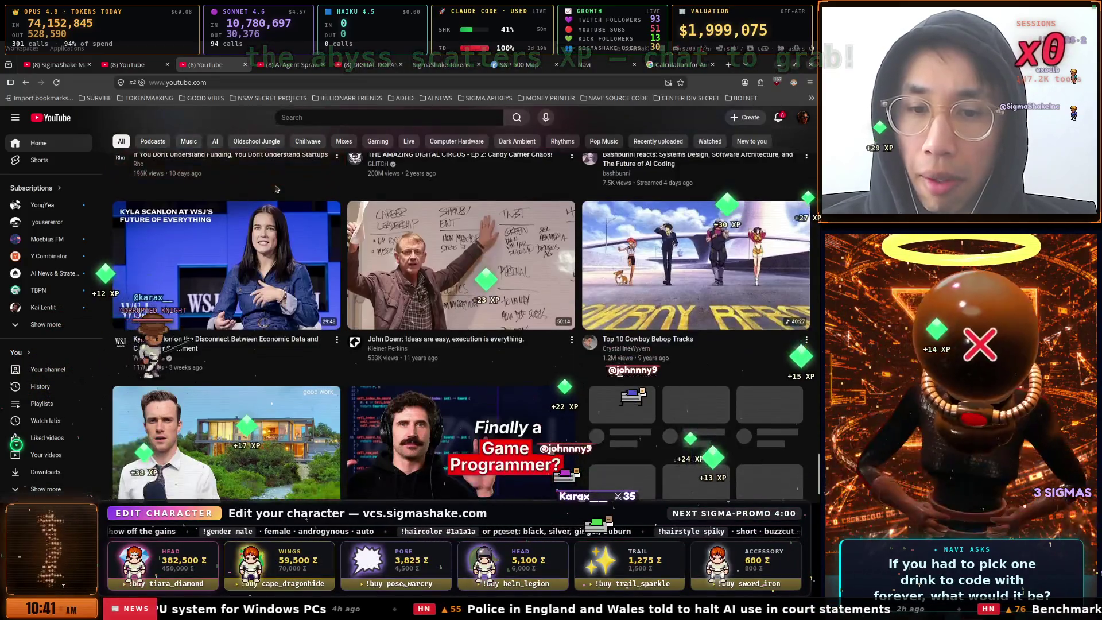
pyautogui.scroll(-3, 276, 188)
pyautogui.scroll(-5, 276, 189)
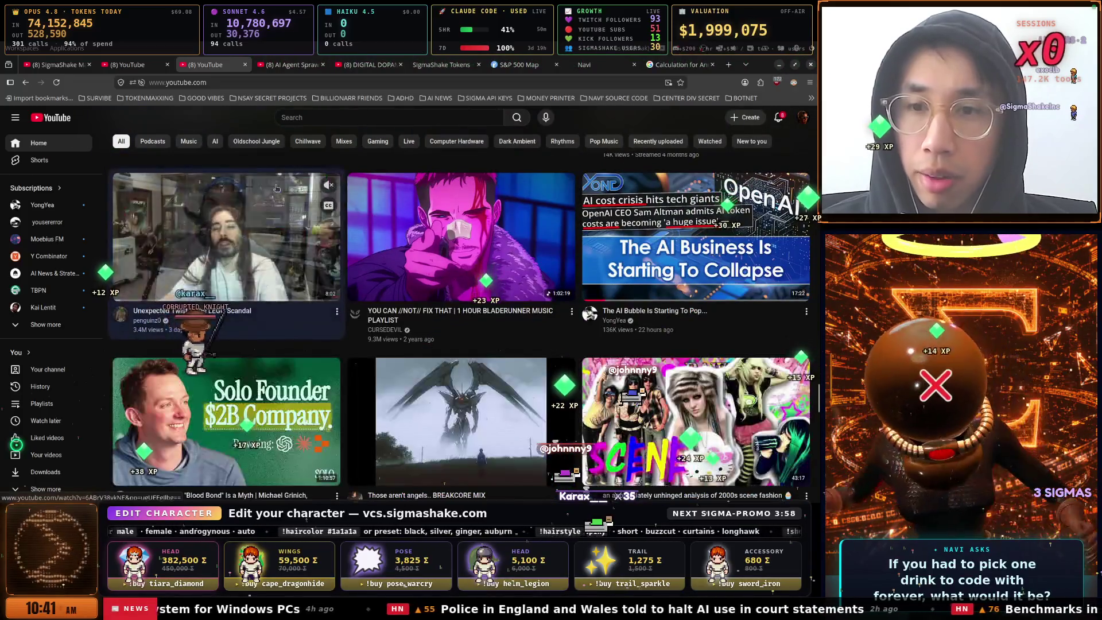
pyautogui.scroll(-4, 276, 188)
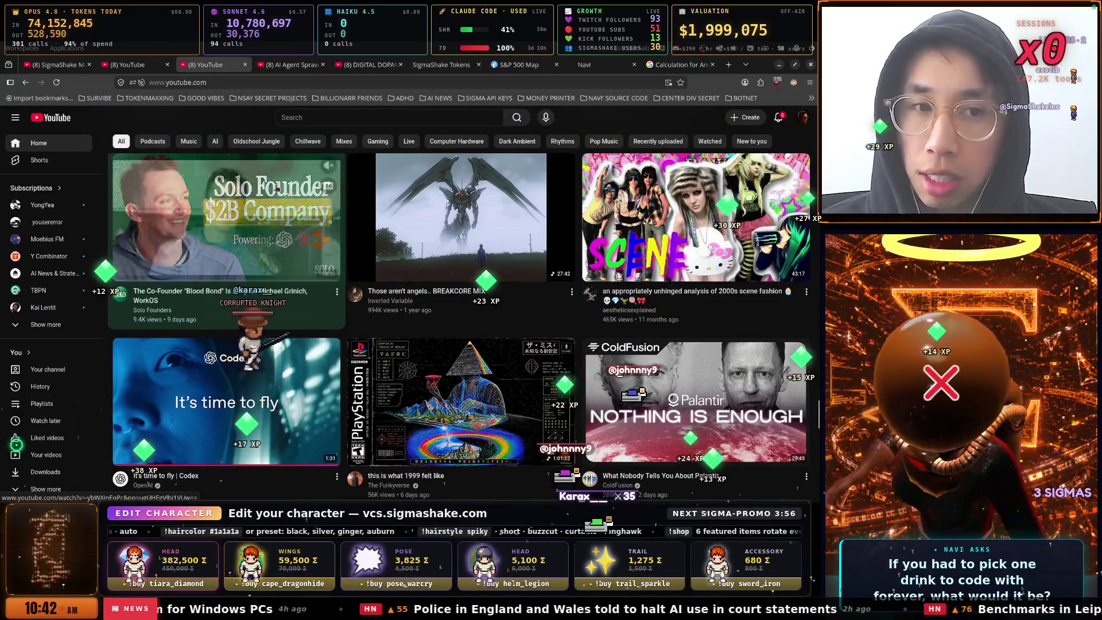
pyautogui.scroll(-4, 276, 188)
pyautogui.scroll(-4, 276, 188)
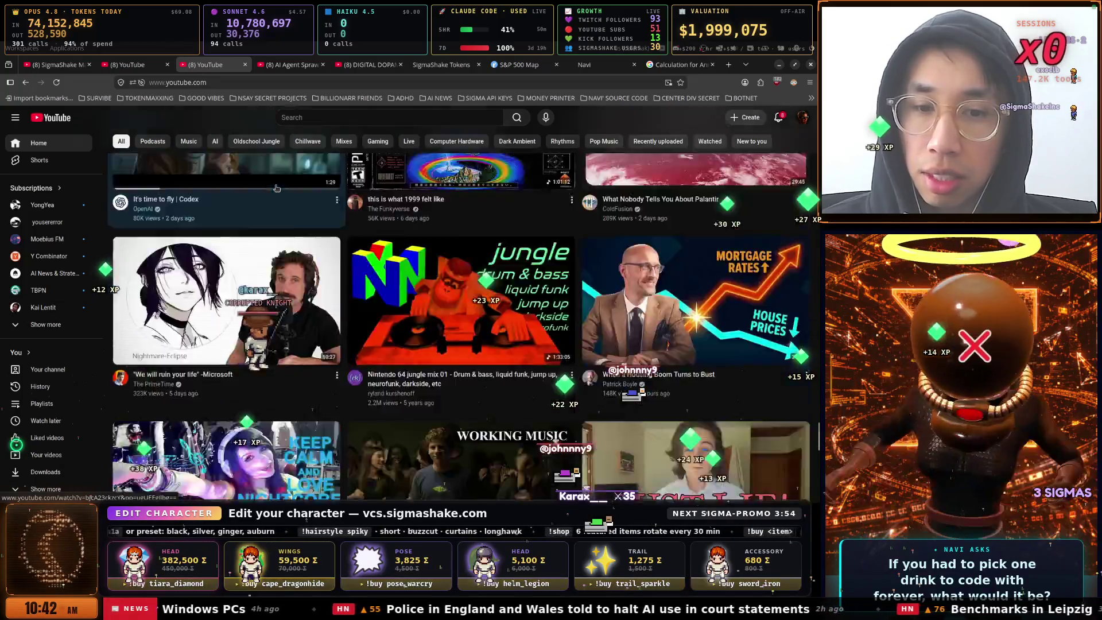
pyautogui.click(439, 65)
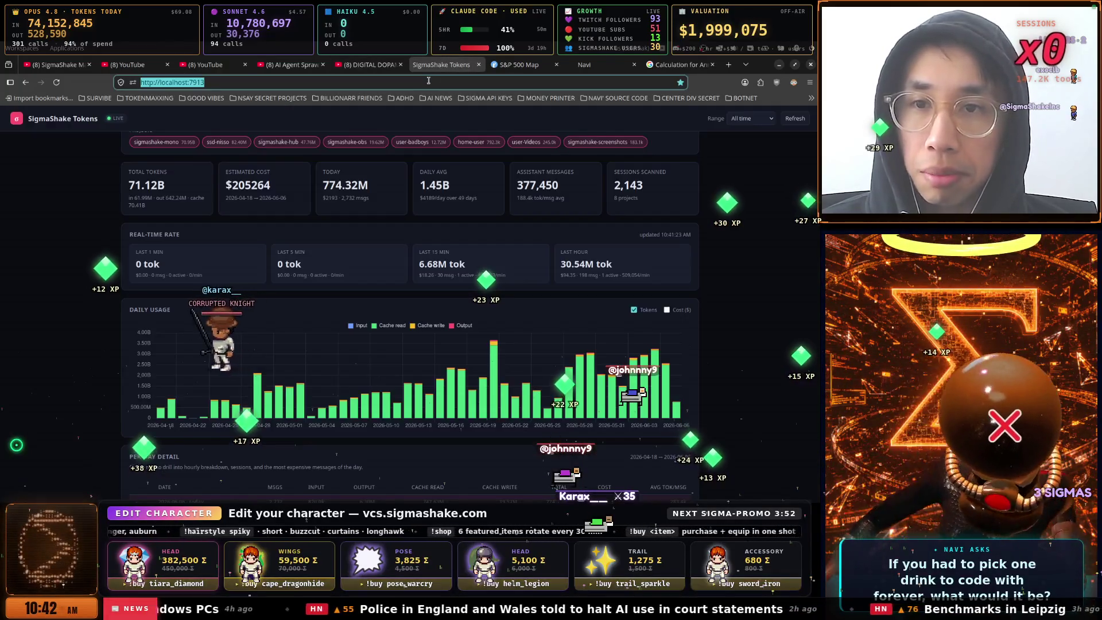
# Load the SigmaShake News site in the S&P 500 Map tab by entering 'news'
pyautogui.click(519, 65)
pyautogui.click(518, 82)
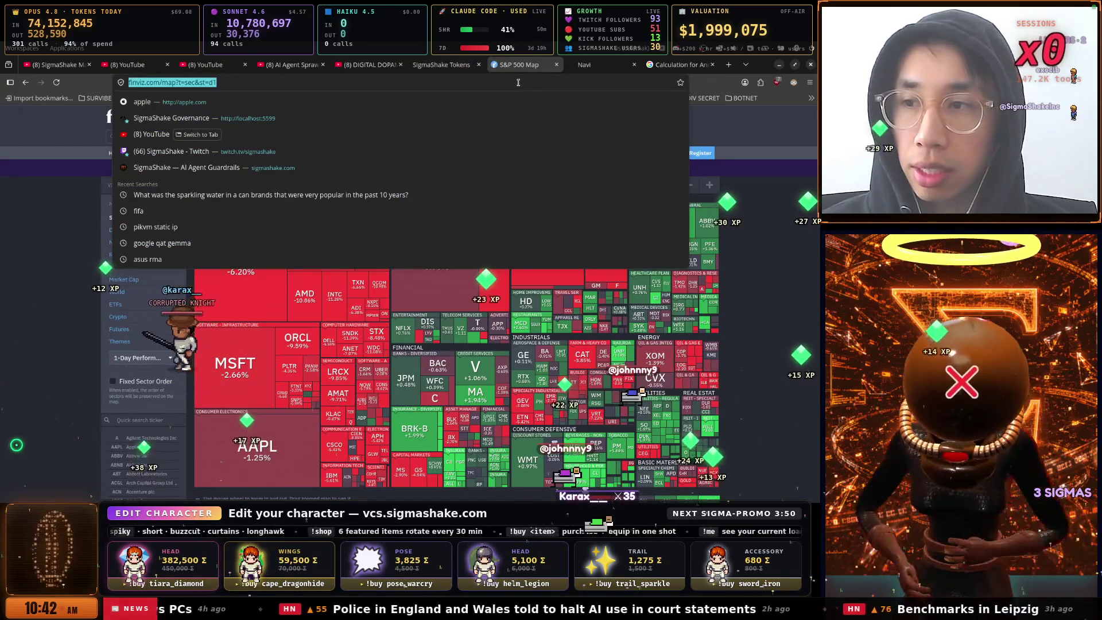
pyautogui.write('news')
pyautogui.press('Return')
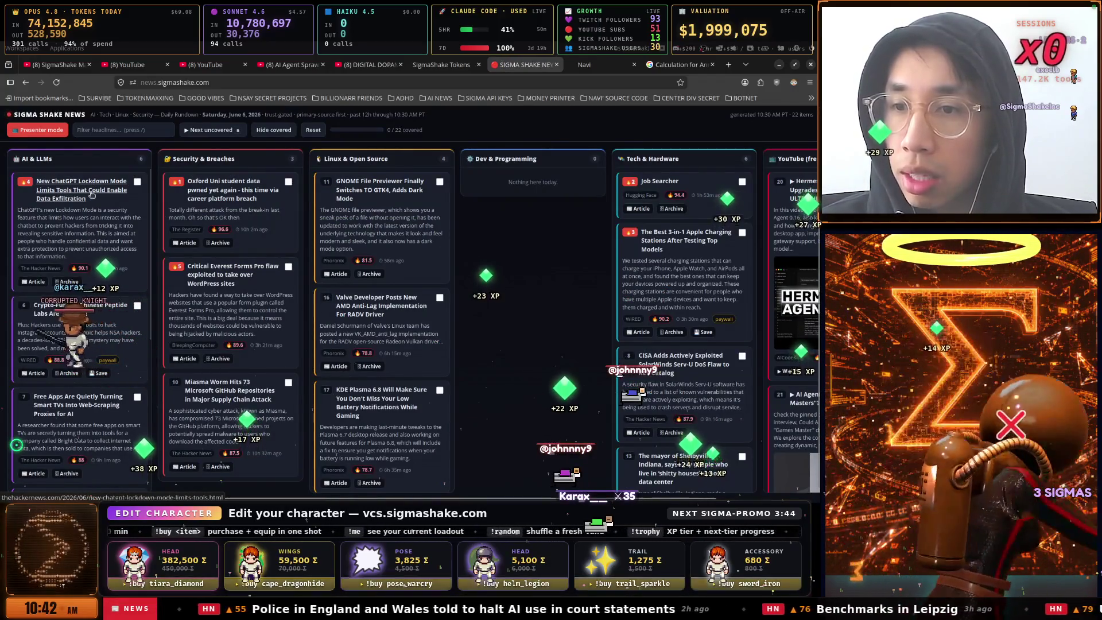
# Open the 'New ChatGPT Lockdown Mode' story in a new tab and view it
pyautogui.rightClick(79, 191)
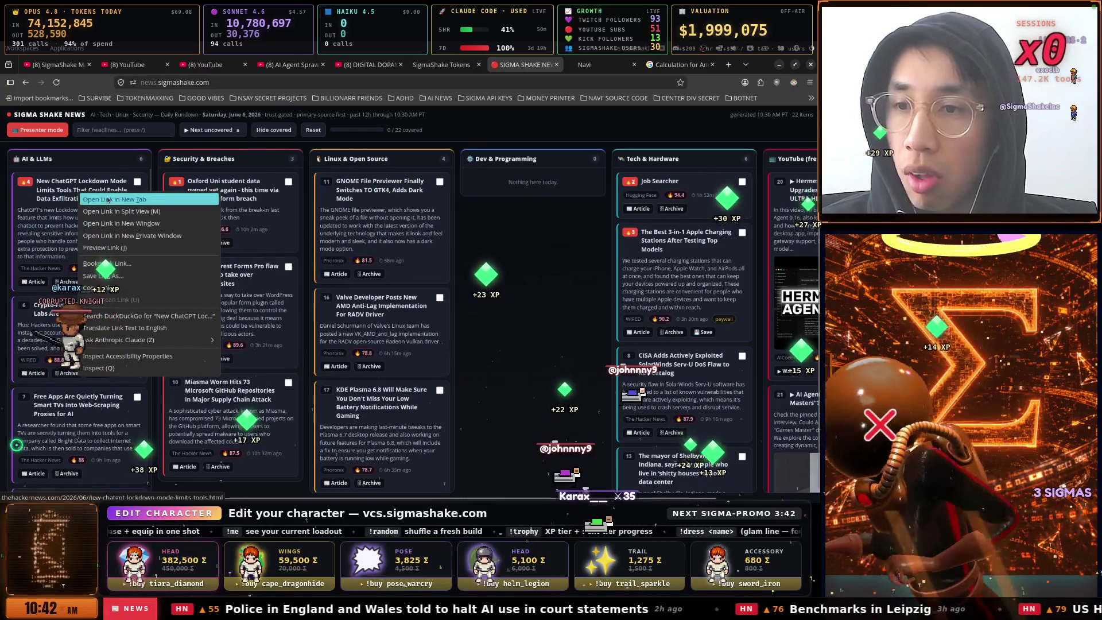
pyautogui.click(115, 197)
pyautogui.click(537, 64)
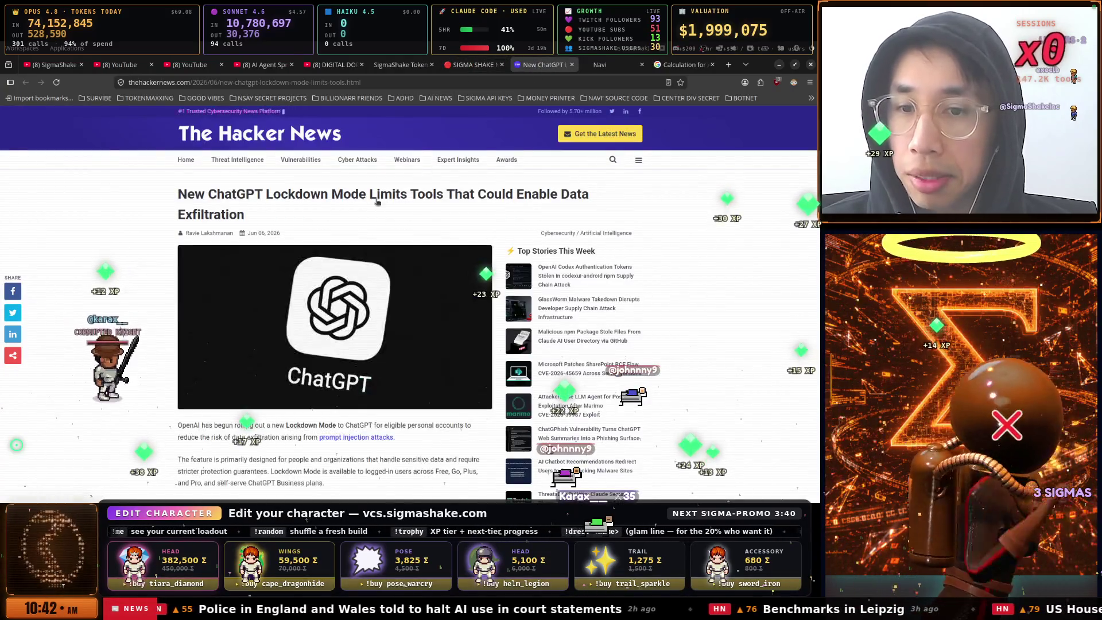
pyautogui.scroll(-5, 365, 208)
pyautogui.scroll(-4, 364, 209)
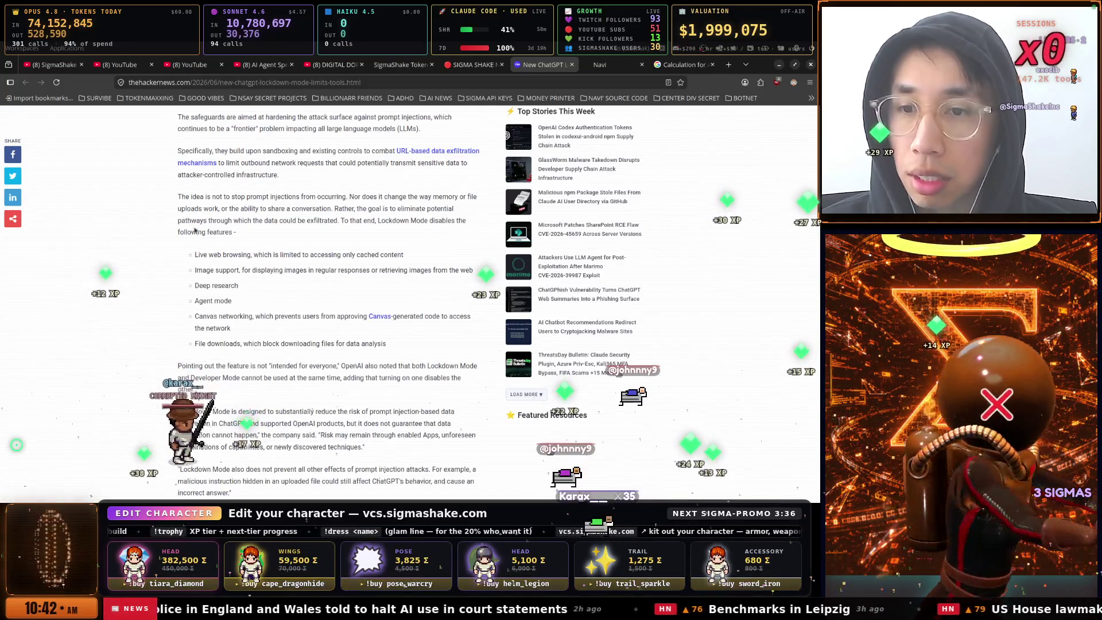
pyautogui.moveTo(199, 254); pyautogui.dragTo(320, 256)
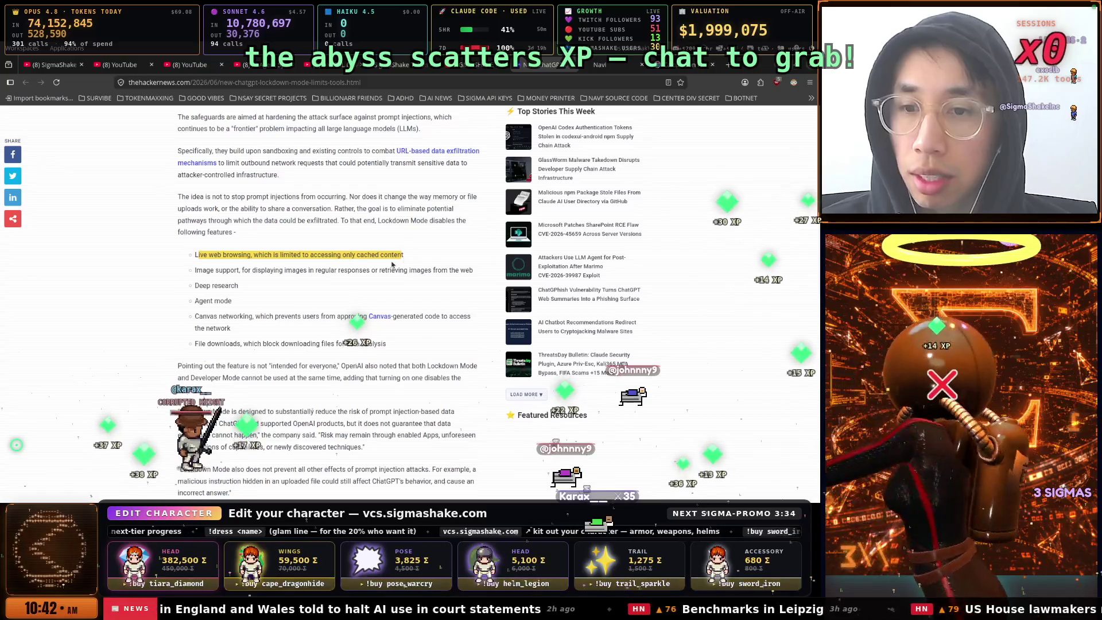
pyautogui.moveTo(270, 276)
pyautogui.mouseDown()
pyautogui.moveTo(244, 307)
pyautogui.moveTo(253, 317)
pyautogui.moveTo(225, 328)
pyautogui.mouseUp()
pyautogui.moveTo(309, 348); pyautogui.dragTo(310, 348)
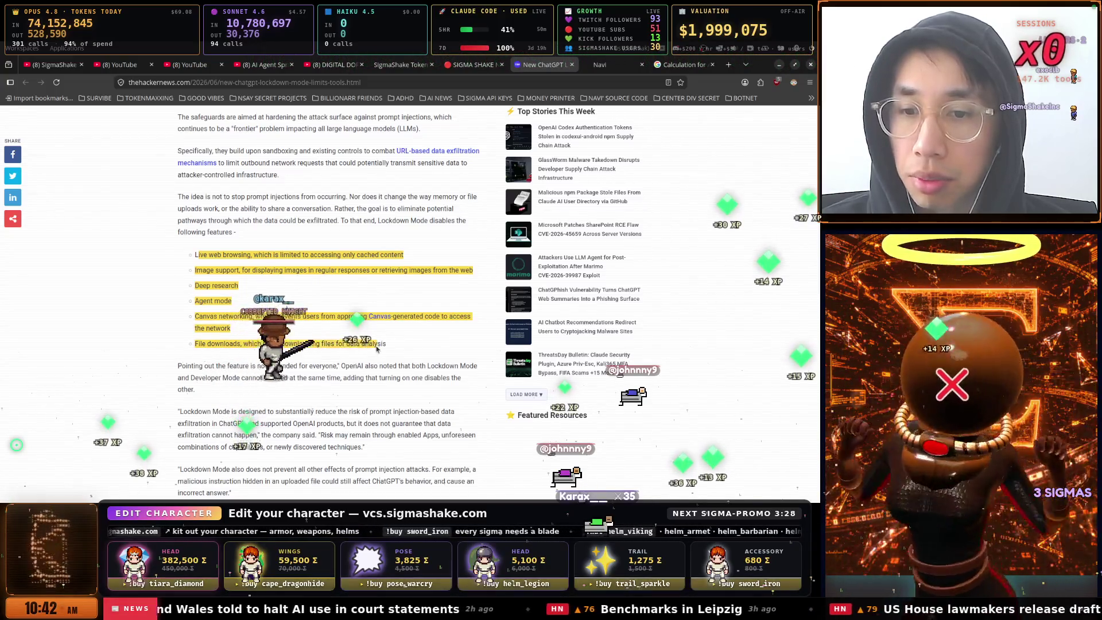
pyautogui.scroll(3, 292, 270)
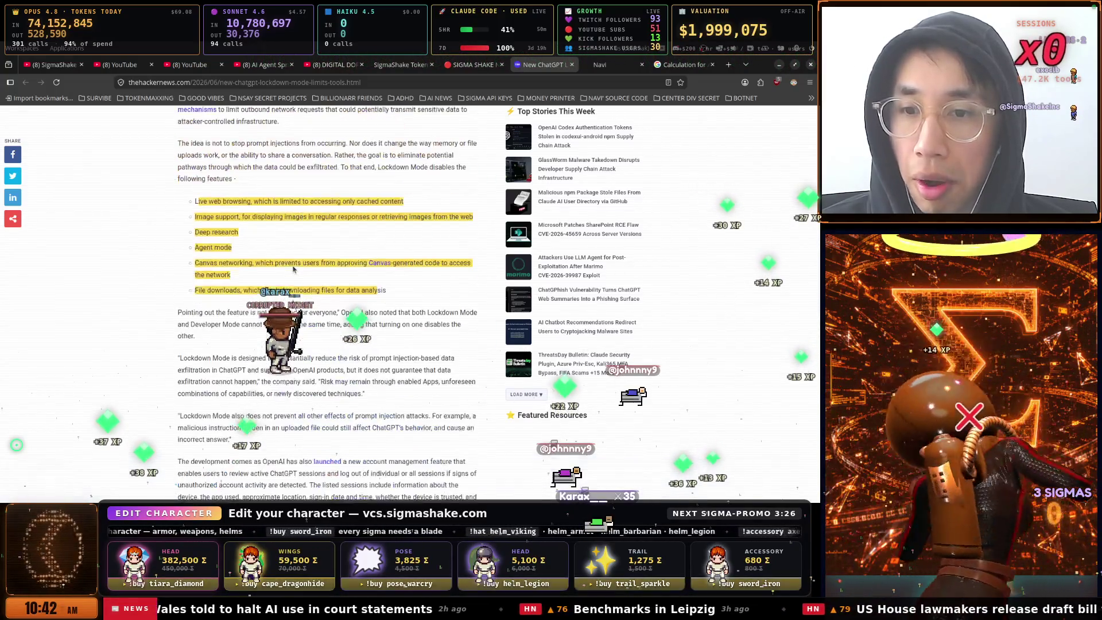
pyautogui.scroll(2, 246, 262)
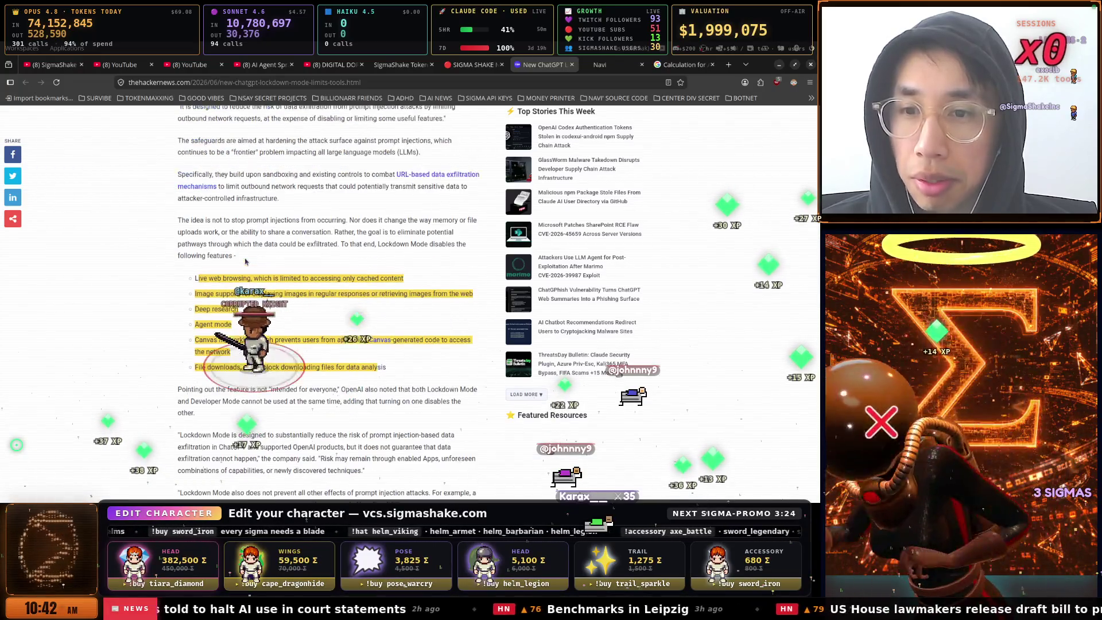
pyautogui.scroll(1, 232, 274)
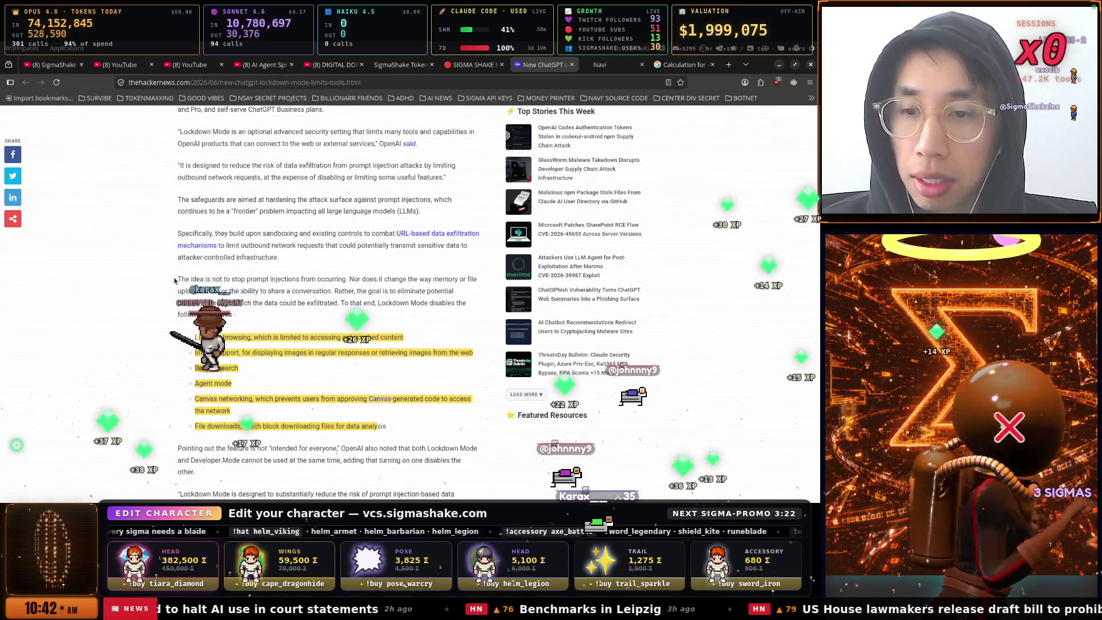
pyautogui.moveTo(226, 282); pyautogui.dragTo(276, 283)
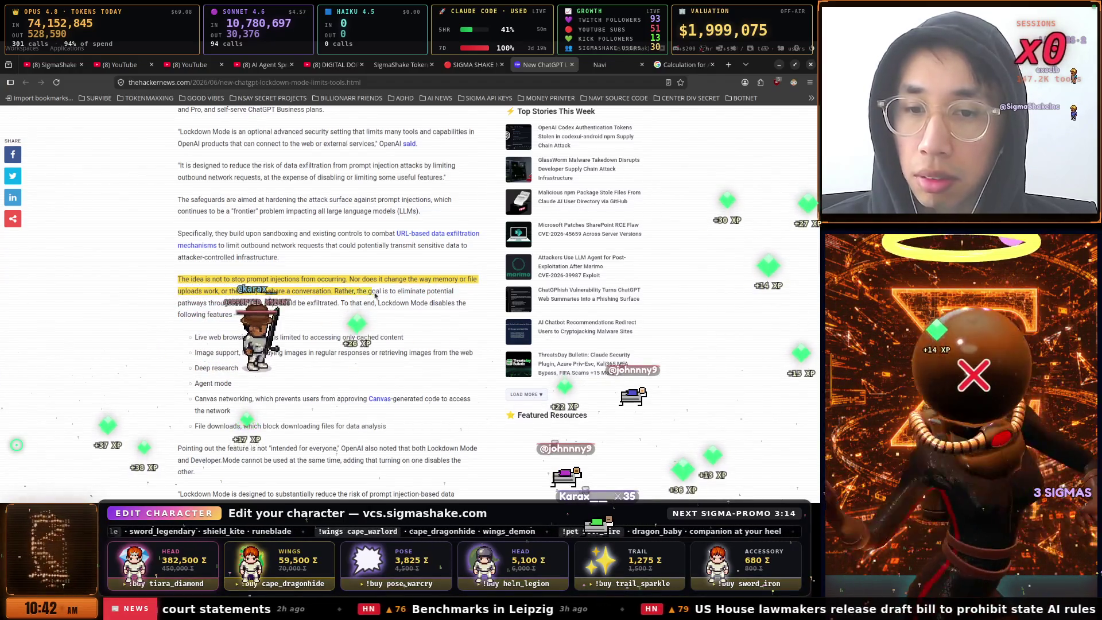
pyautogui.moveTo(281, 310); pyautogui.dragTo(354, 311)
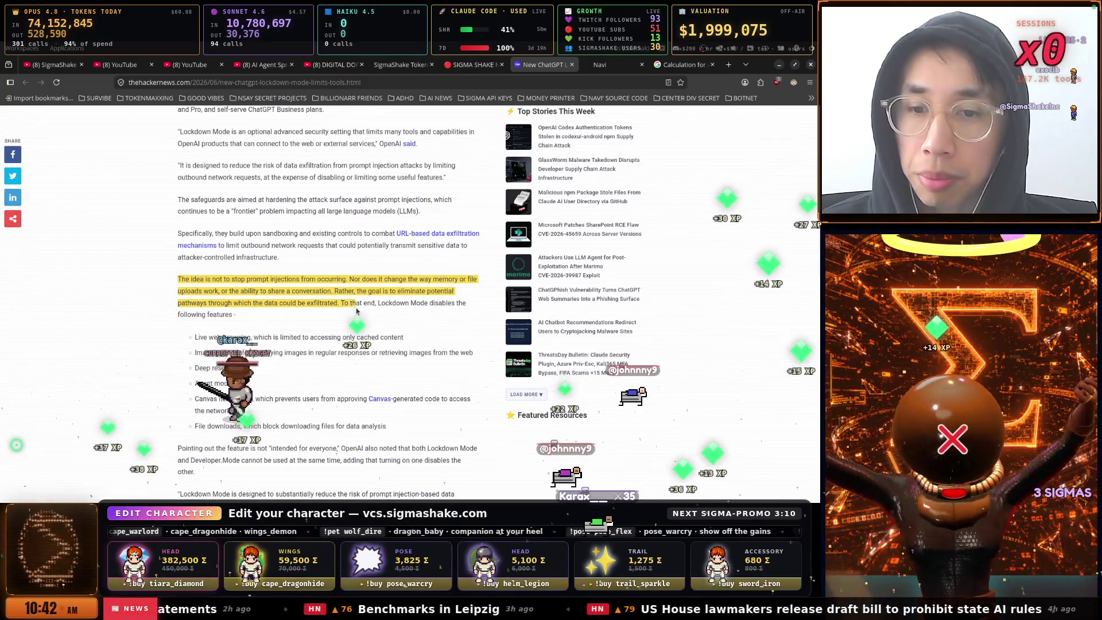
pyautogui.moveTo(445, 310)
pyautogui.mouseDown()
pyautogui.moveTo(204, 317)
pyautogui.moveTo(238, 317)
pyautogui.moveTo(236, 339)
pyautogui.moveTo(215, 341)
pyautogui.mouseUp()
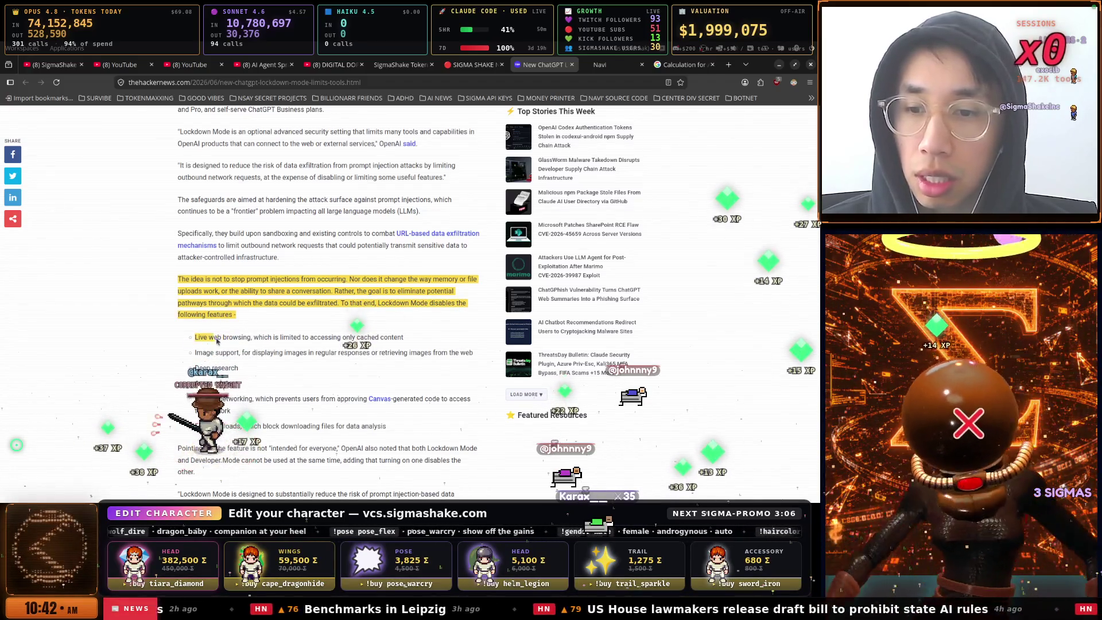
pyautogui.click(248, 339)
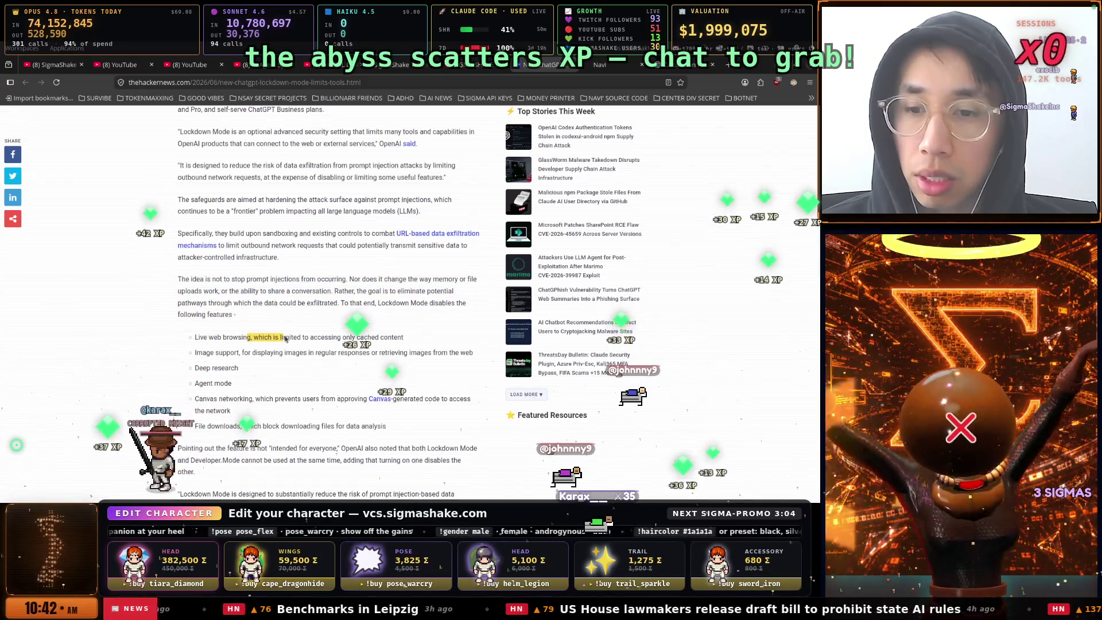
pyautogui.moveTo(395, 343); pyautogui.dragTo(404, 339)
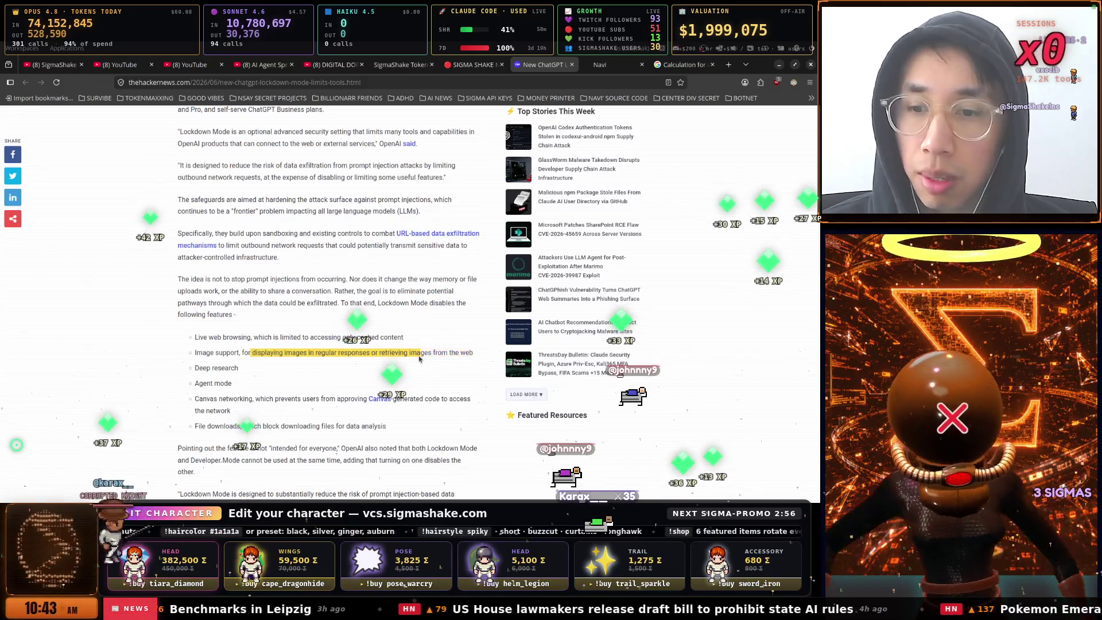
pyautogui.scroll(-1, 244, 365)
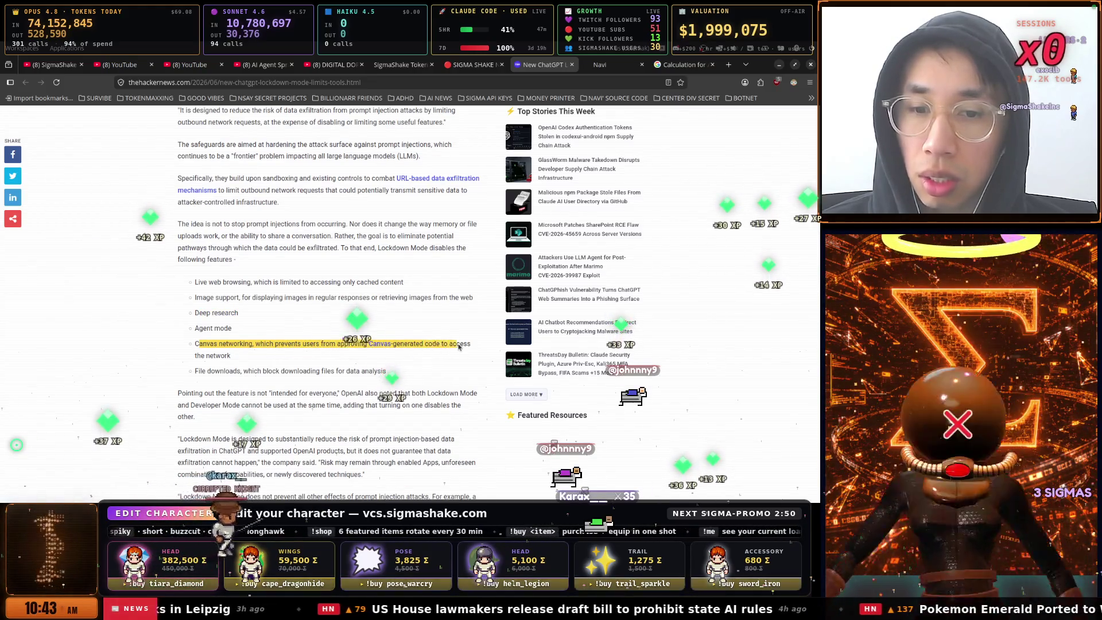
pyautogui.scroll(-1, 251, 360)
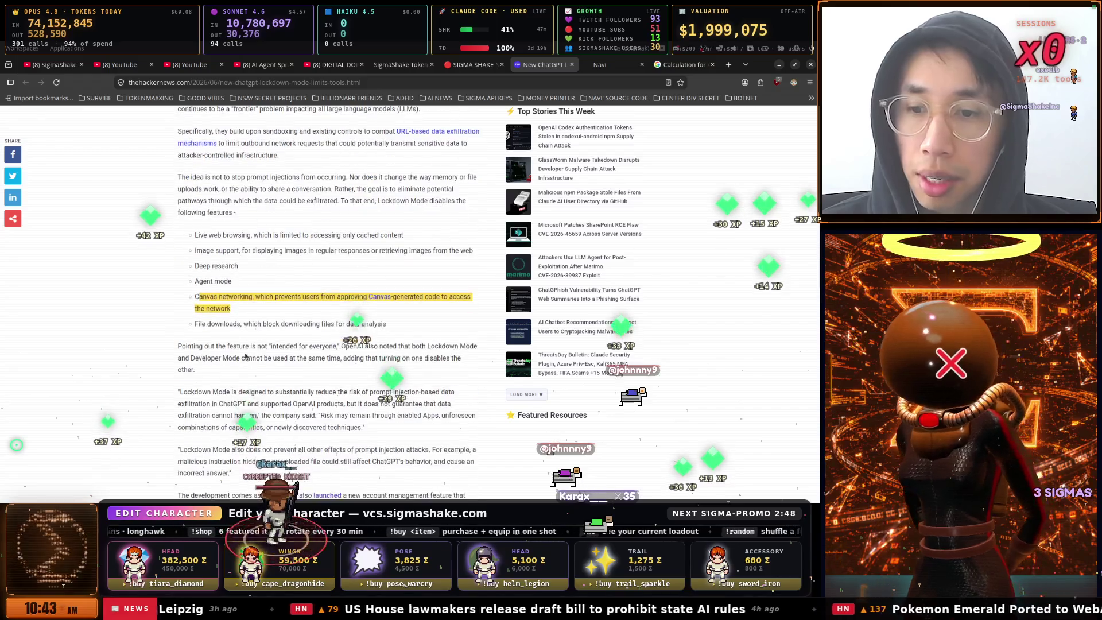
pyautogui.click(202, 328)
pyautogui.moveTo(269, 328); pyautogui.dragTo(334, 331)
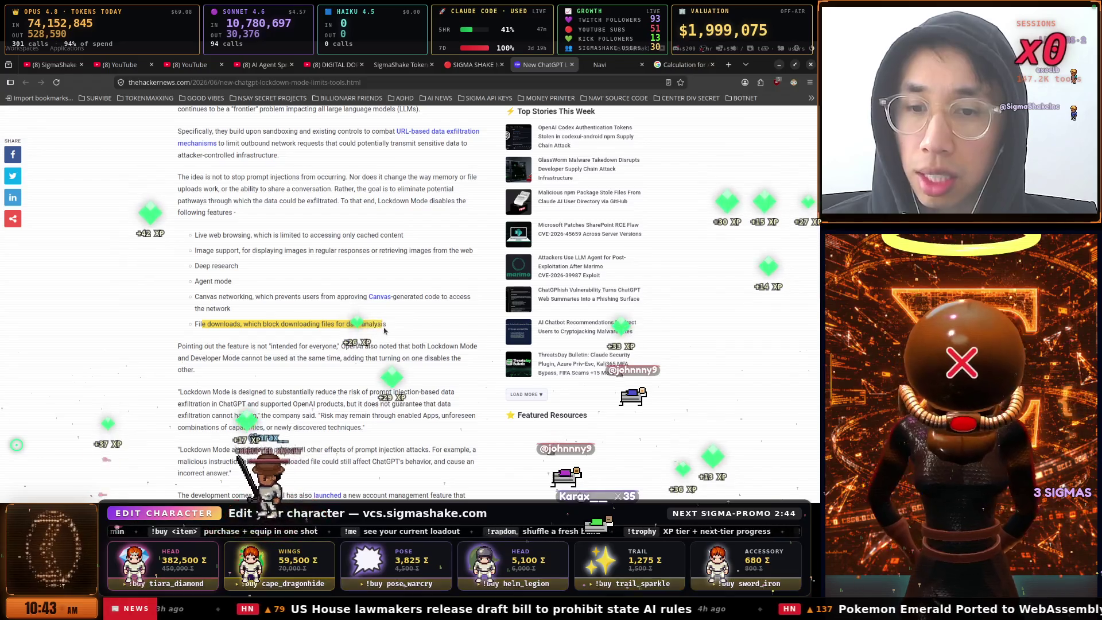
pyautogui.click(295, 325)
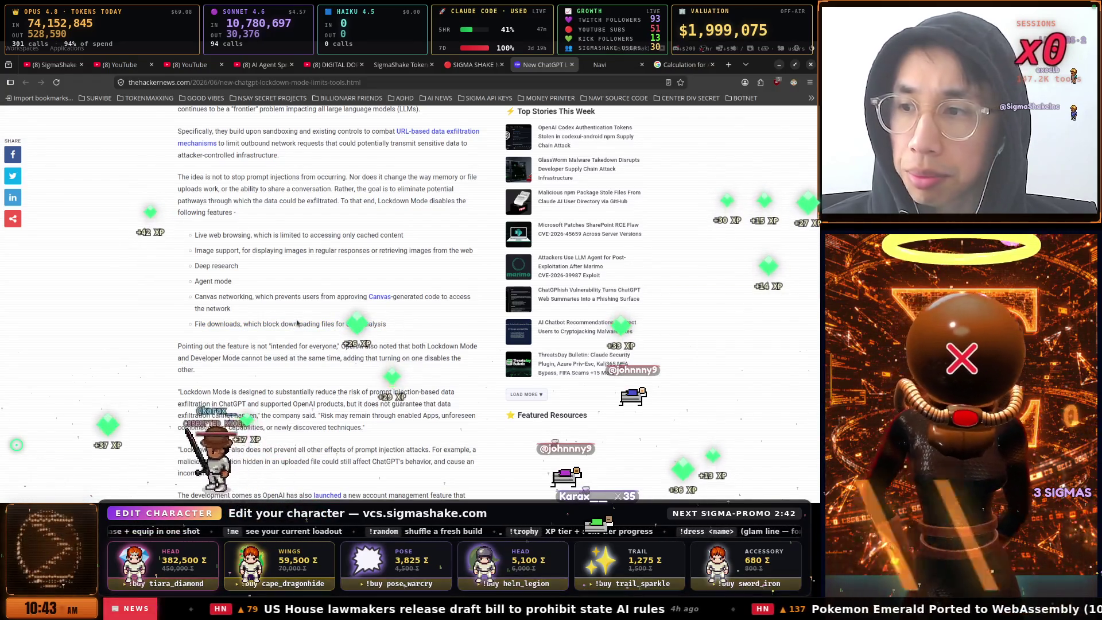
pyautogui.scroll(-1, 311, 318)
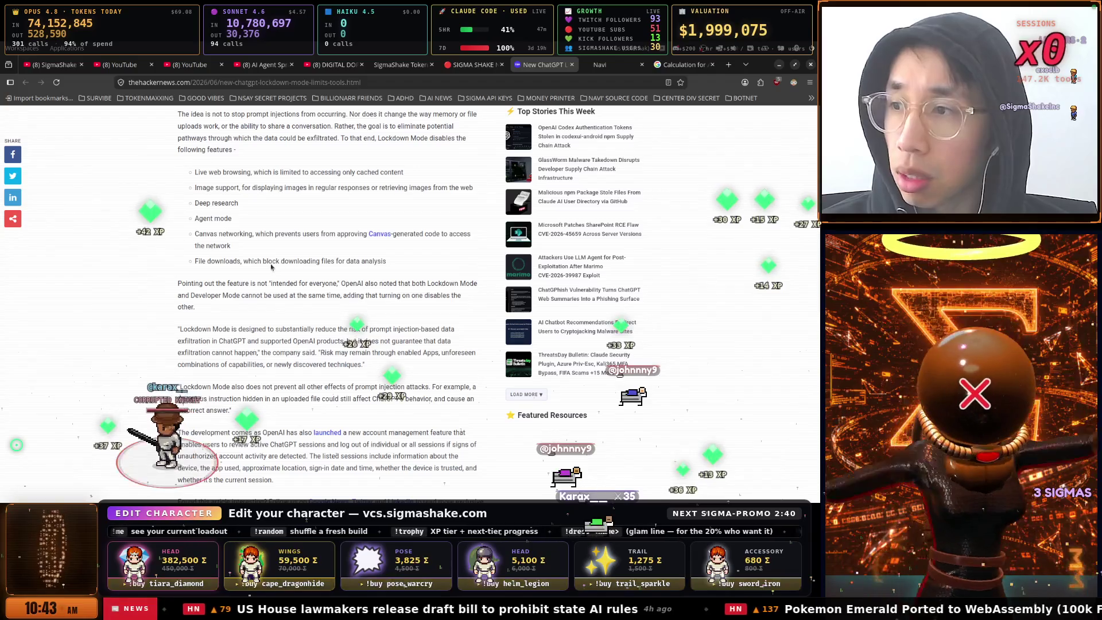
pyautogui.rightClick(720, 276)
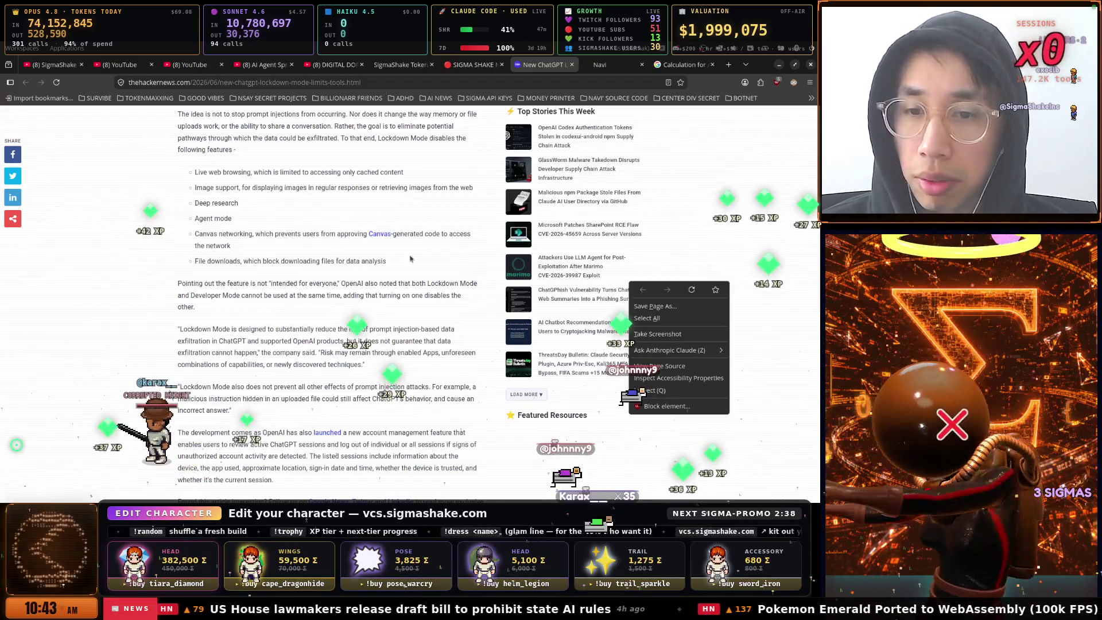
pyautogui.click(428, 257)
pyautogui.scroll(-1, 280, 281)
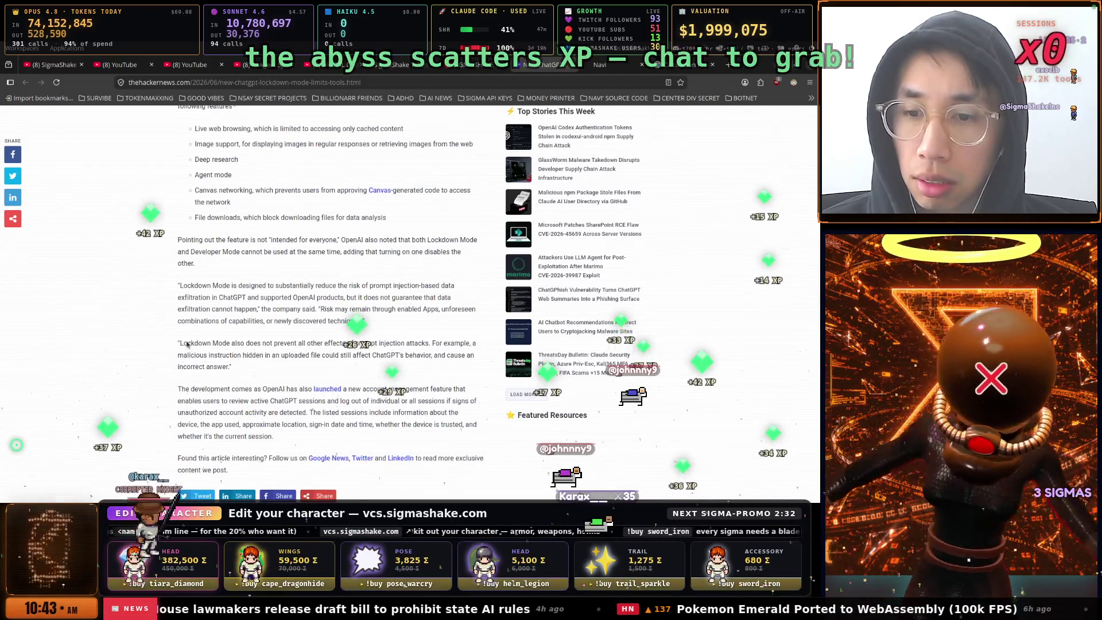
pyautogui.moveTo(250, 285)
pyautogui.mouseDown()
pyautogui.moveTo(434, 288)
pyautogui.moveTo(191, 303)
pyautogui.moveTo(417, 308)
pyautogui.mouseUp()
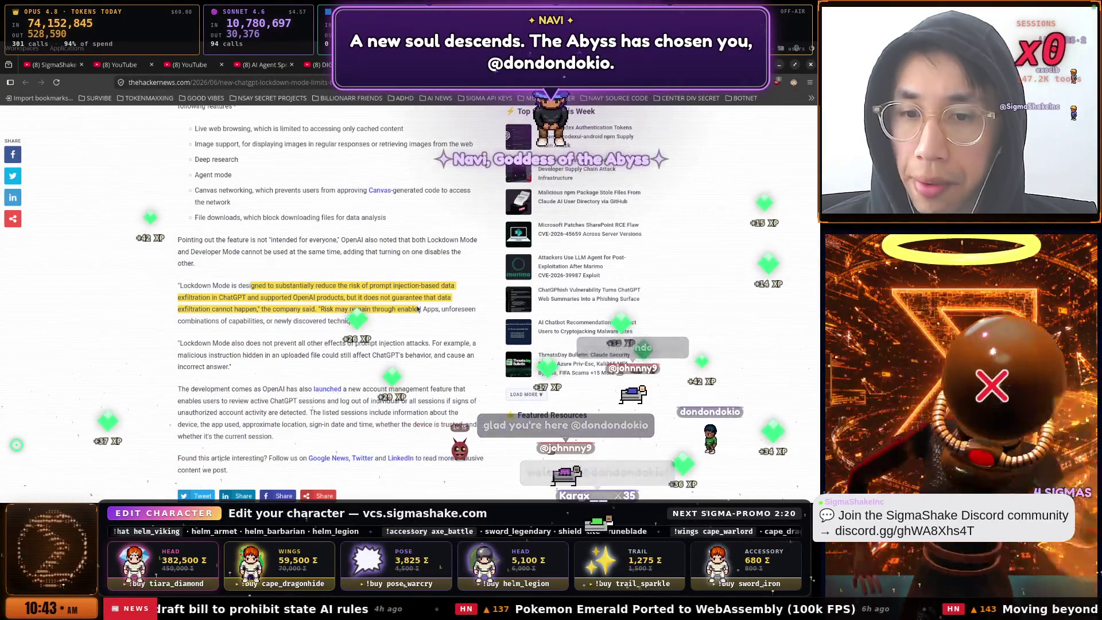
pyautogui.click(299, 314)
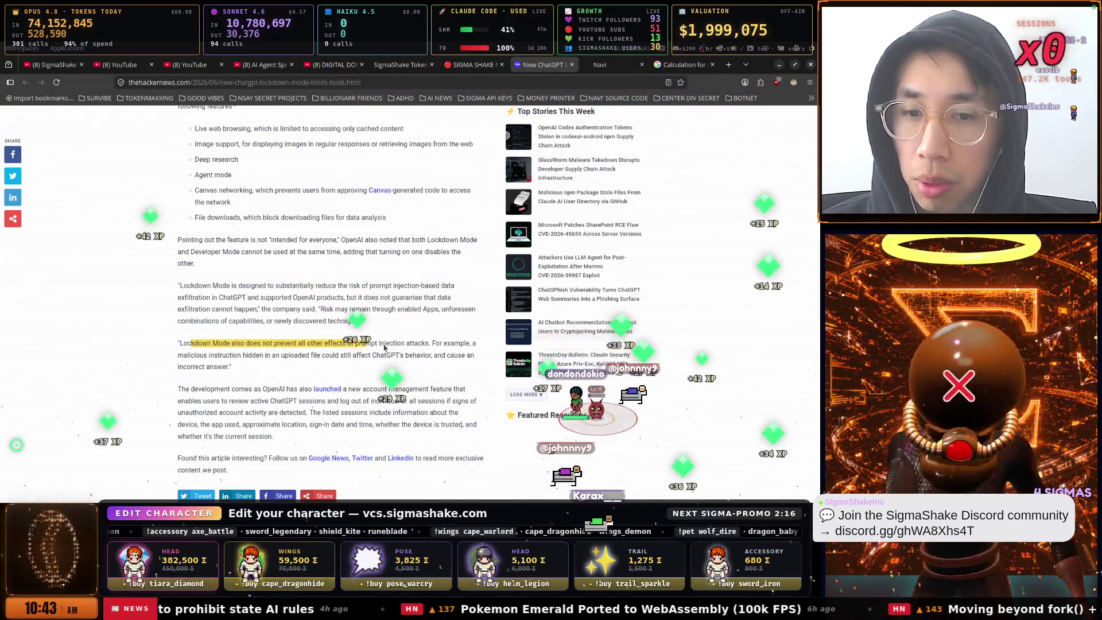
pyautogui.moveTo(437, 346); pyautogui.dragTo(188, 363)
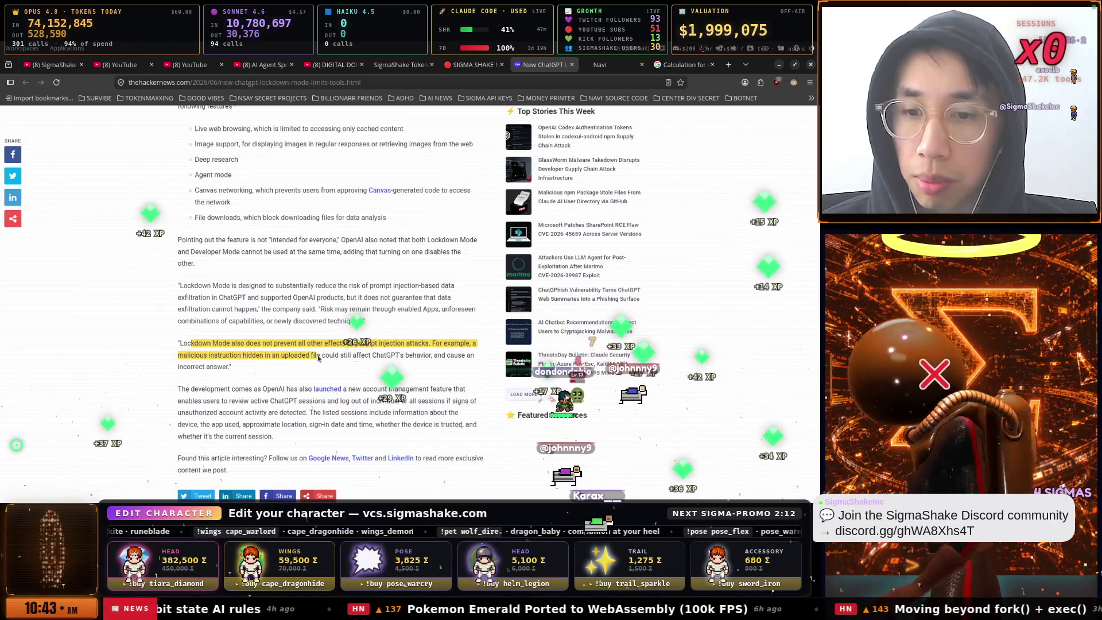
pyautogui.moveTo(415, 359); pyautogui.dragTo(248, 365)
pyautogui.scroll(-3, 276, 320)
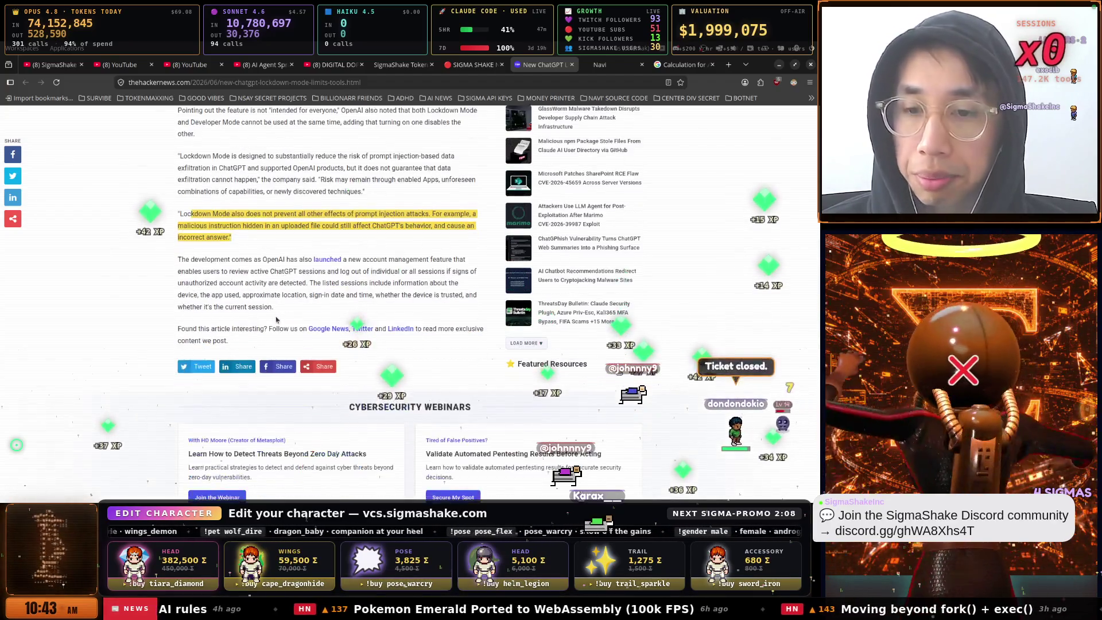
# On the Sigma Shake News dashboard, open the Free Apps smart-TV proxies story in a new tab
pyautogui.click(482, 67)
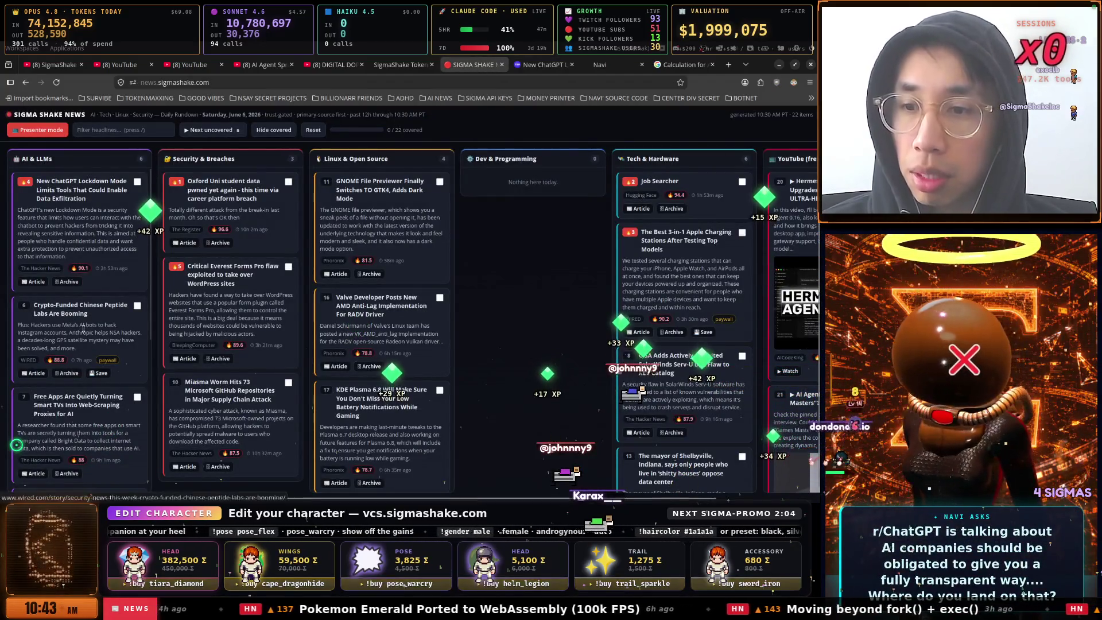
pyautogui.scroll(-1, 111, 323)
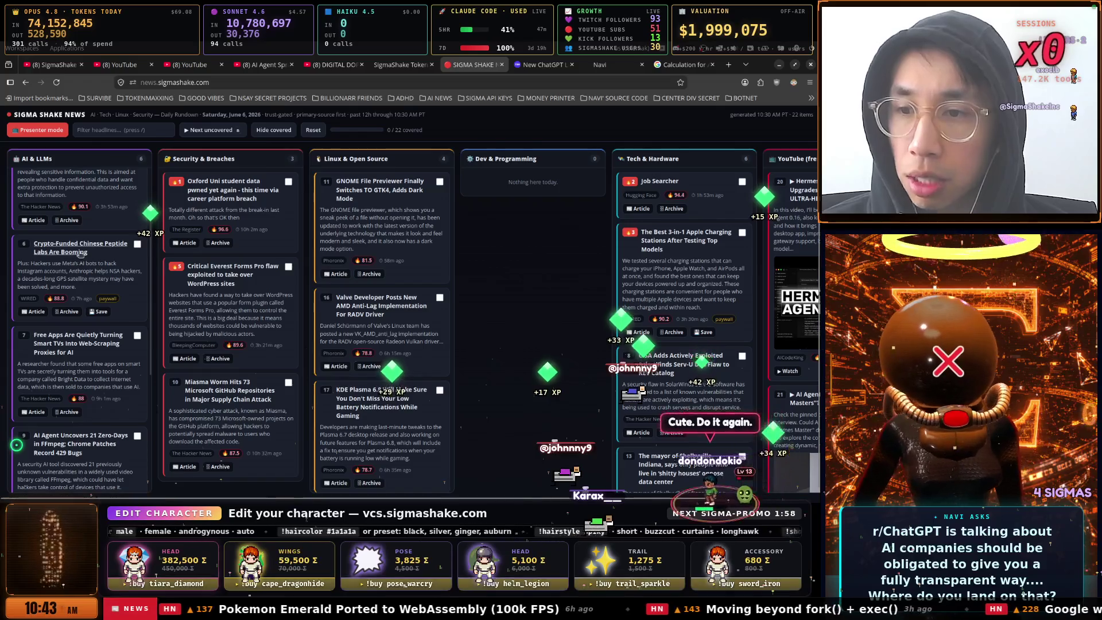
pyautogui.scroll(-1, 72, 267)
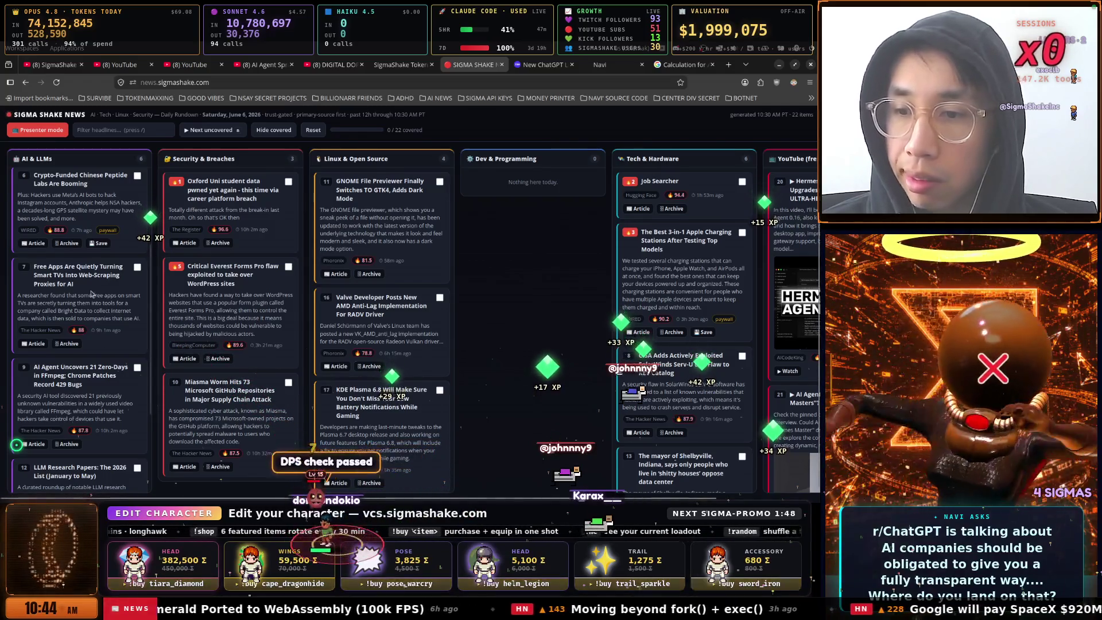
pyautogui.click(38, 343)
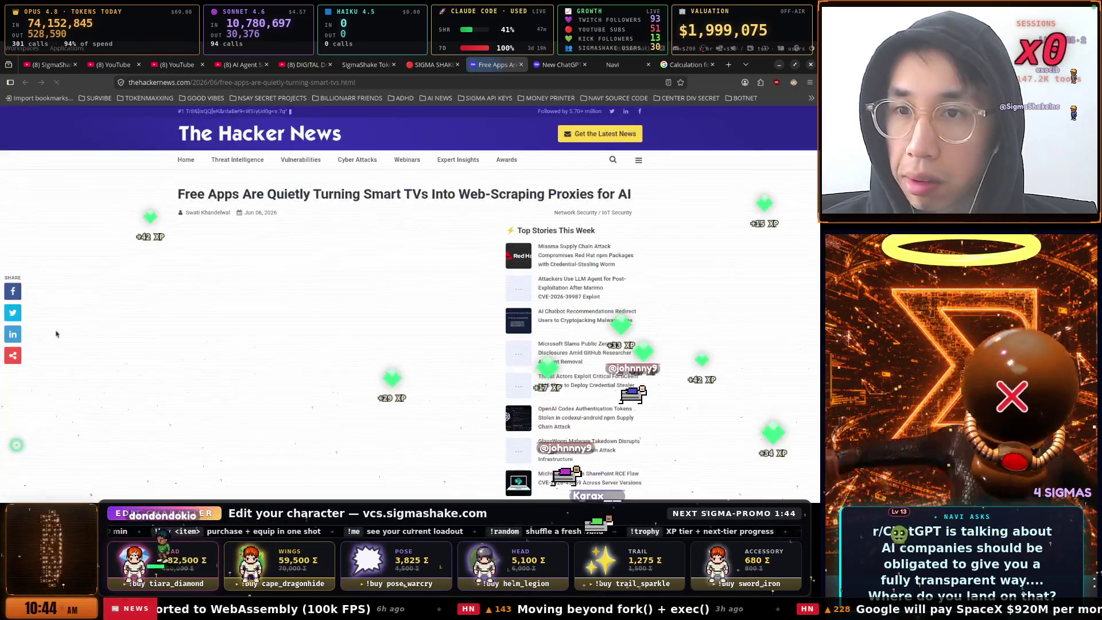
# Return to the Sigma Shake News dashboard, scroll it, then go back to the YouTube video page
pyautogui.click(417, 67)
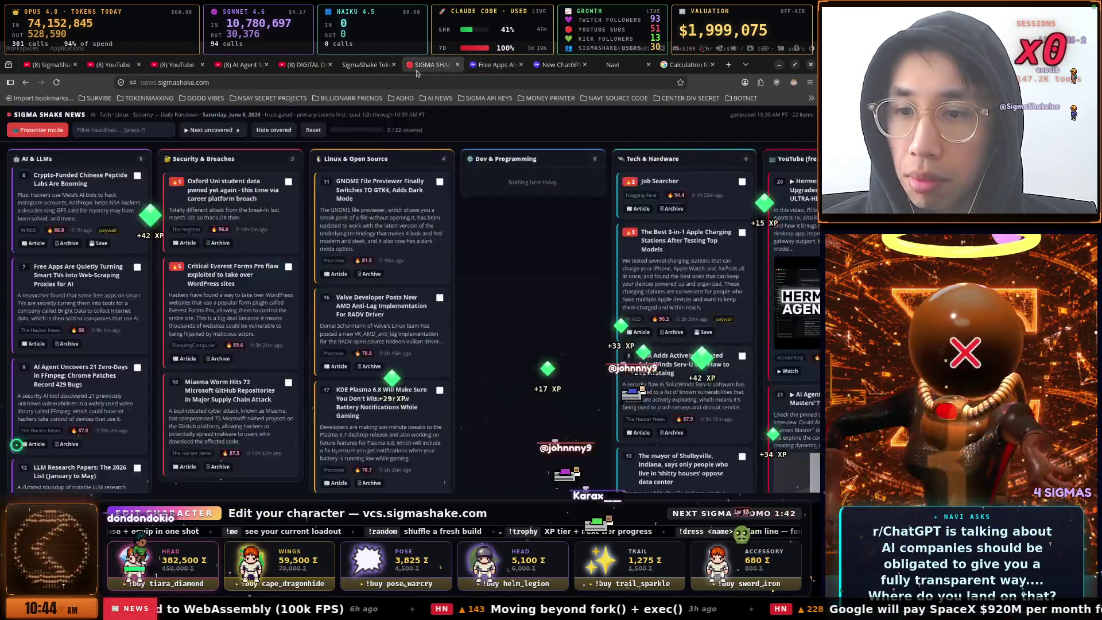
pyautogui.scroll(-2, 56, 357)
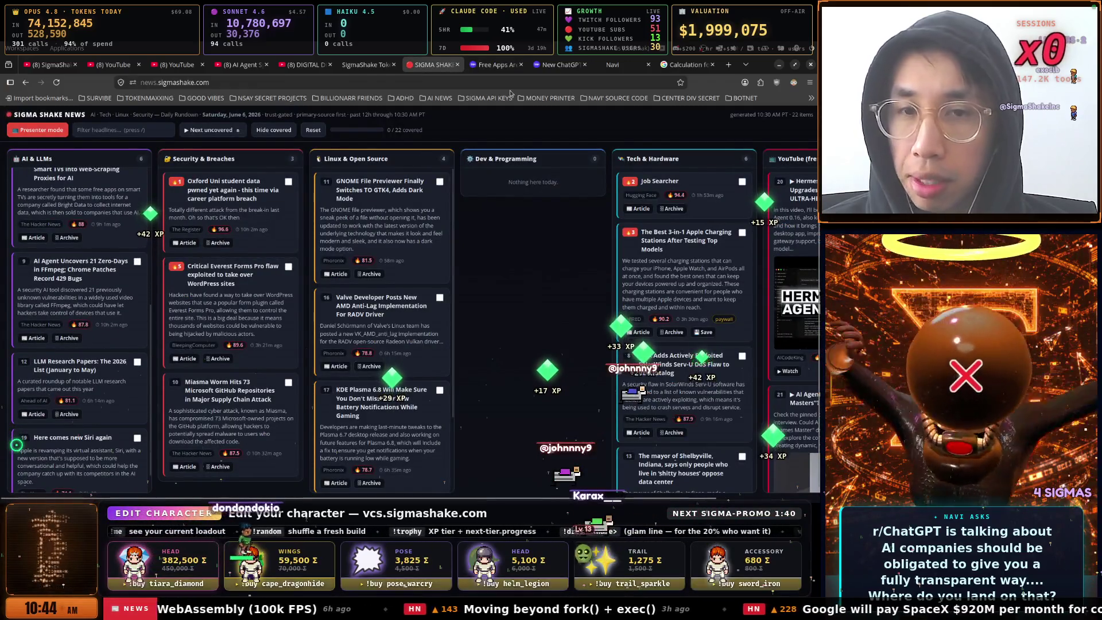
pyautogui.click(53, 65)
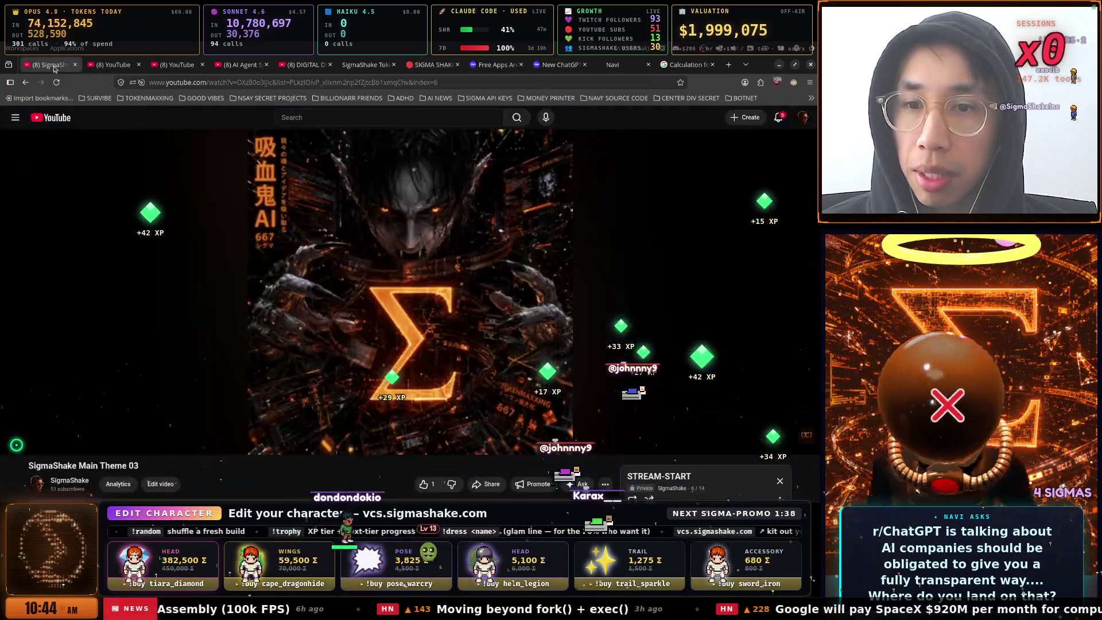
# Play the 'SigmaShake Main Theme 03' video until it reaches 0:07 of 6:19
pyautogui.click(225, 234)
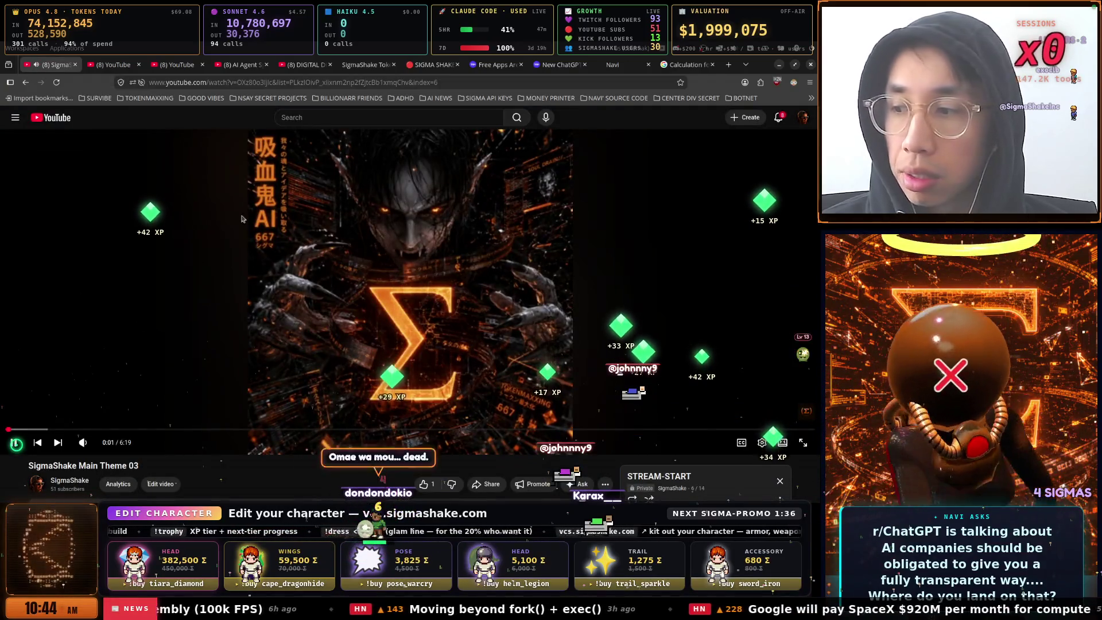
pyautogui.moveTo(95, 446)
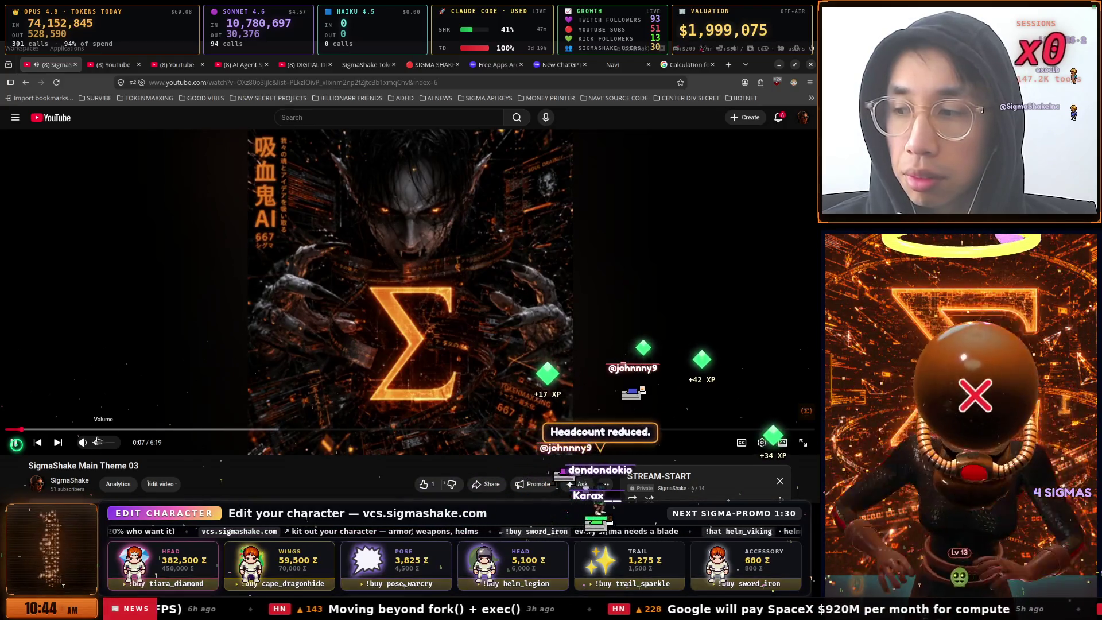
# Load the Hacker News front page from the Free Apps tab by entering 'ha'
pyautogui.click(493, 64)
pyautogui.click(487, 82)
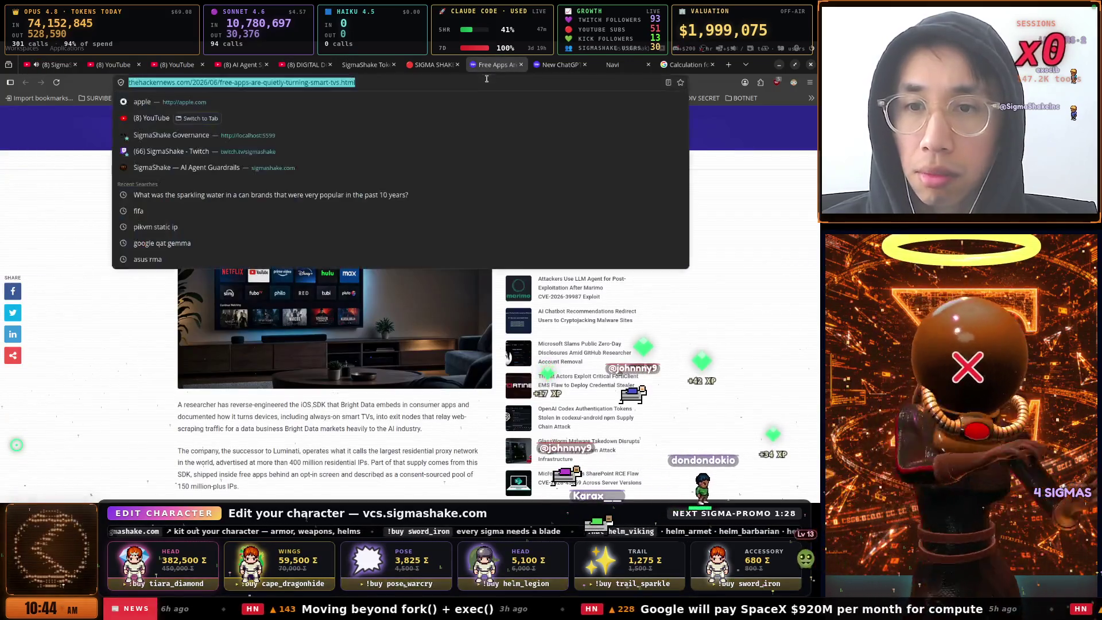
pyautogui.write('hackernews.com/')
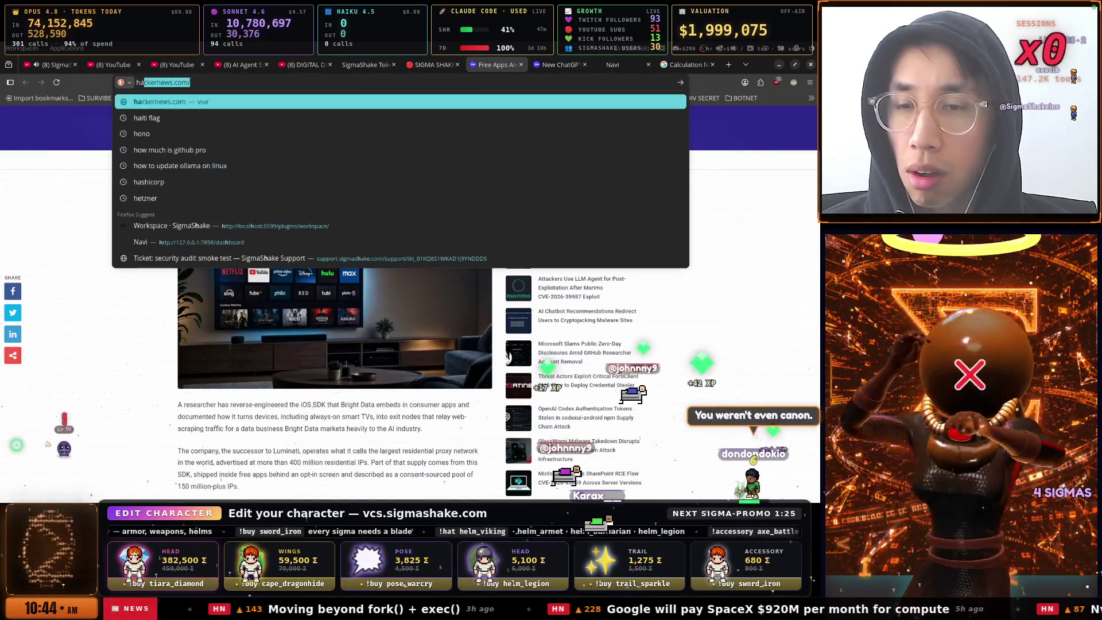
pyautogui.press('Return')
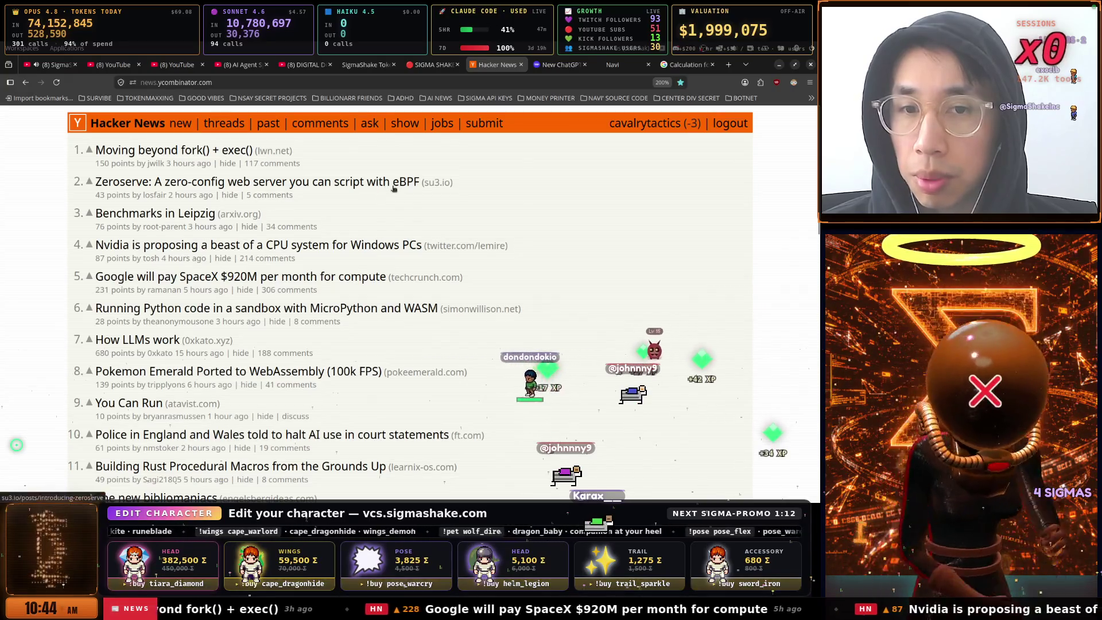
# Open the Zeroserve eBPF web server story in a new tab and scroll down the front page
pyautogui.rightClick(354, 184)
pyautogui.click(376, 191)
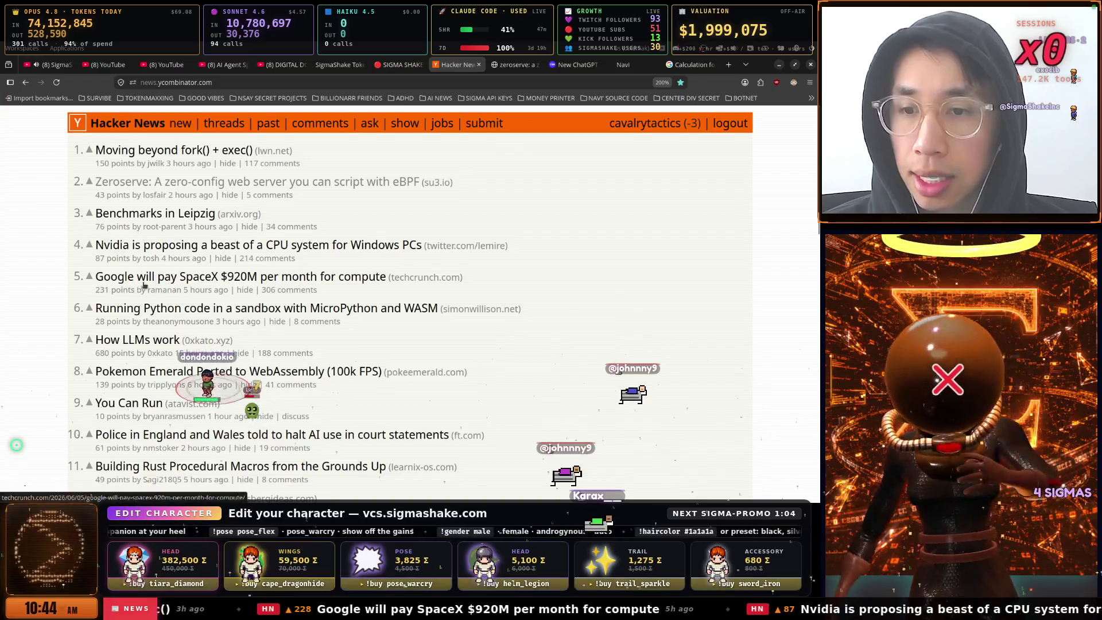
pyautogui.scroll(-3, 261, 270)
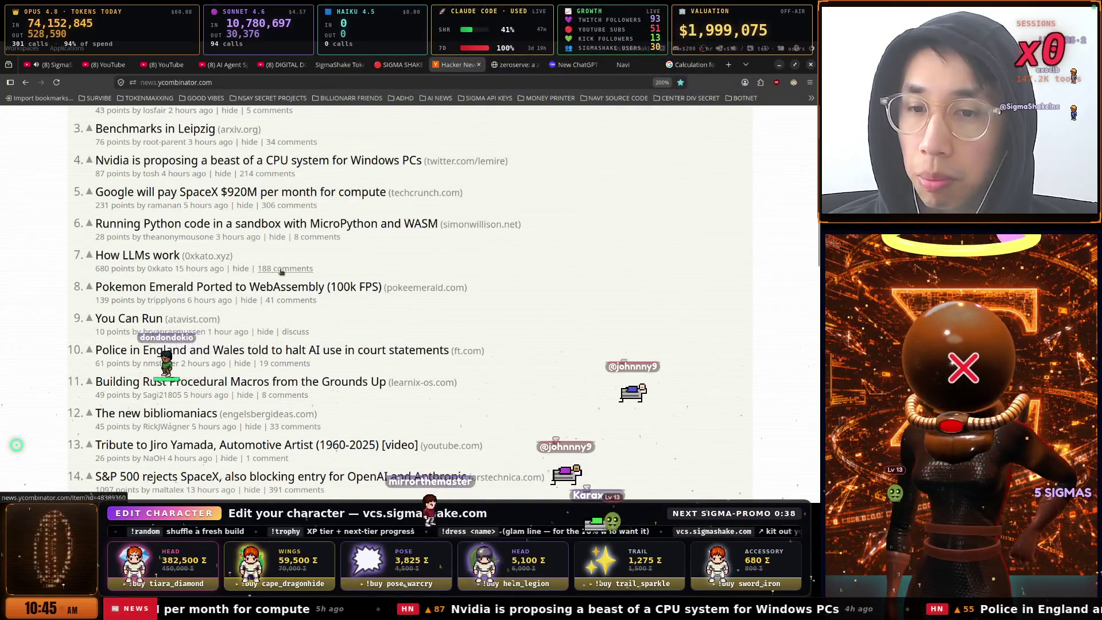
pyautogui.scroll(-1, 300, 272)
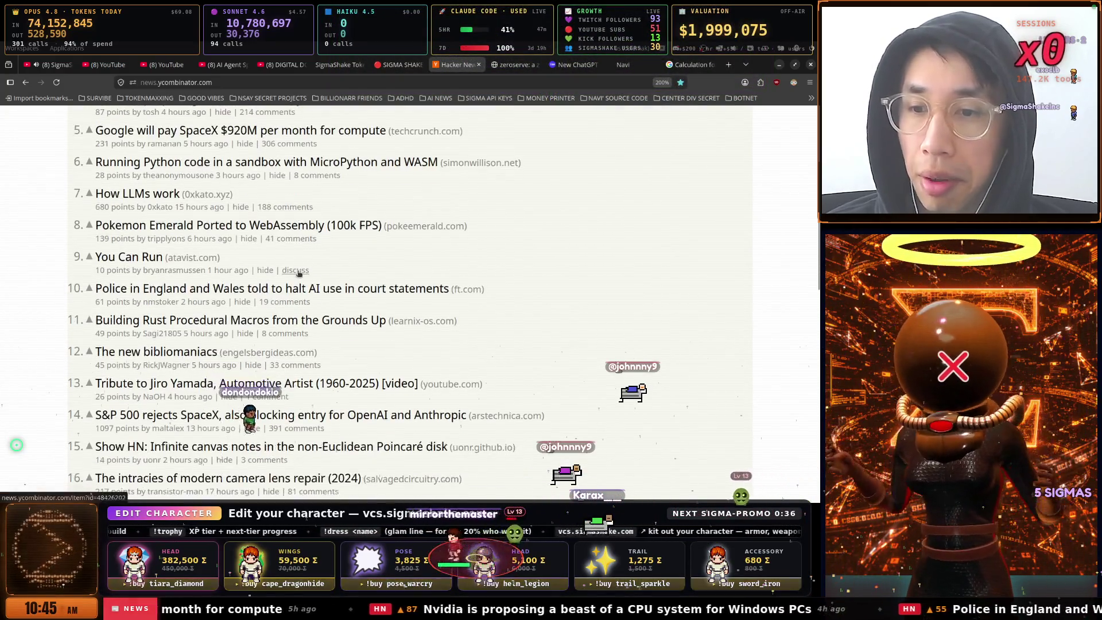
pyautogui.scroll(-1, 298, 273)
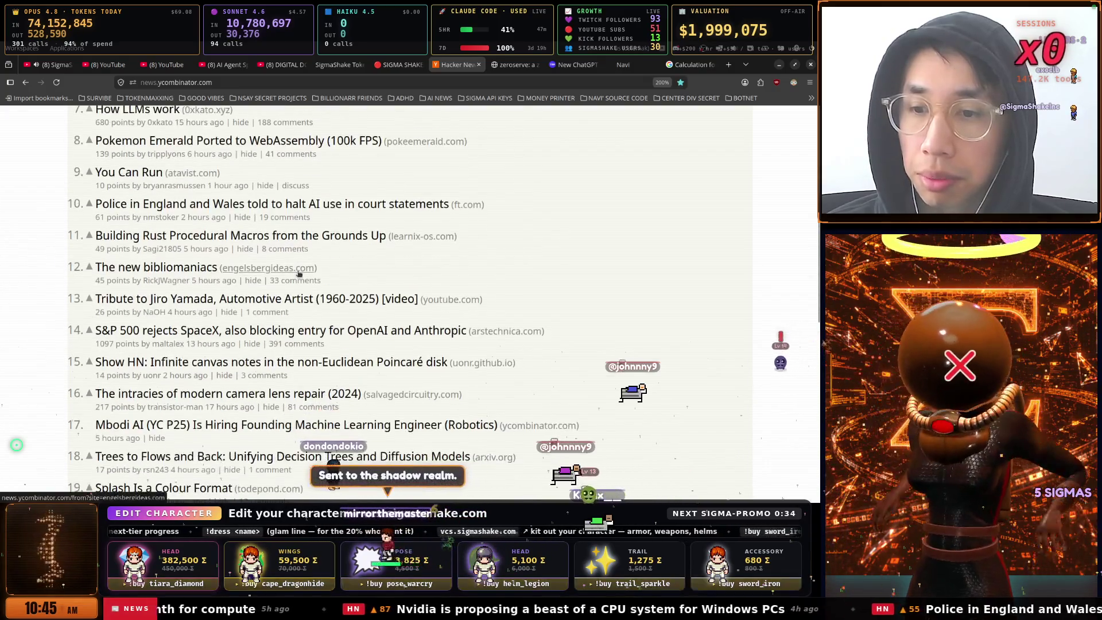
pyautogui.scroll(-1, 298, 273)
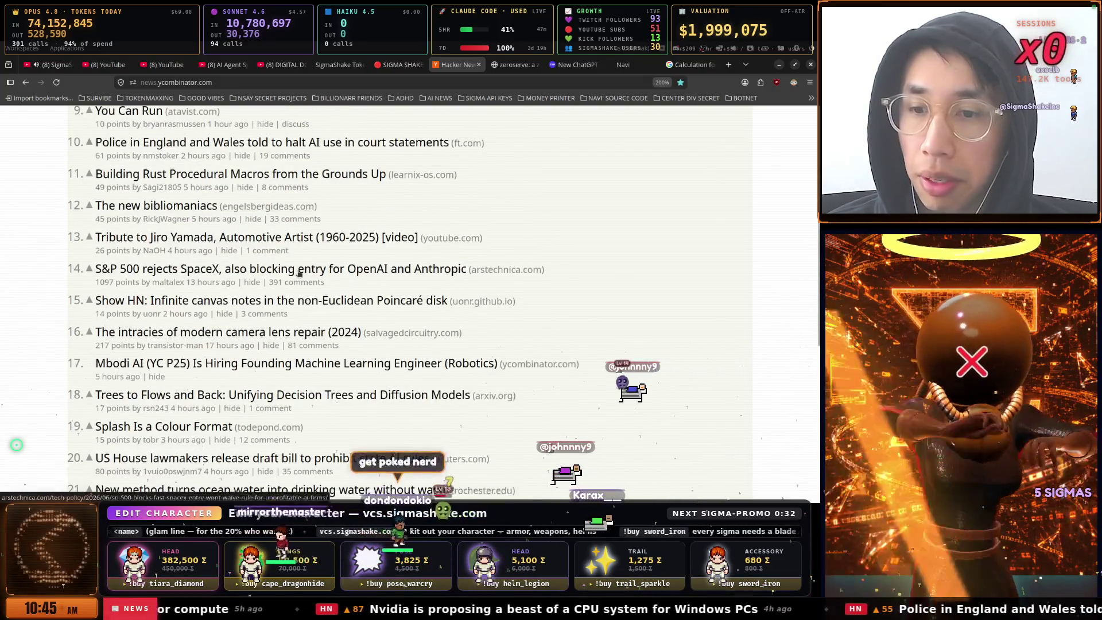
pyautogui.scroll(-2, 299, 273)
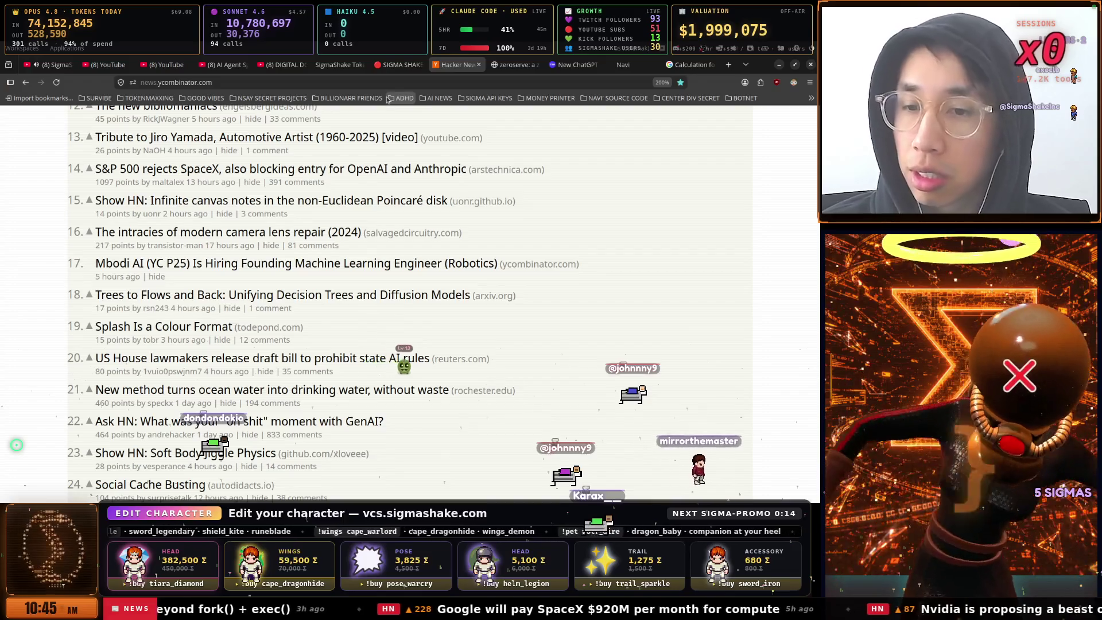
pyautogui.moveTo(382, 65)
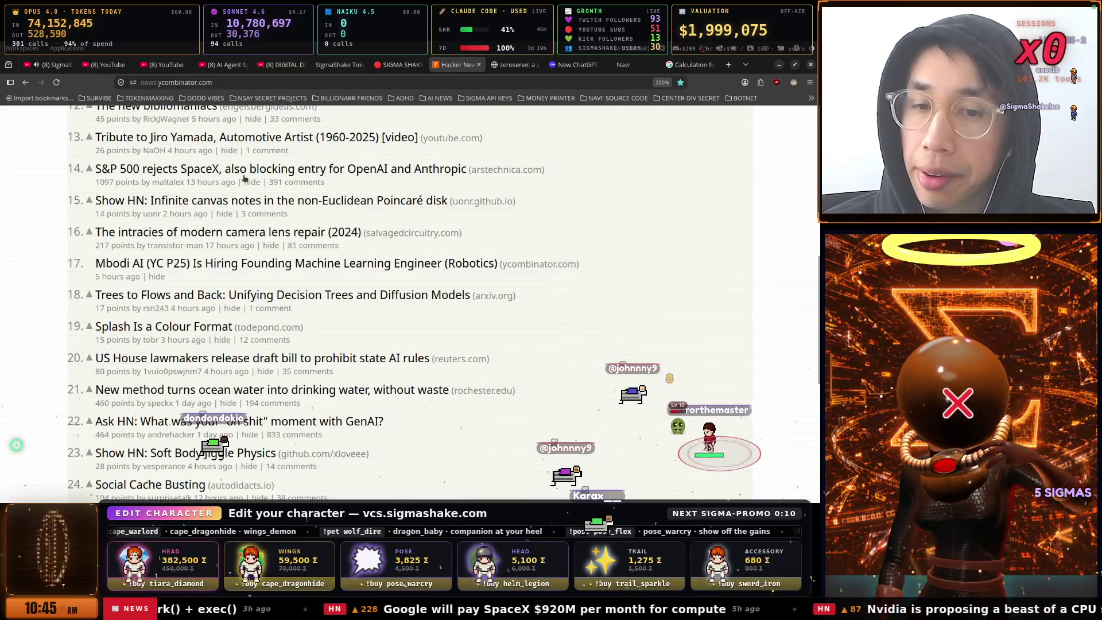
pyautogui.scroll(-2, 241, 179)
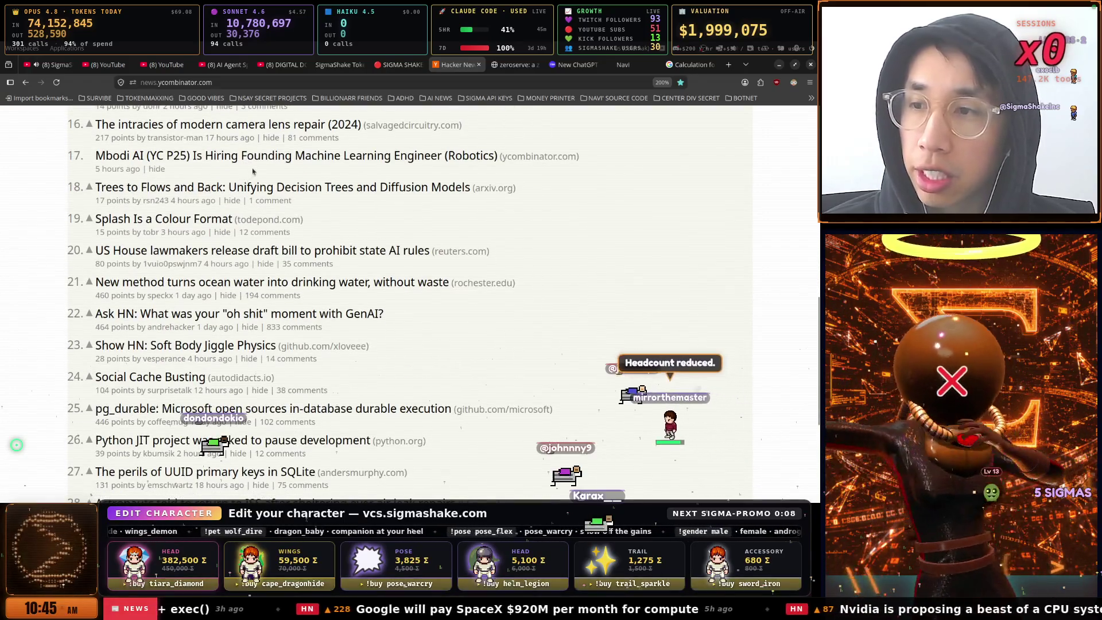
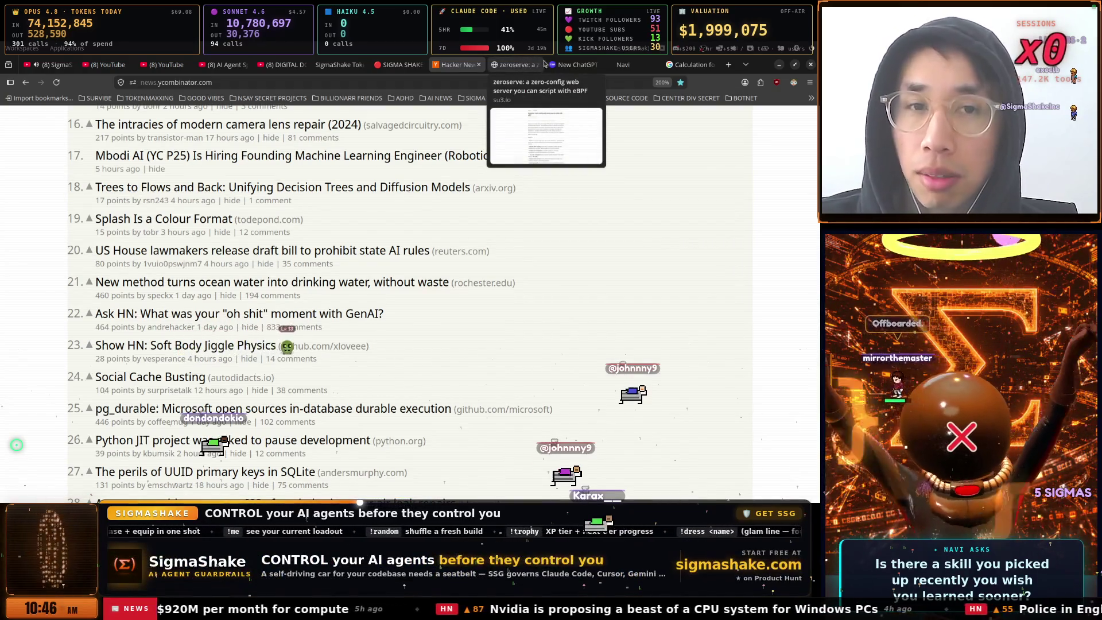
# Read the su3.io zeroserve article down to its Memory section and GitHub link
pyautogui.scroll(-2, 187, 240)
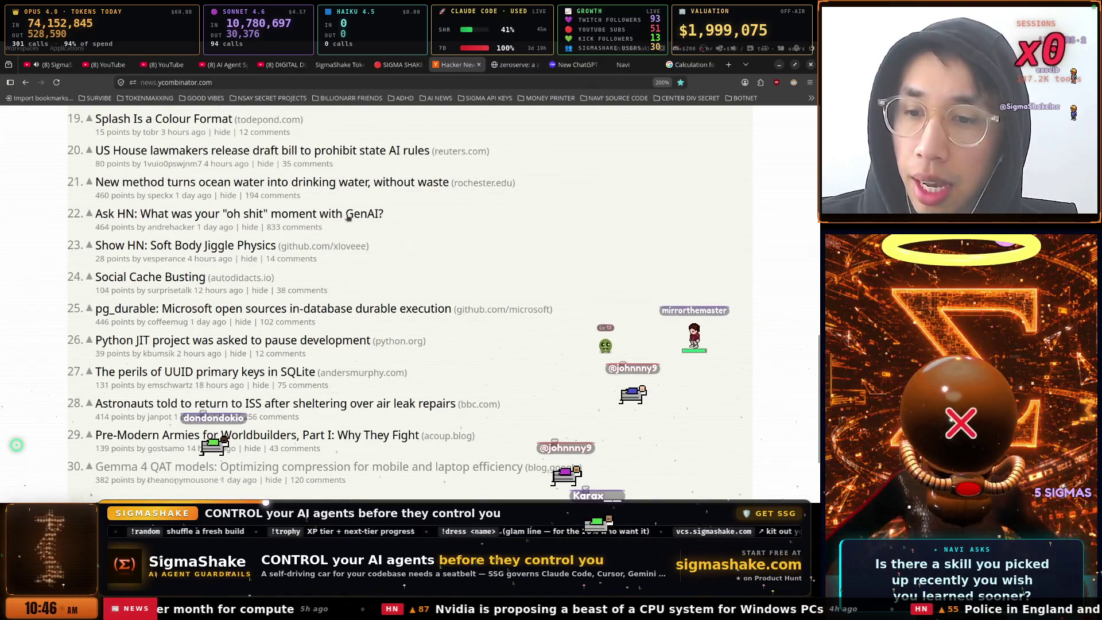
pyautogui.click(521, 69)
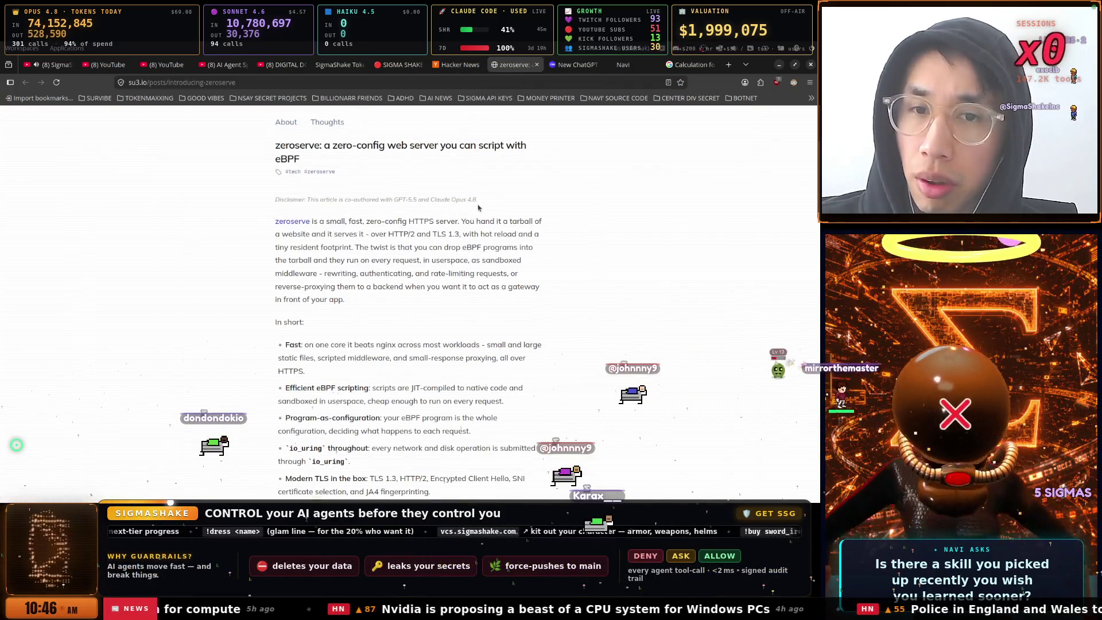
pyautogui.scroll(-3, 428, 210)
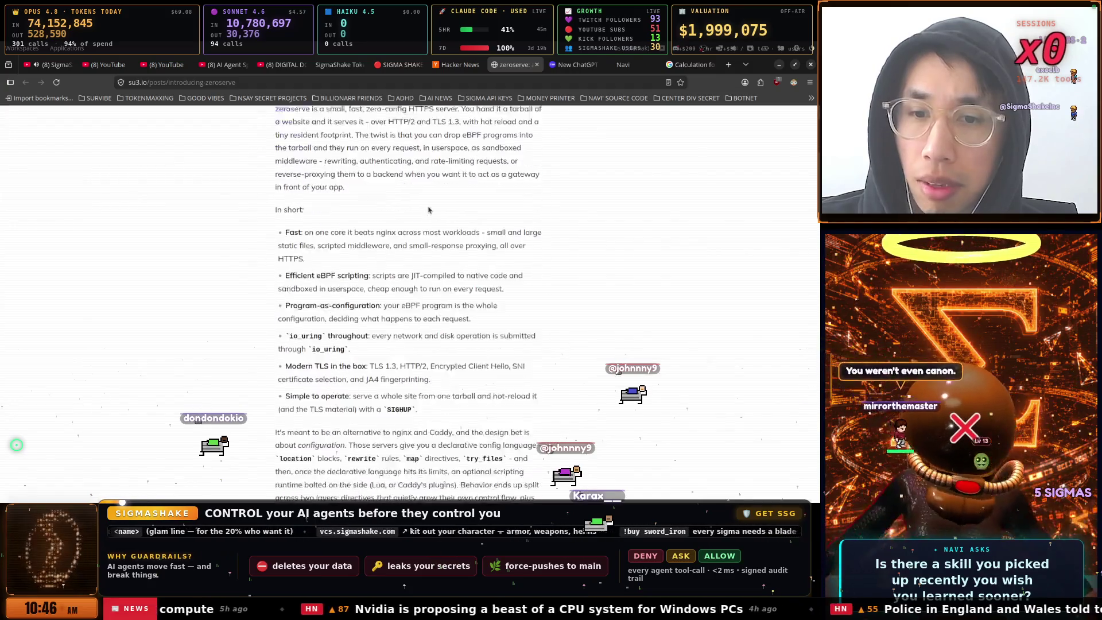
pyautogui.scroll(-5, 428, 206)
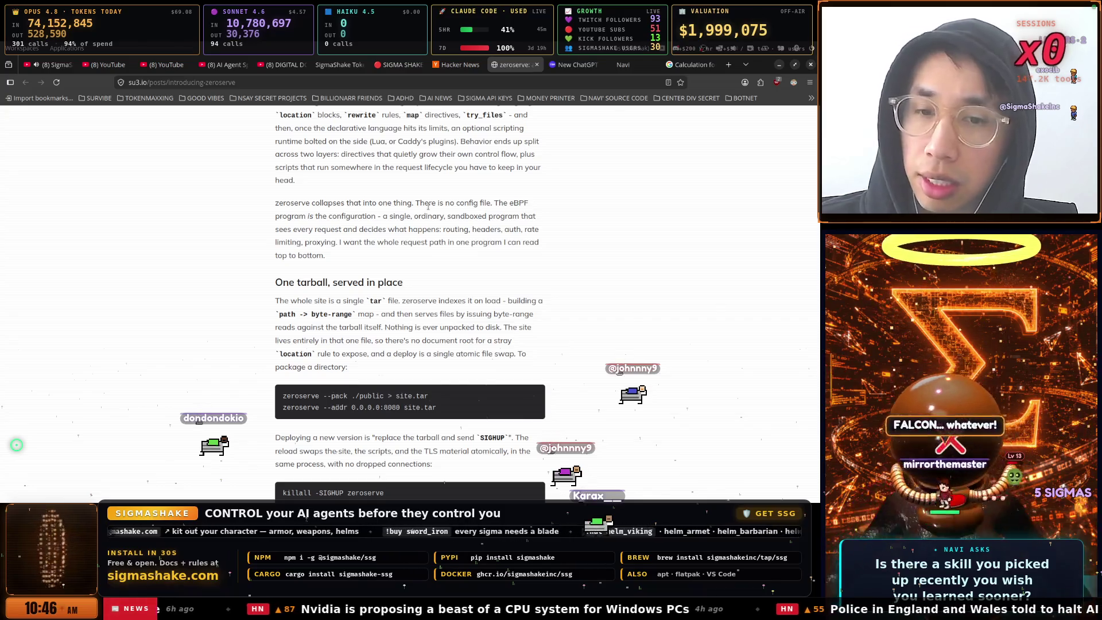
pyautogui.scroll(-1, 428, 206)
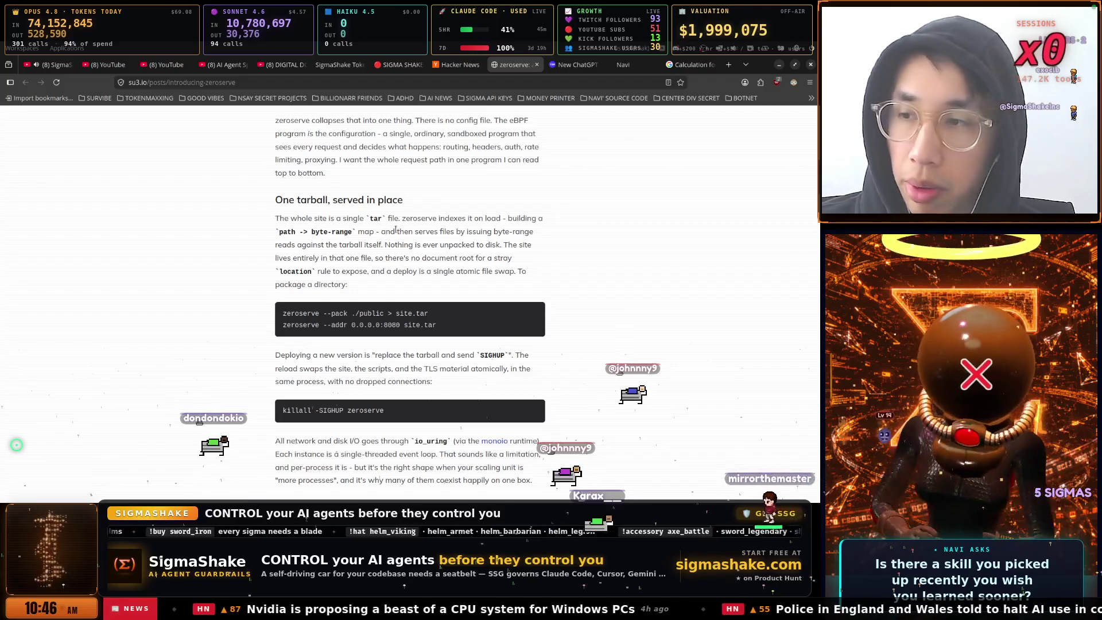
pyautogui.scroll(-6, 304, 233)
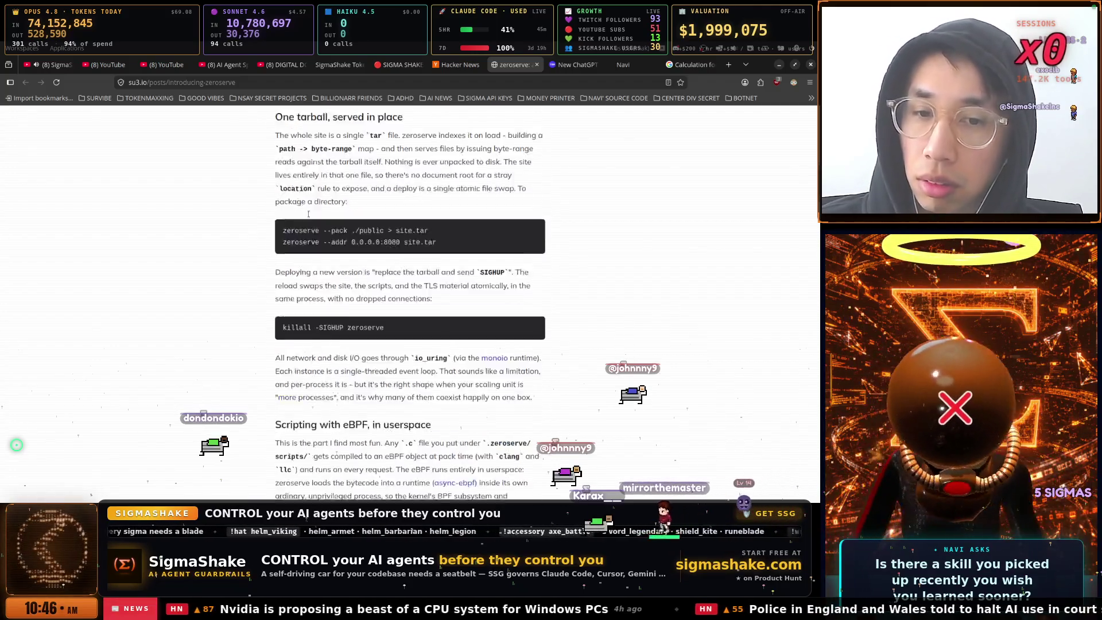
pyautogui.scroll(-3, 310, 201)
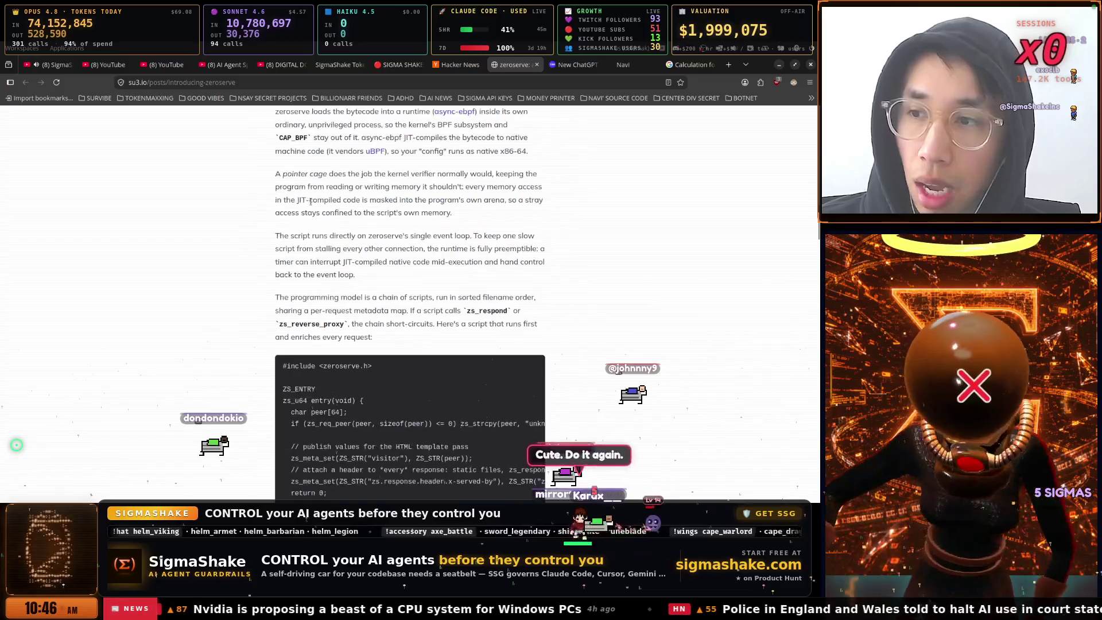
pyautogui.scroll(-6, 311, 204)
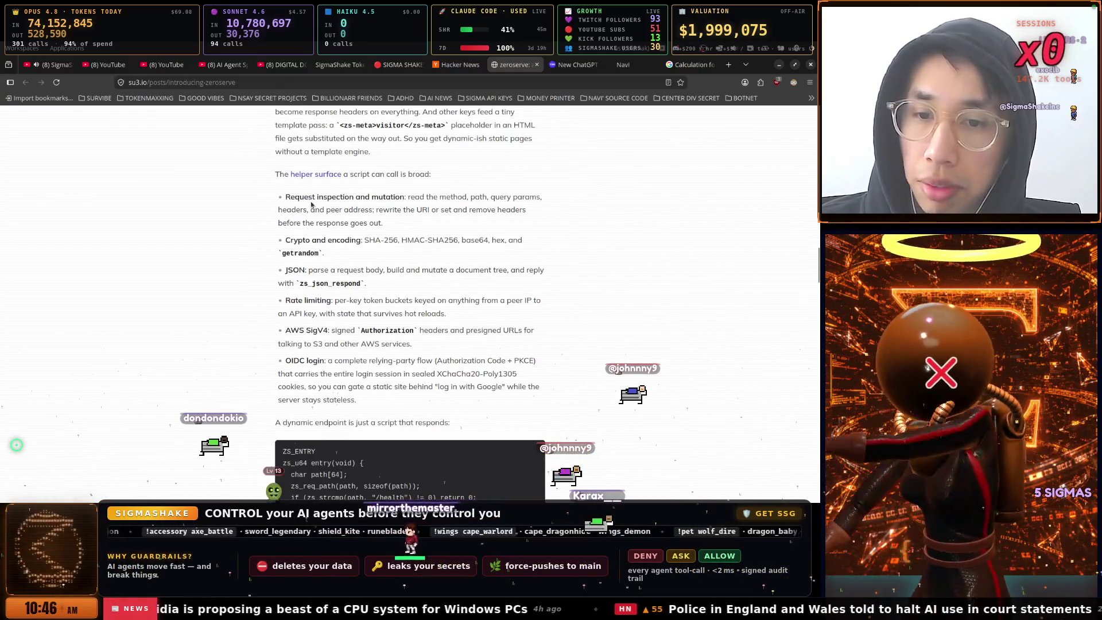
pyautogui.scroll(-15, 311, 204)
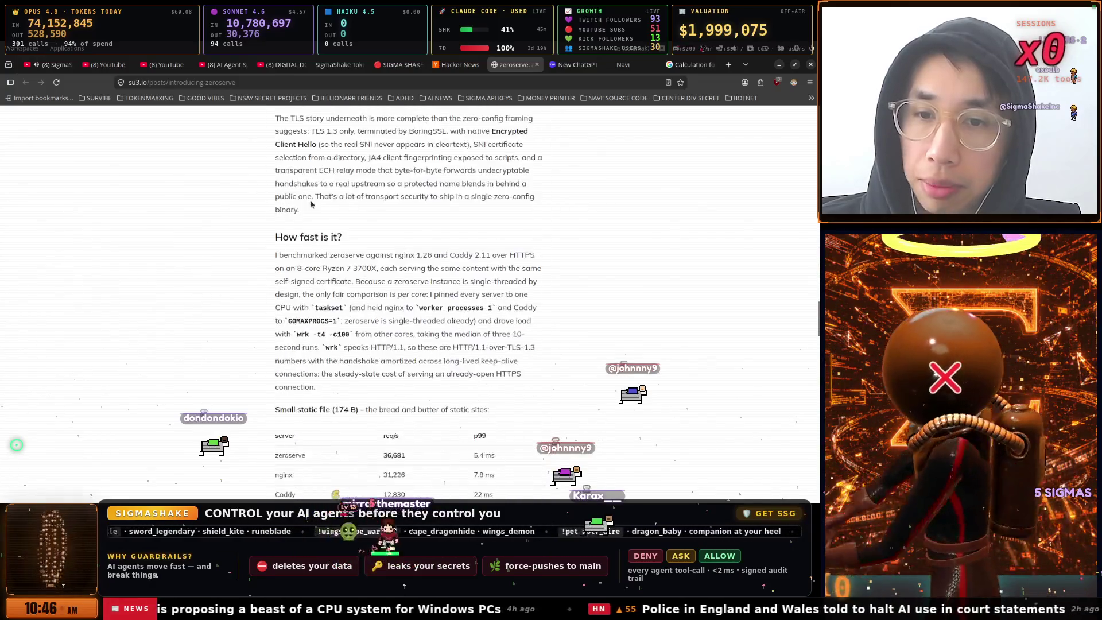
pyautogui.scroll(-10, 311, 201)
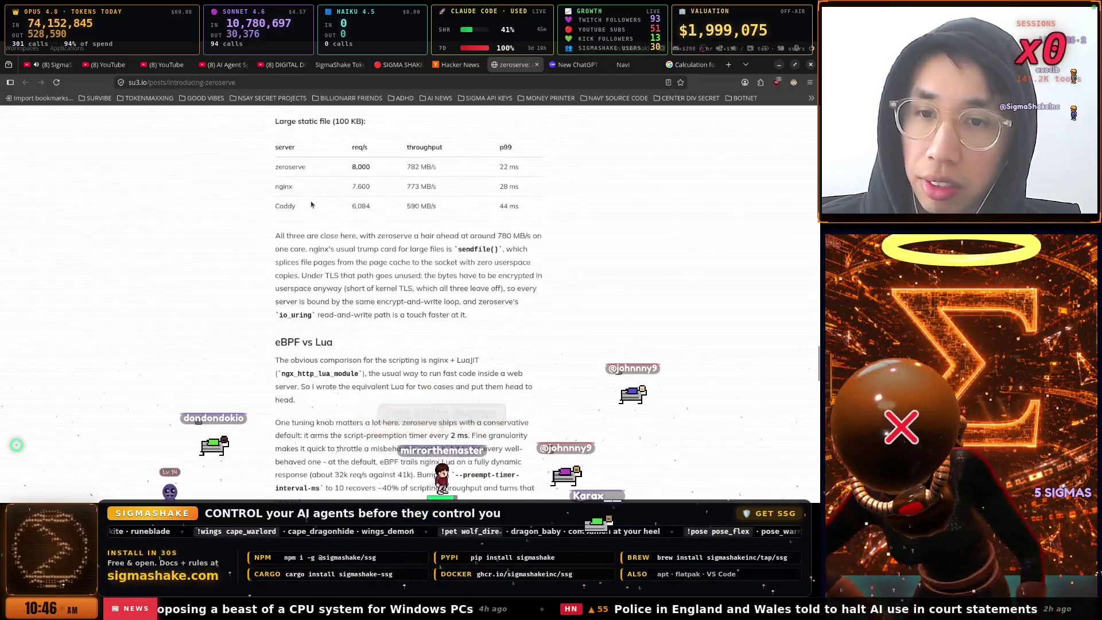
pyautogui.scroll(-10, 311, 203)
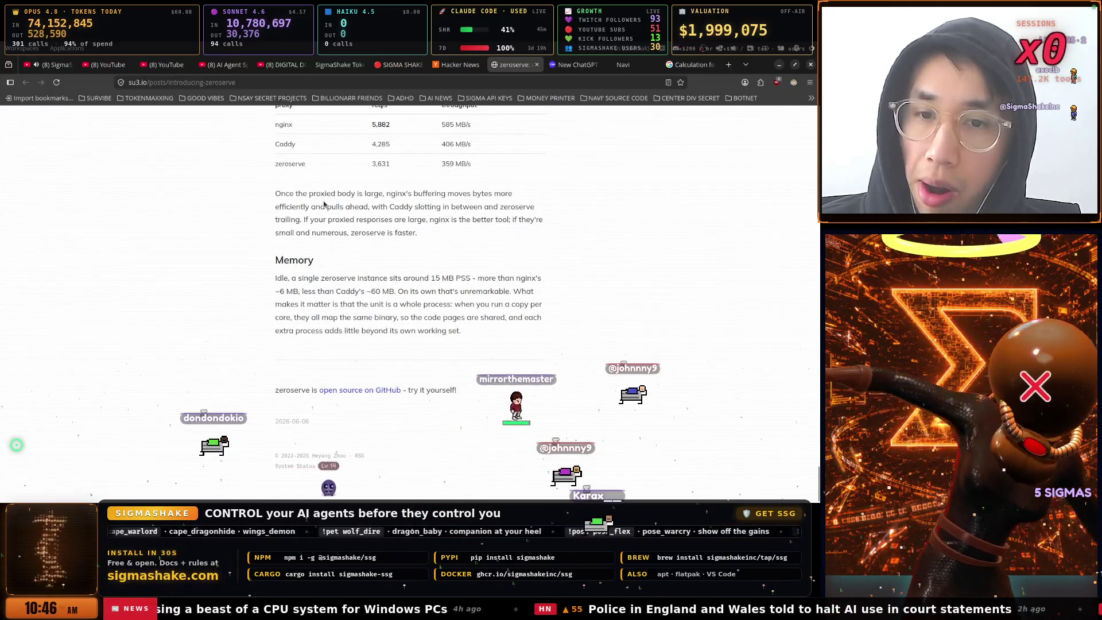
# Close the zeroserve and ChatGPT Lockdown Mode article tabs and return to Hacker News
pyautogui.click(537, 64)
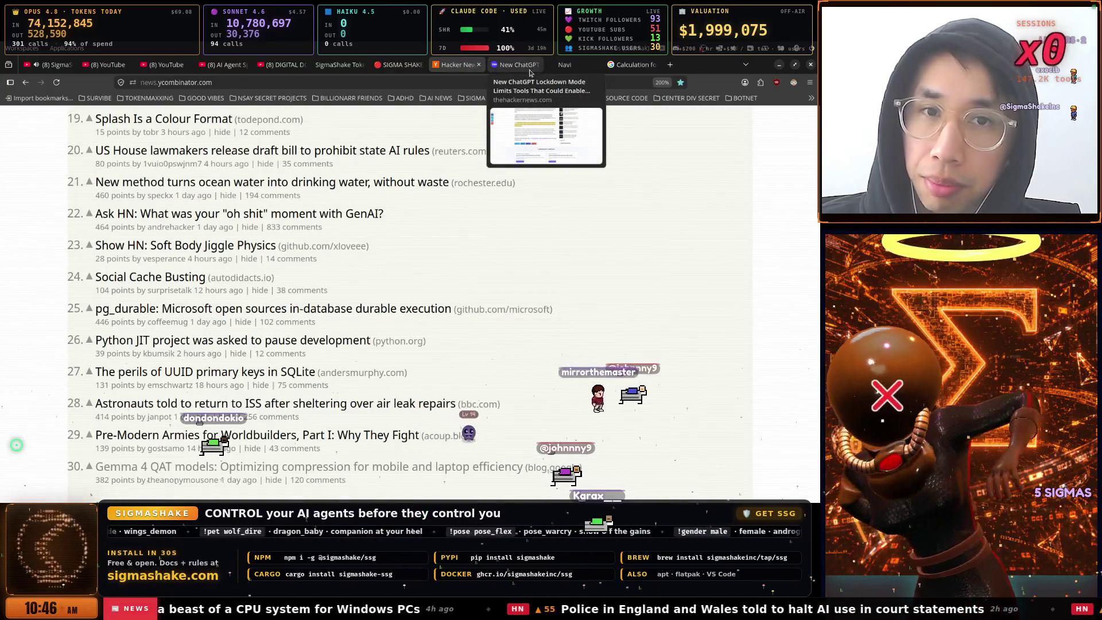
pyautogui.click(531, 65)
pyautogui.click(537, 65)
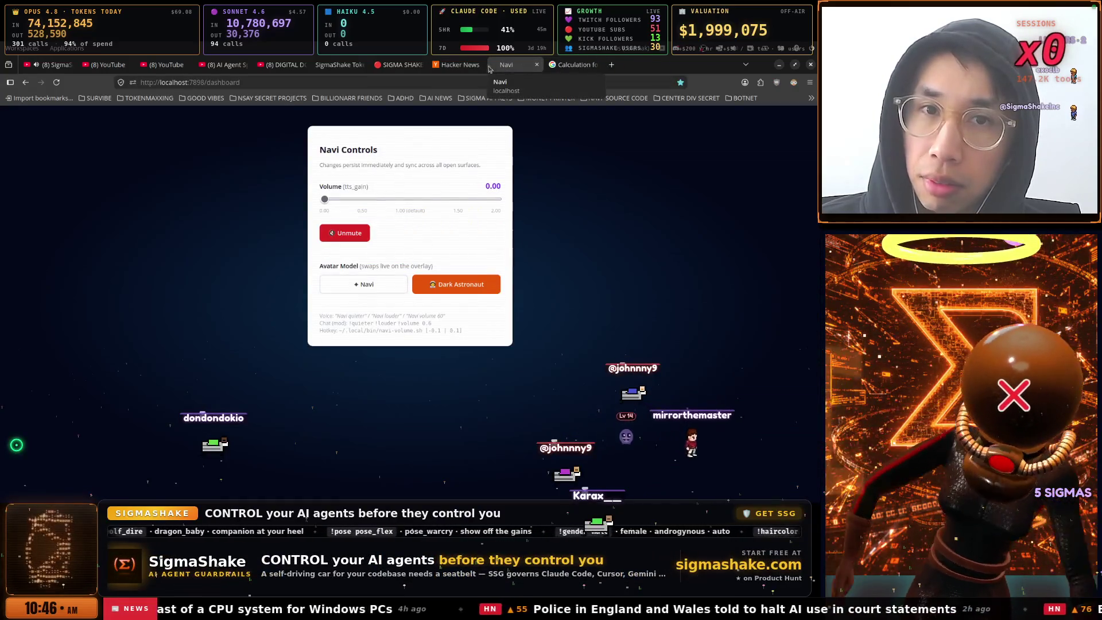
pyautogui.click(458, 64)
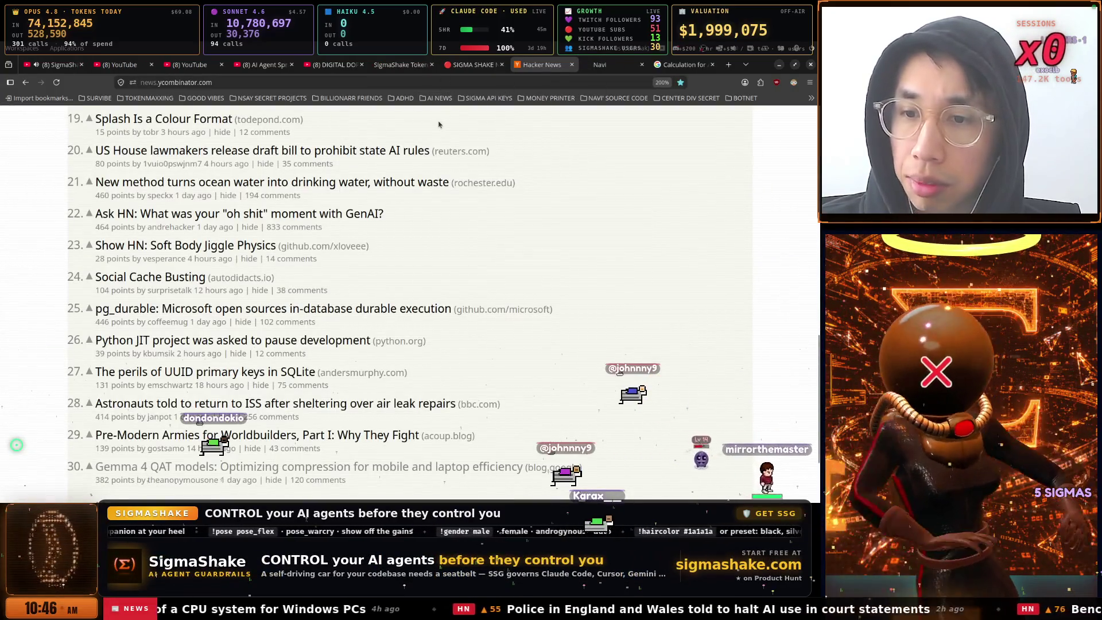
# Open the Show HN listings and open Soft Body Jiggle Physics in a new tab
pyautogui.scroll(-3, 439, 124)
pyautogui.scroll(5, 439, 124)
pyautogui.scroll(5, 439, 124)
pyautogui.click(404, 123)
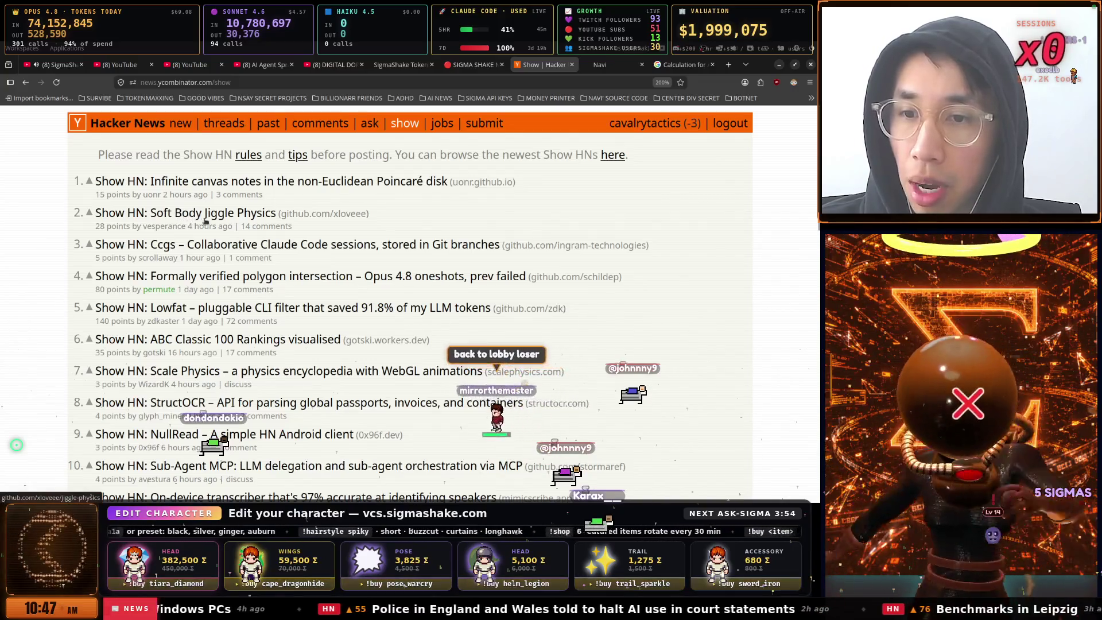
pyautogui.rightClick(222, 221)
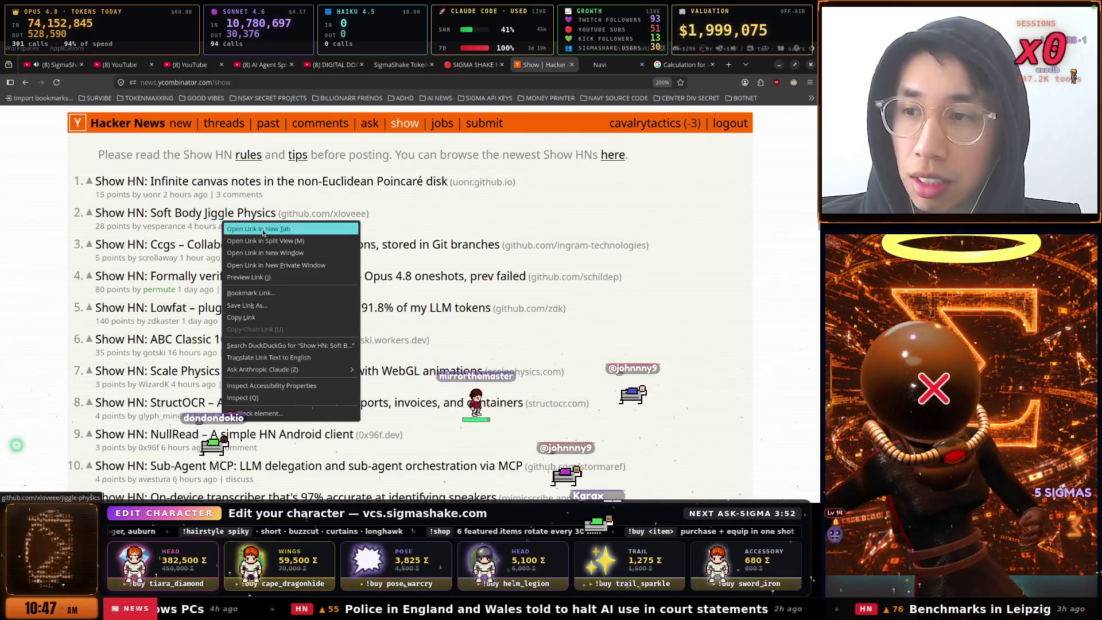
pyautogui.click(259, 228)
# Read through the jiggle-physics repository README on GitHub
pyautogui.click(561, 65)
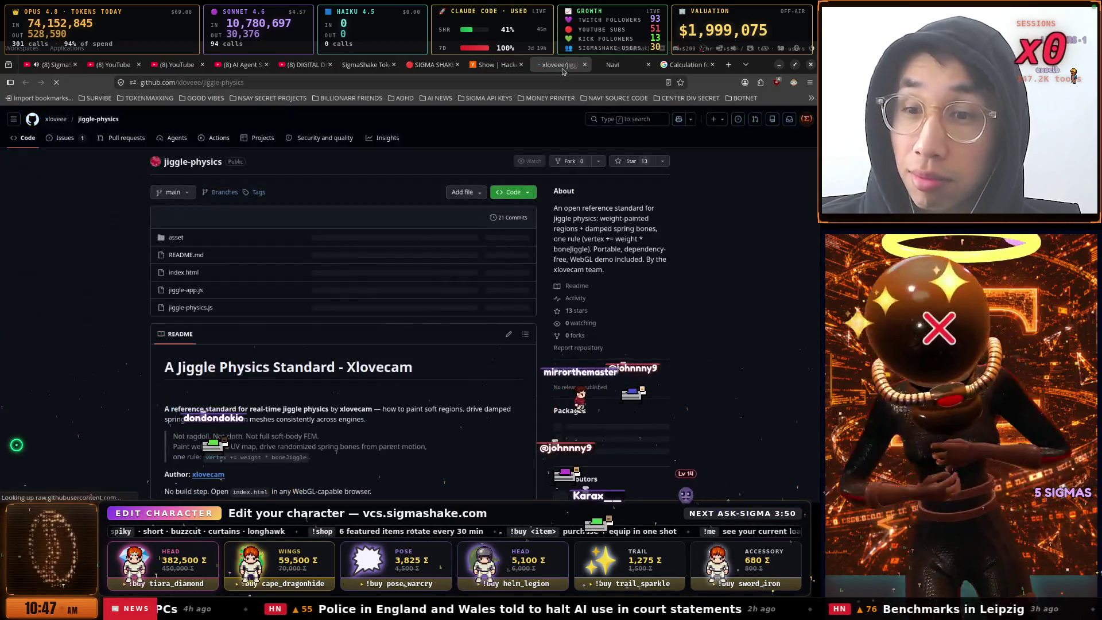
pyautogui.scroll(-3, 380, 205)
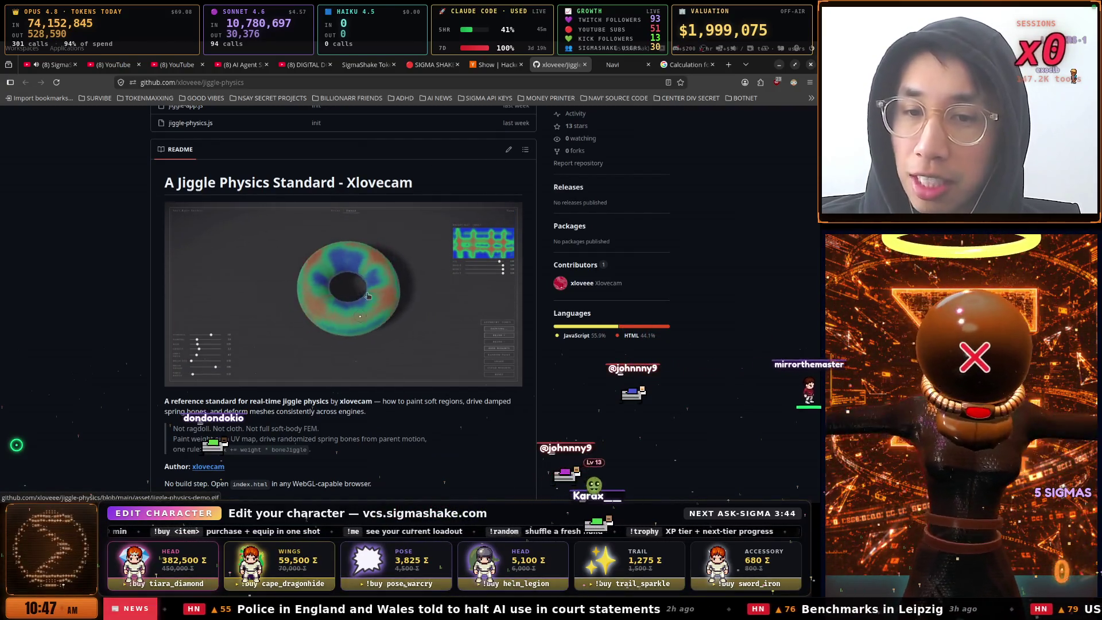
pyautogui.scroll(-1, 378, 296)
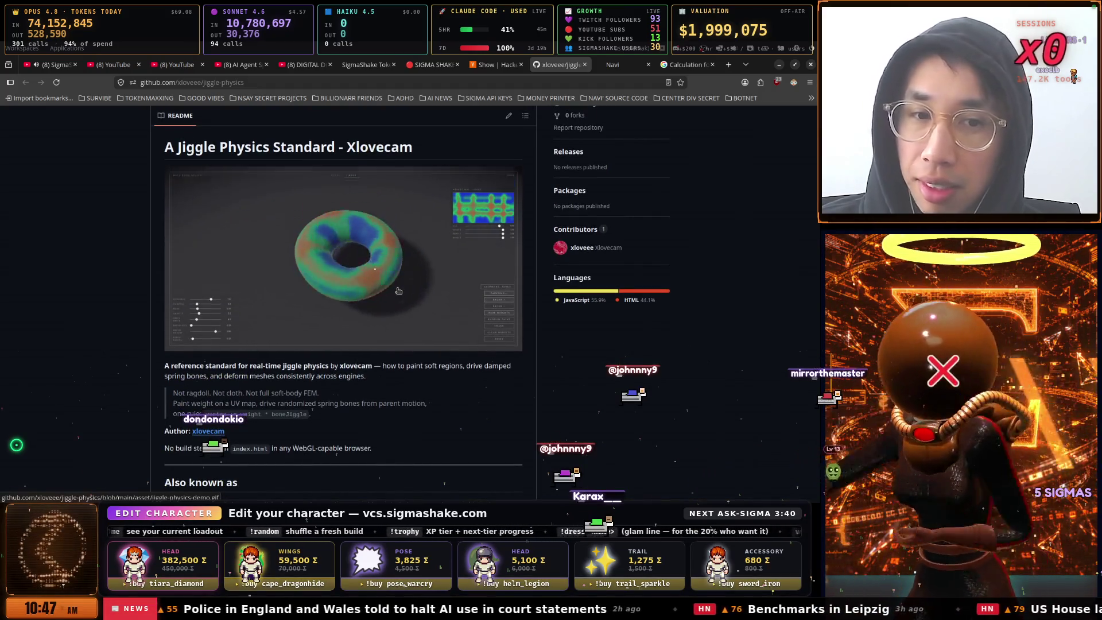
pyautogui.scroll(-3, 399, 291)
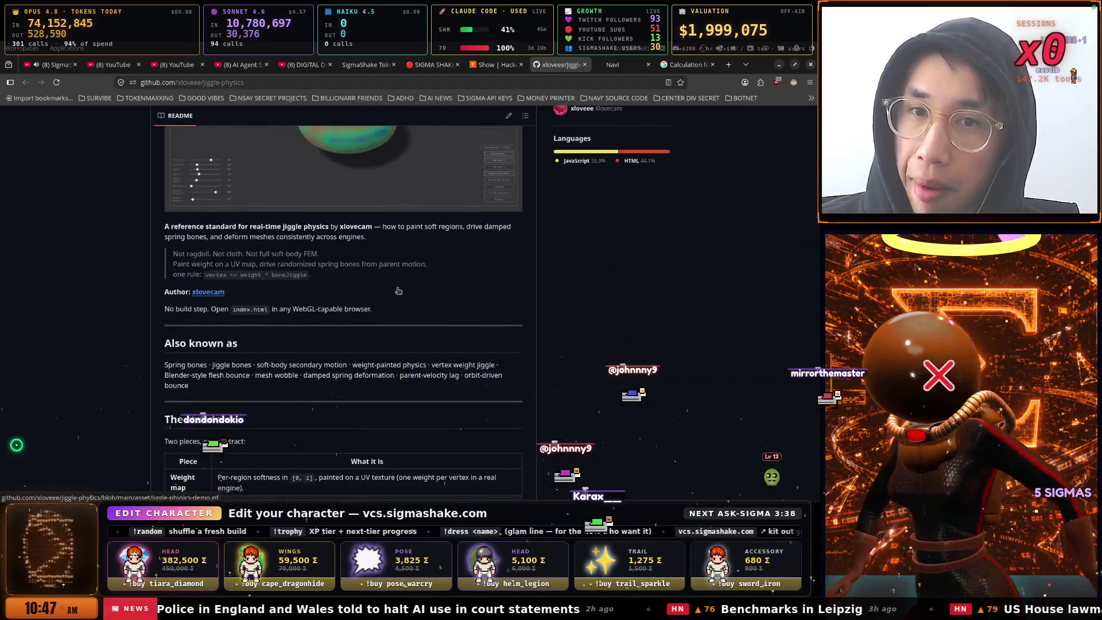
pyautogui.scroll(-10, 398, 292)
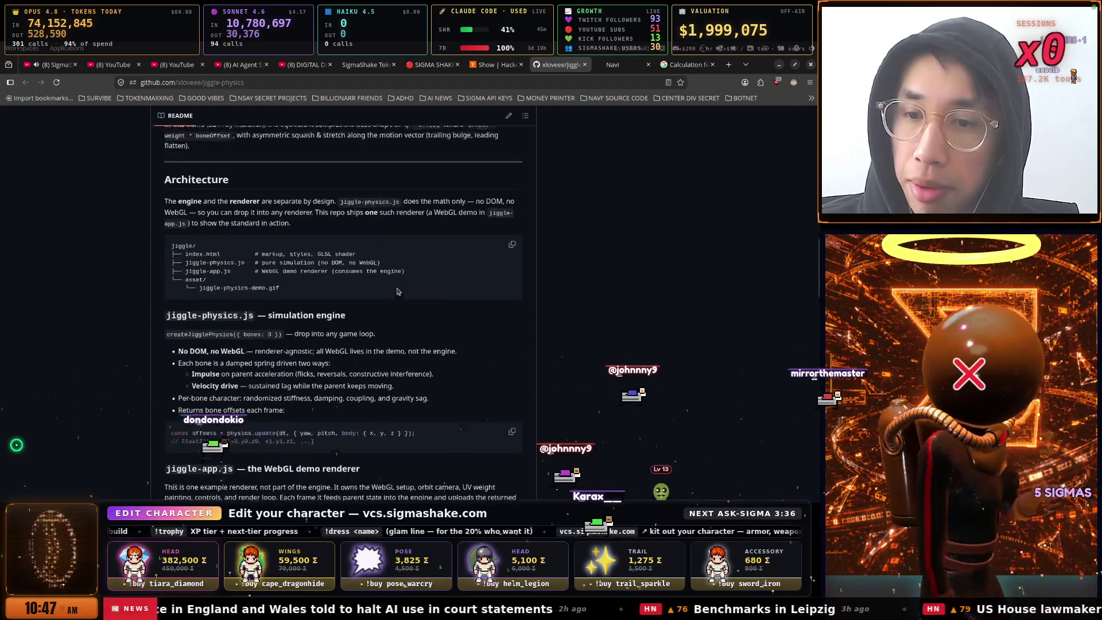
pyautogui.scroll(-2, 399, 291)
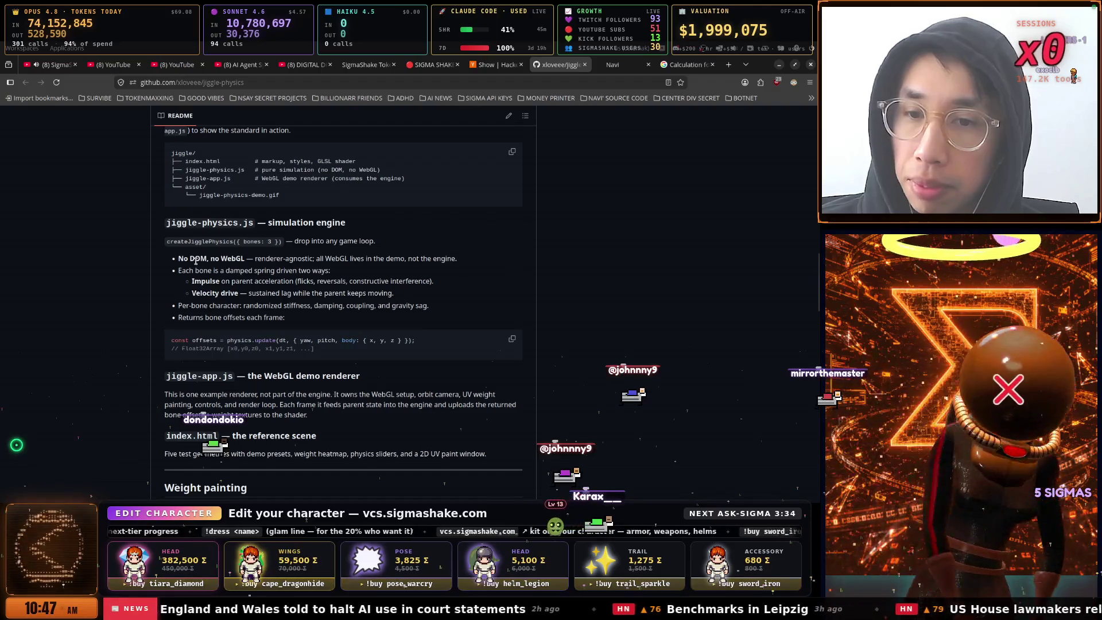
pyautogui.scroll(-4, 344, 275)
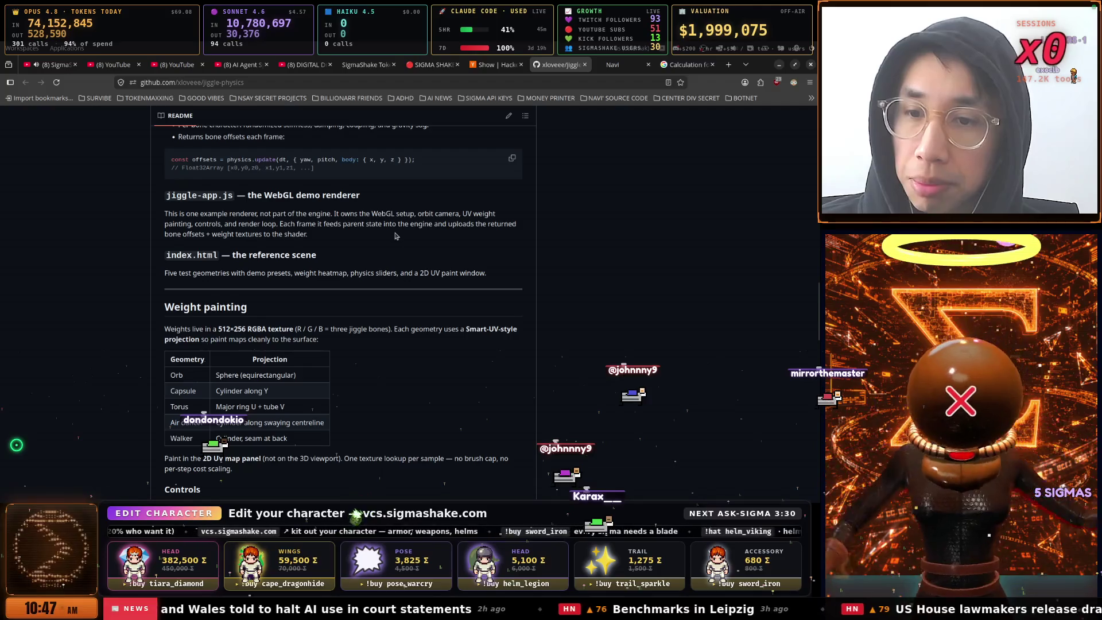
pyautogui.scroll(-15, 395, 235)
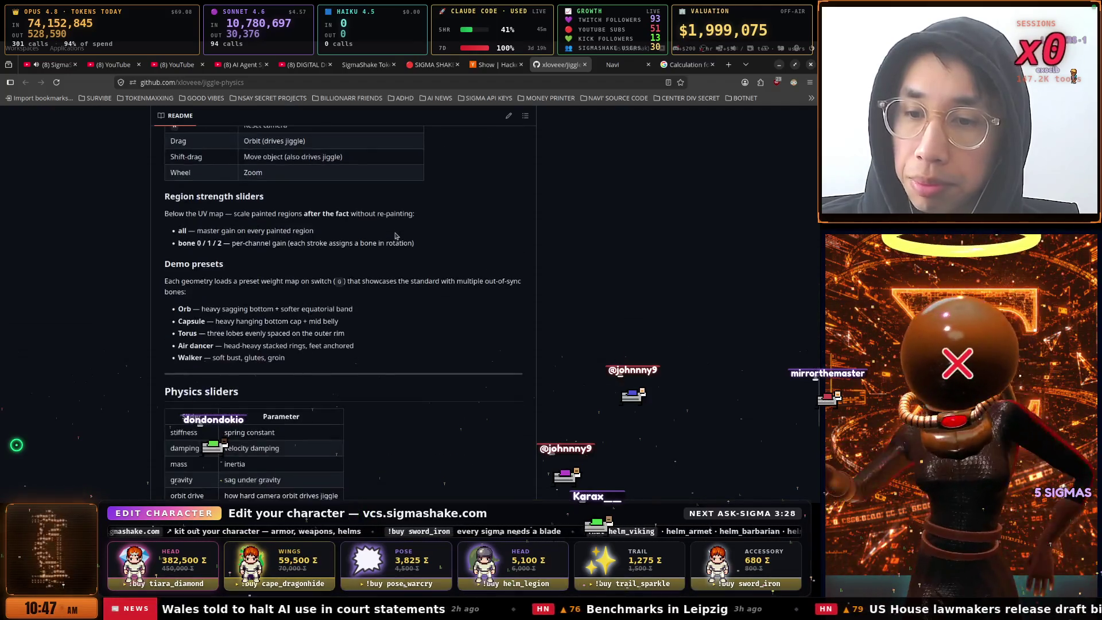
pyautogui.scroll(3, 395, 235)
pyautogui.scroll(-8, 394, 235)
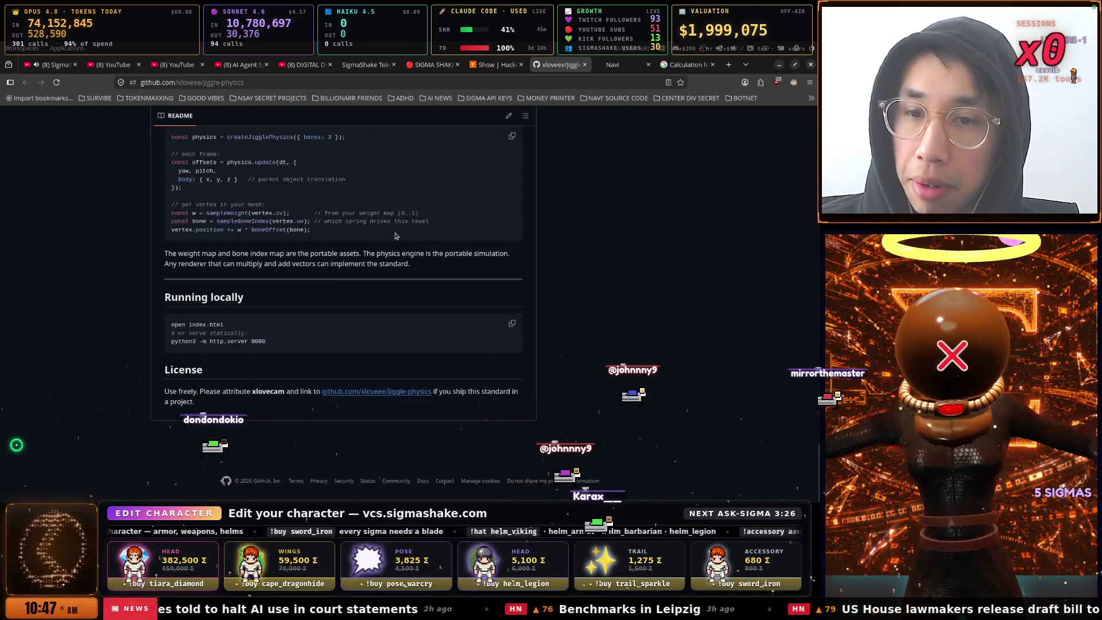
pyautogui.scroll(20, 394, 236)
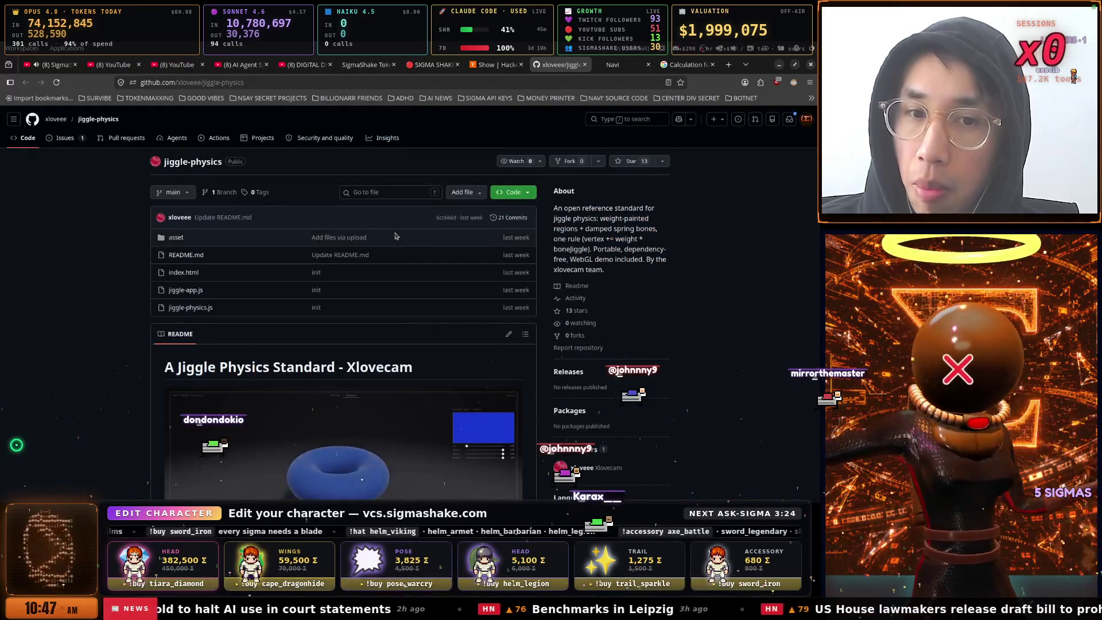
pyautogui.scroll(-4, 391, 241)
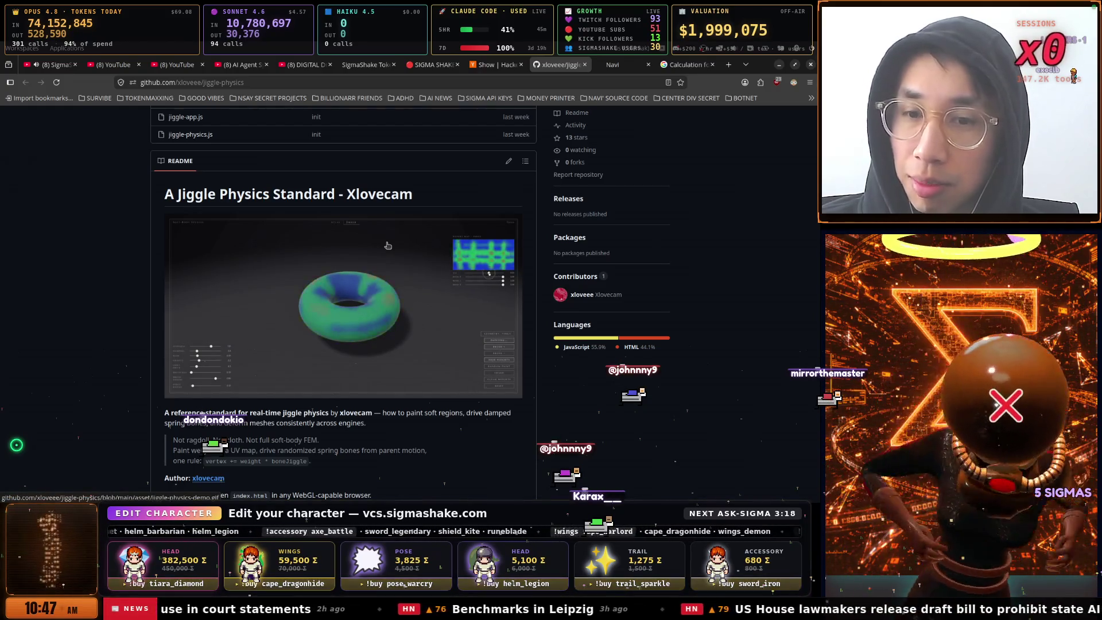
pyautogui.scroll(-2, 388, 245)
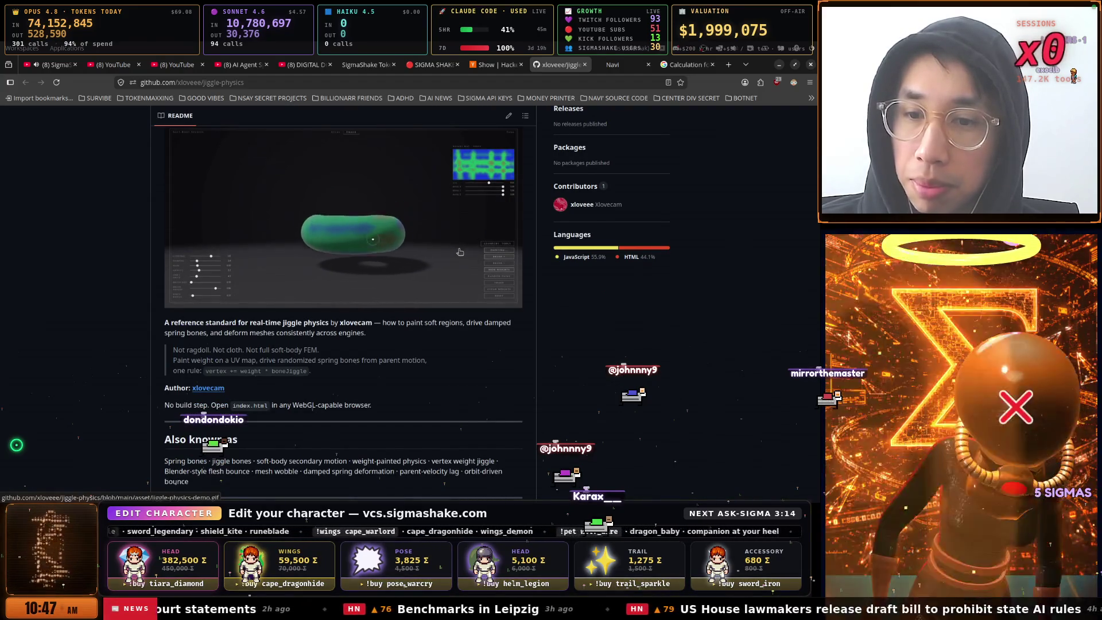
# Bookmark the jiggle-physics repository in NSAY SECRET PROJECTS and return to the Show HN list
pyautogui.scroll(5, 460, 252)
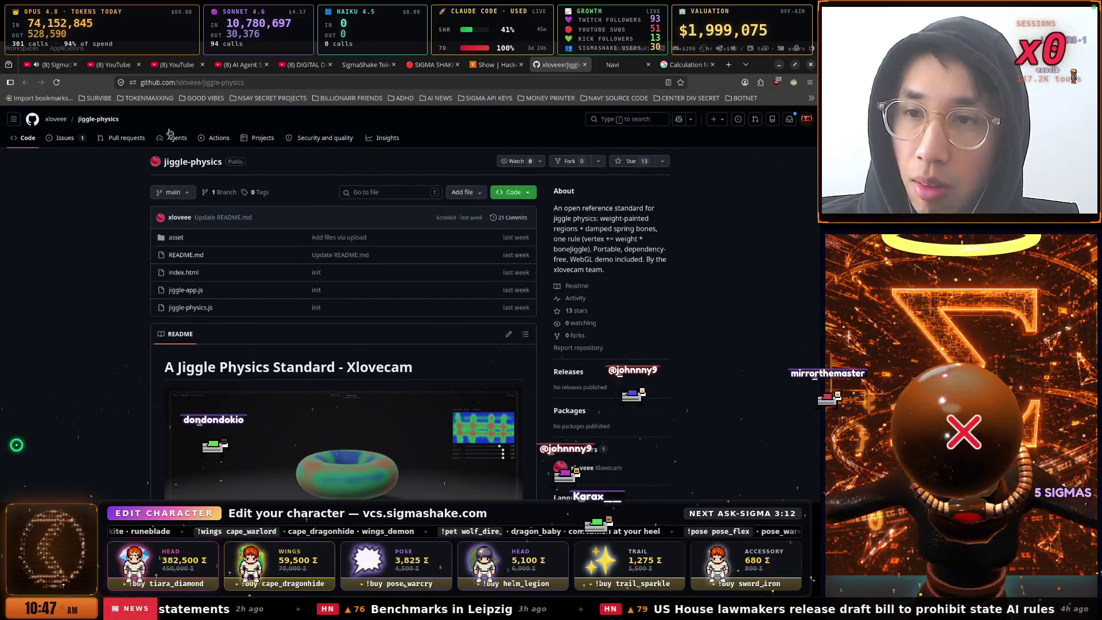
pyautogui.moveTo(120, 83); pyautogui.dragTo(254, 99)
pyautogui.click(491, 65)
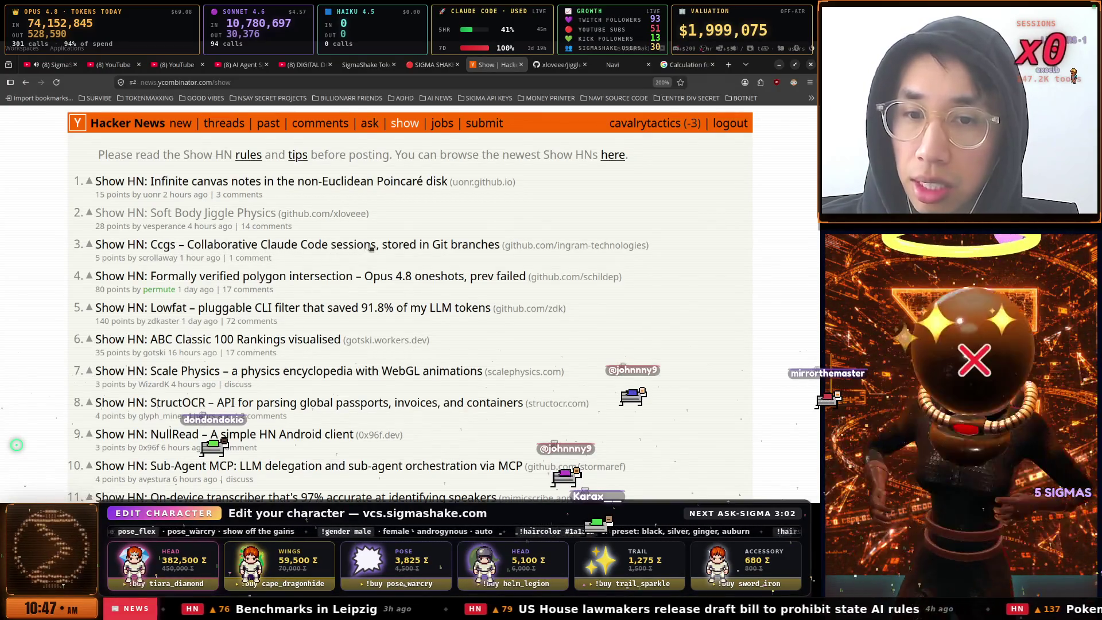
# Open the Ccgs – Collaborative Claude Code sessions story in a new tab and switch to it
pyautogui.rightClick(427, 247)
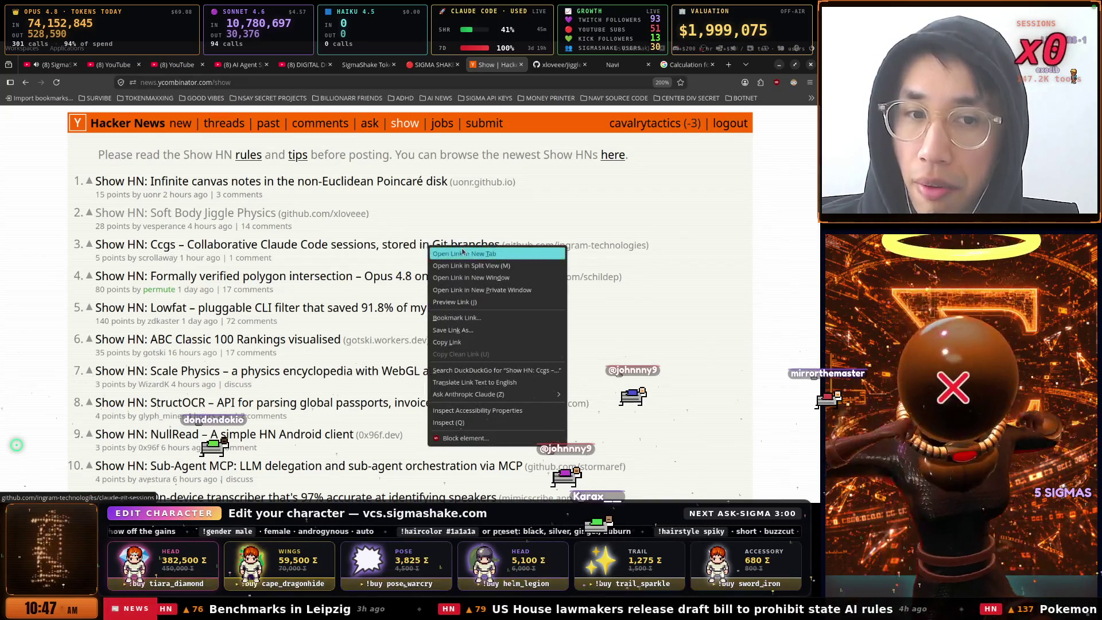
pyautogui.click(463, 253)
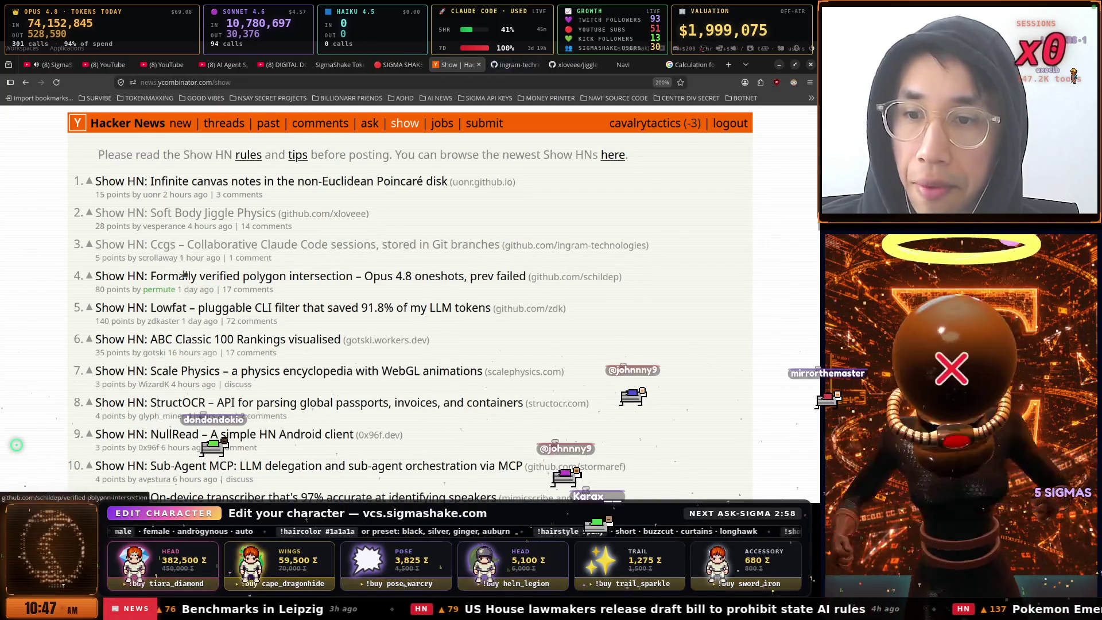
pyautogui.scroll(-3, 264, 272)
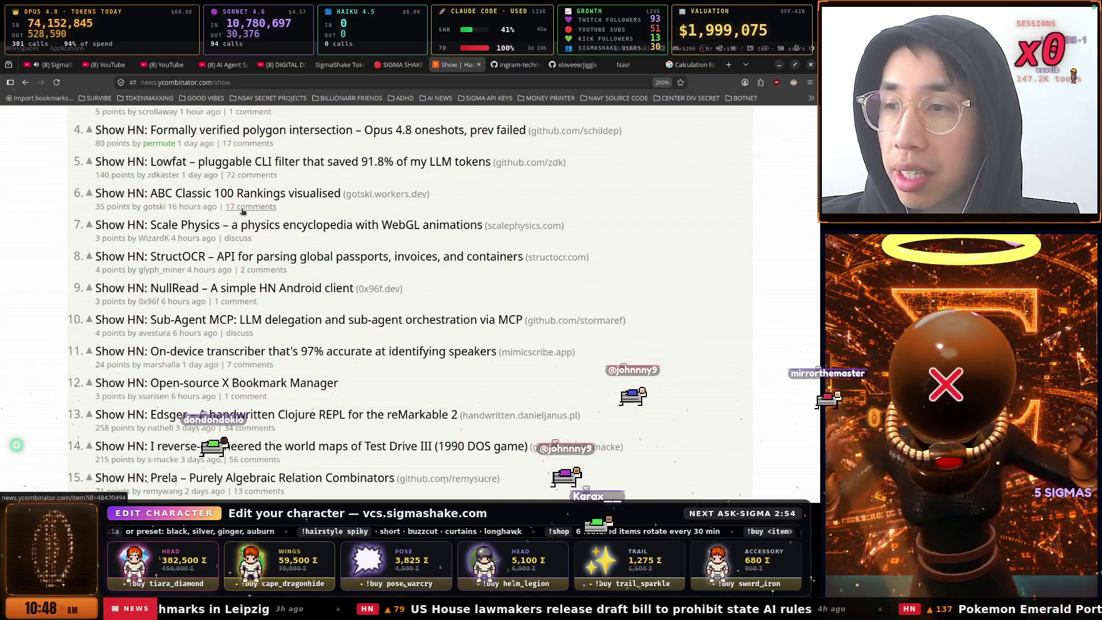
pyautogui.click(509, 67)
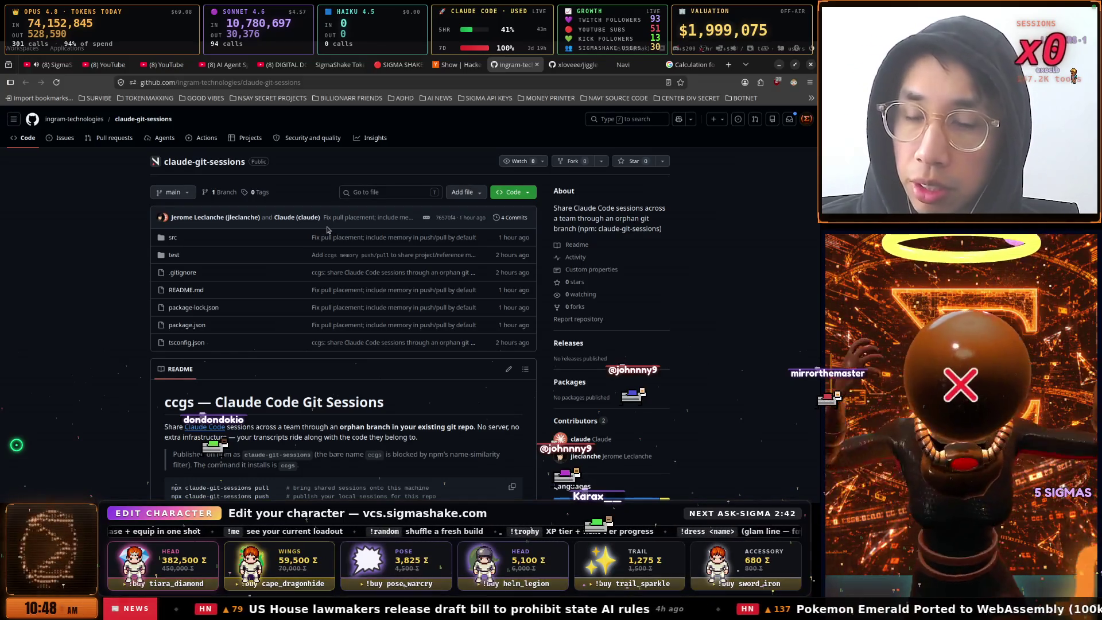
# Read the claude-git-sessions README down to its License section, then bring up the DIST terminal
pyautogui.scroll(-1, 327, 230)
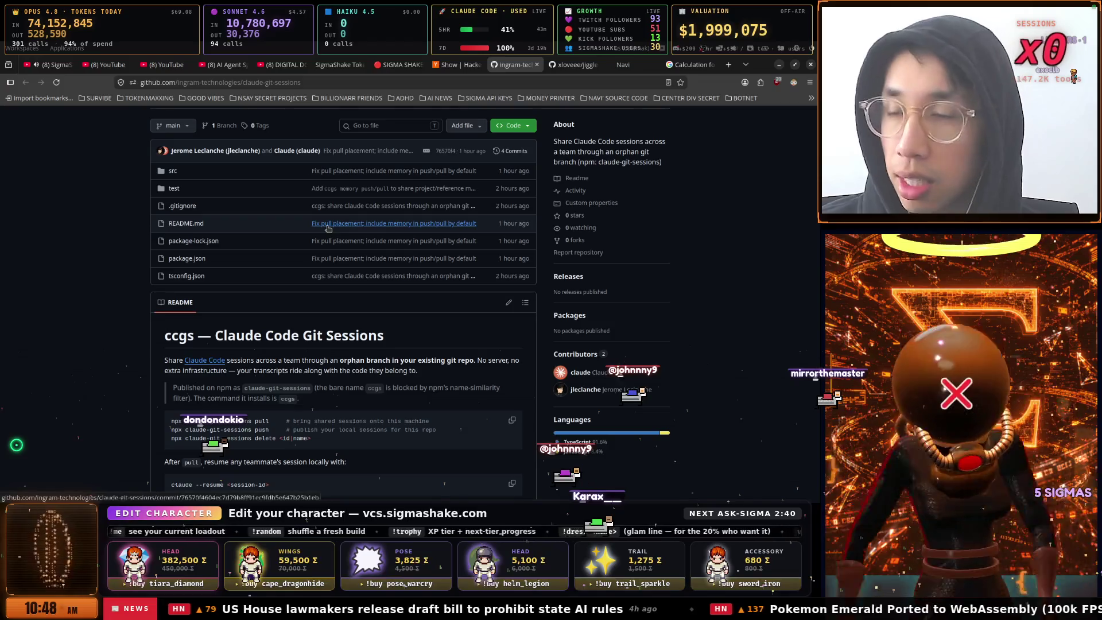
pyautogui.scroll(-2, 327, 228)
pyautogui.scroll(-6, 327, 228)
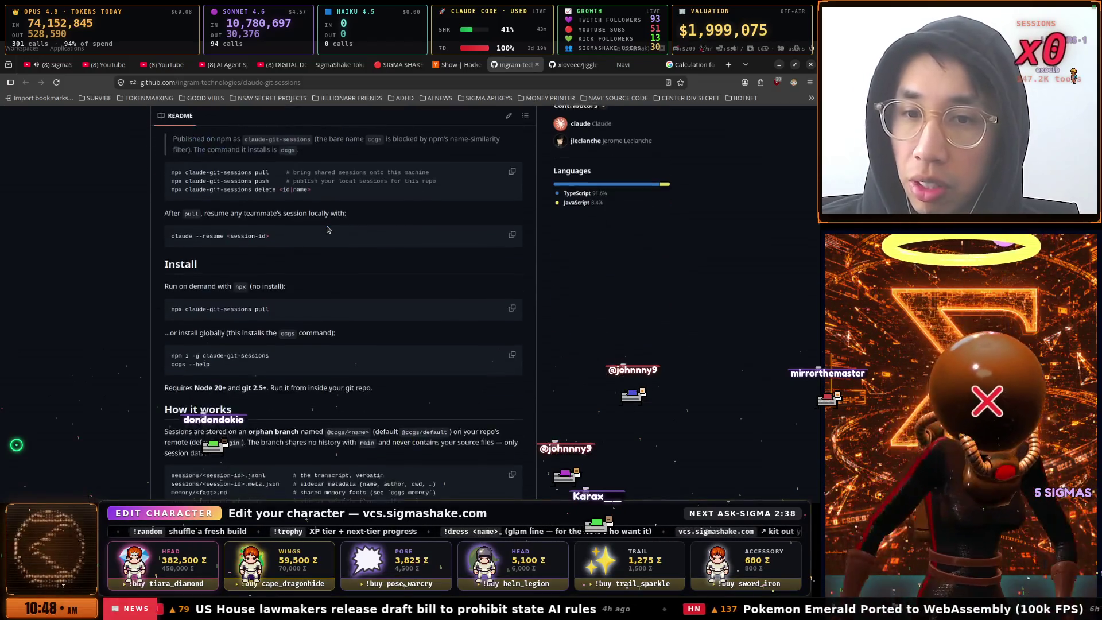
pyautogui.scroll(-10, 327, 227)
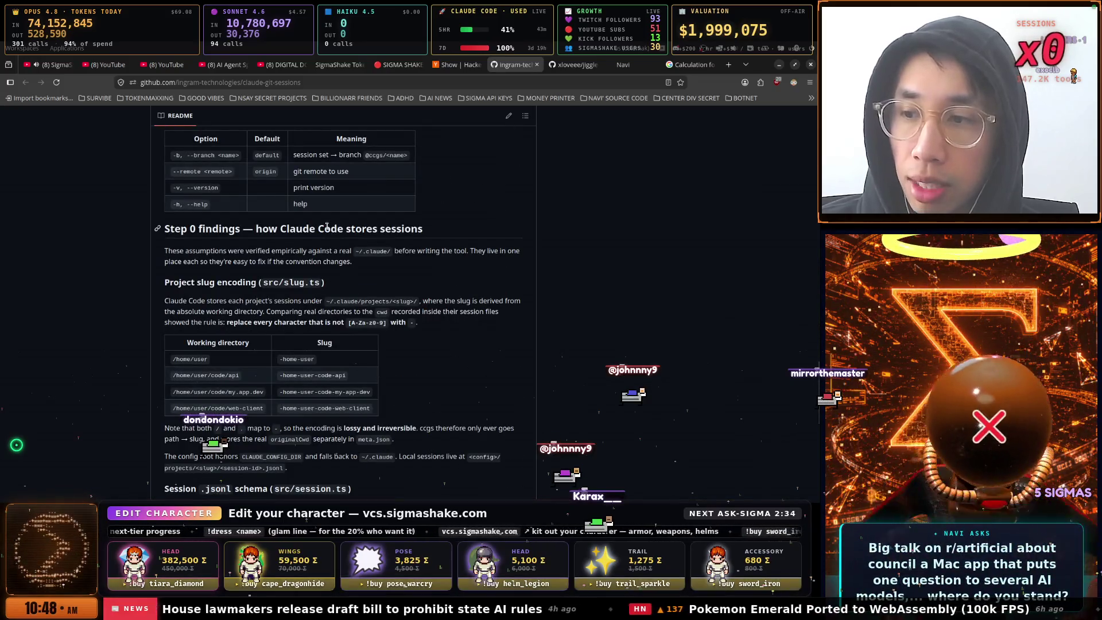
pyautogui.scroll(-3, 327, 227)
pyautogui.scroll(-3, 326, 226)
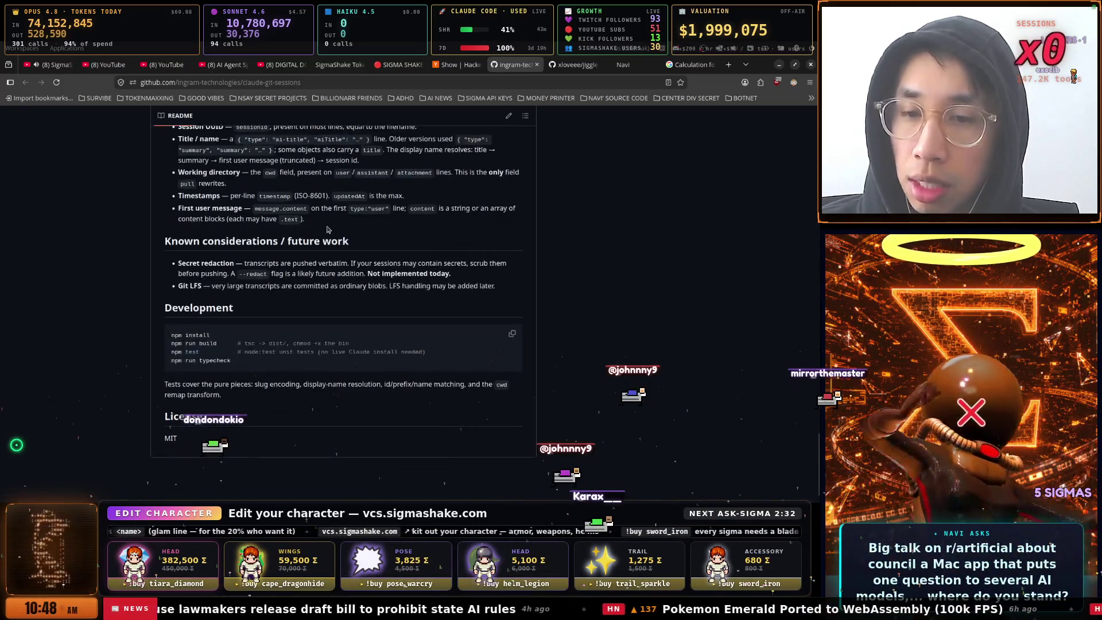
pyautogui.scroll(20, 327, 229)
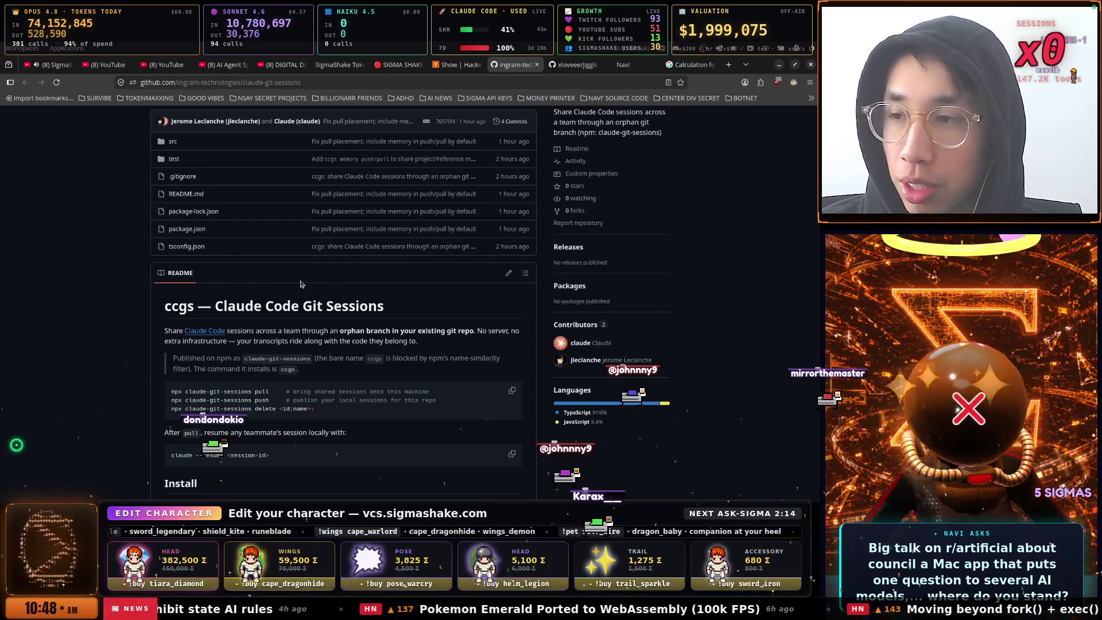
pyautogui.hotkey('alt', 'Tab')
pyautogui.hotkey('alt', 'Tab')
pyautogui.hotkey('alt', 'Tab')
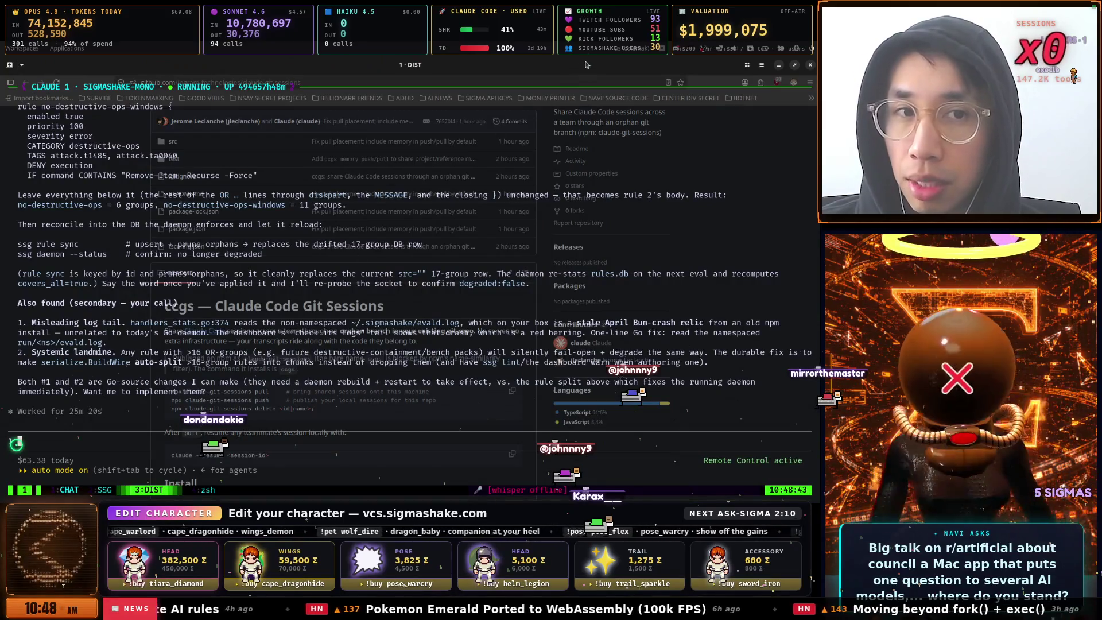
pyautogui.hotkey('alt', 'Tab')
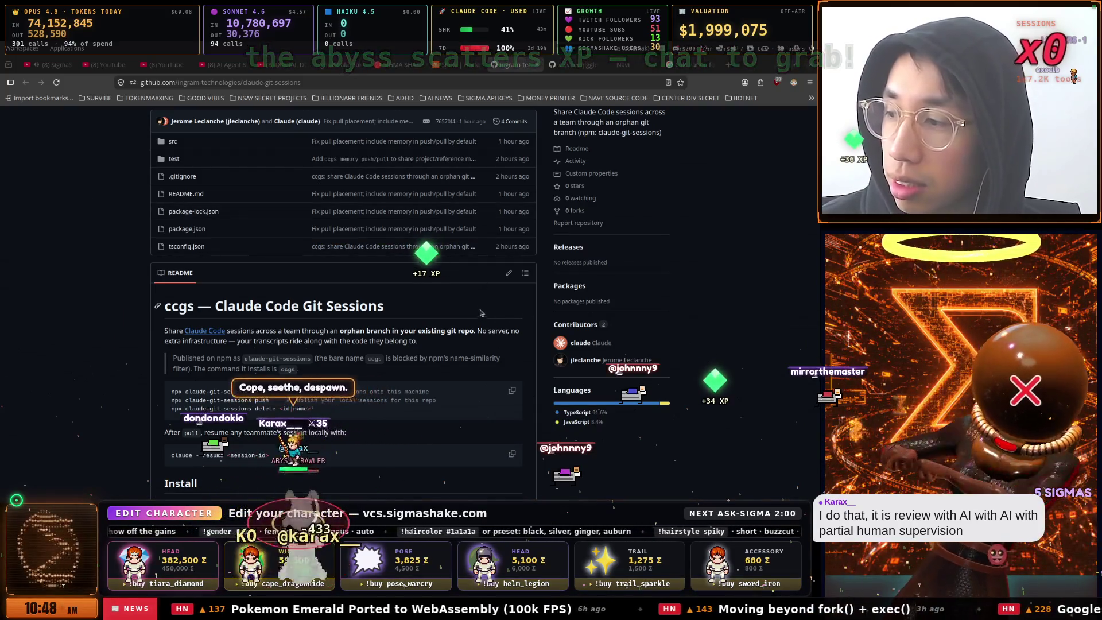
pyautogui.scroll(3, 359, 277)
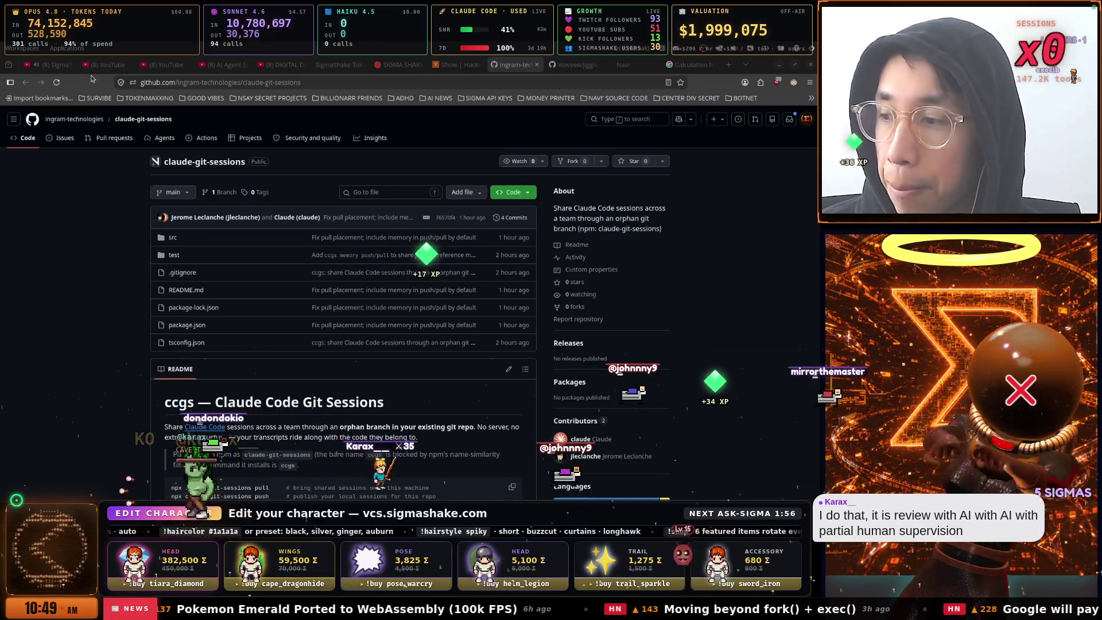
pyautogui.click(60, 67)
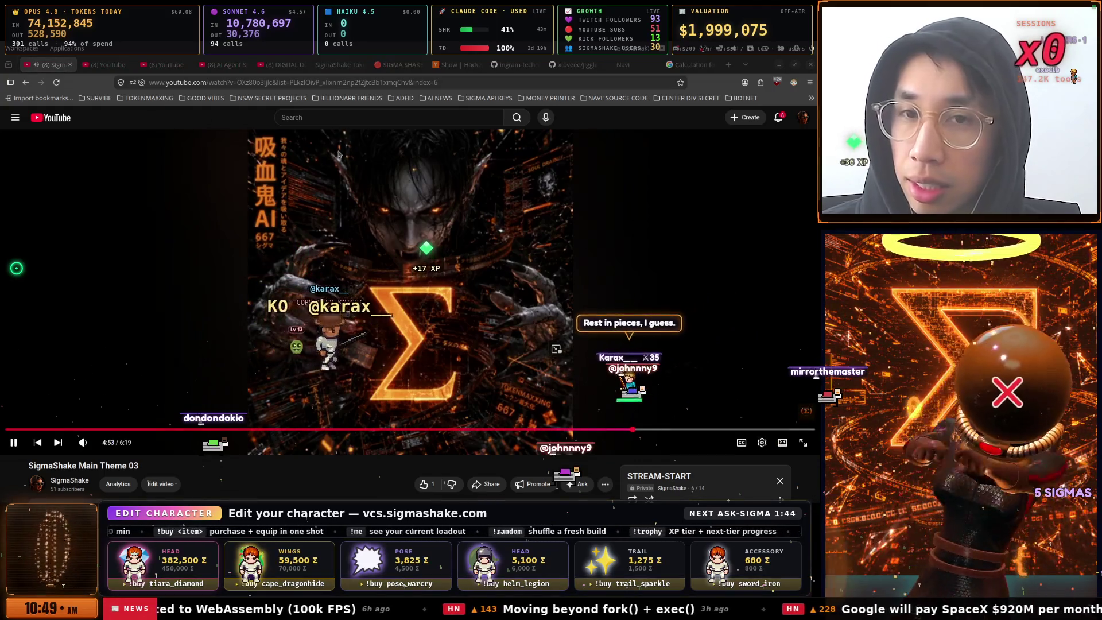
# Leave the SigmaShake Main Theme 03 video playing and return to the Show HN listing
pyautogui.click(454, 64)
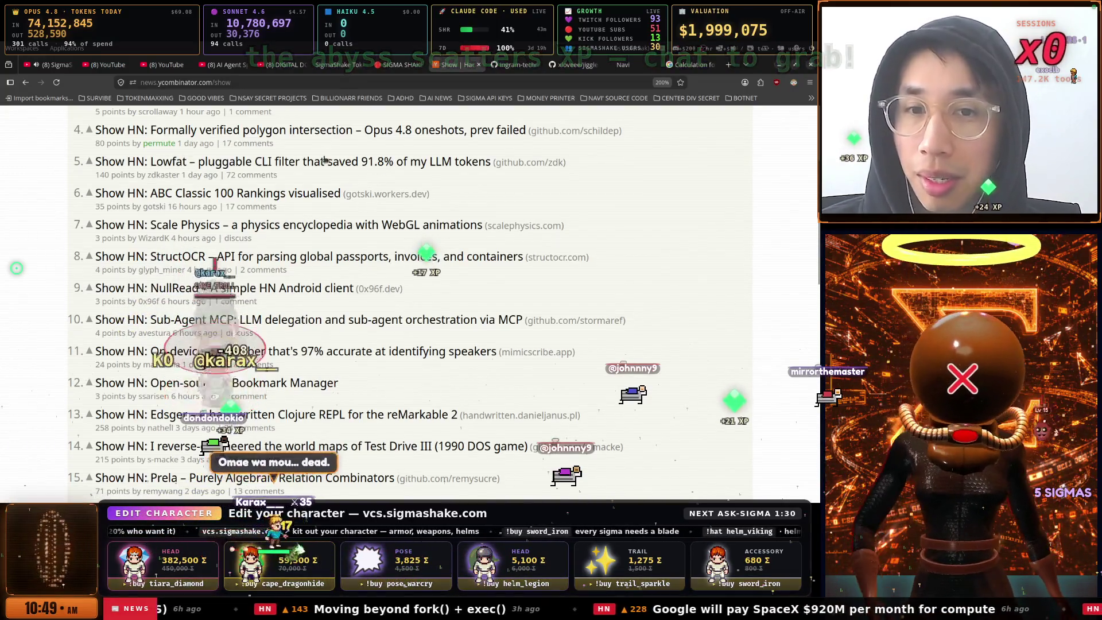
# Browse the top of the Show HN list, then switch to the claude-git-sessions repository tab
pyautogui.scroll(3, 325, 176)
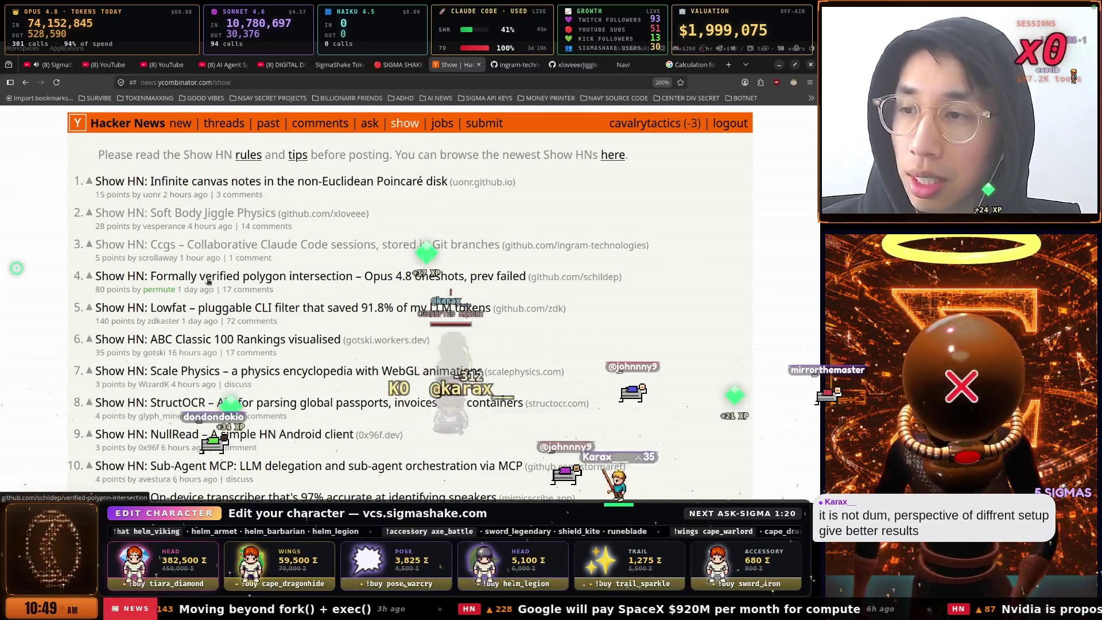
pyautogui.scroll(-3, 207, 280)
pyautogui.scroll(3, 208, 280)
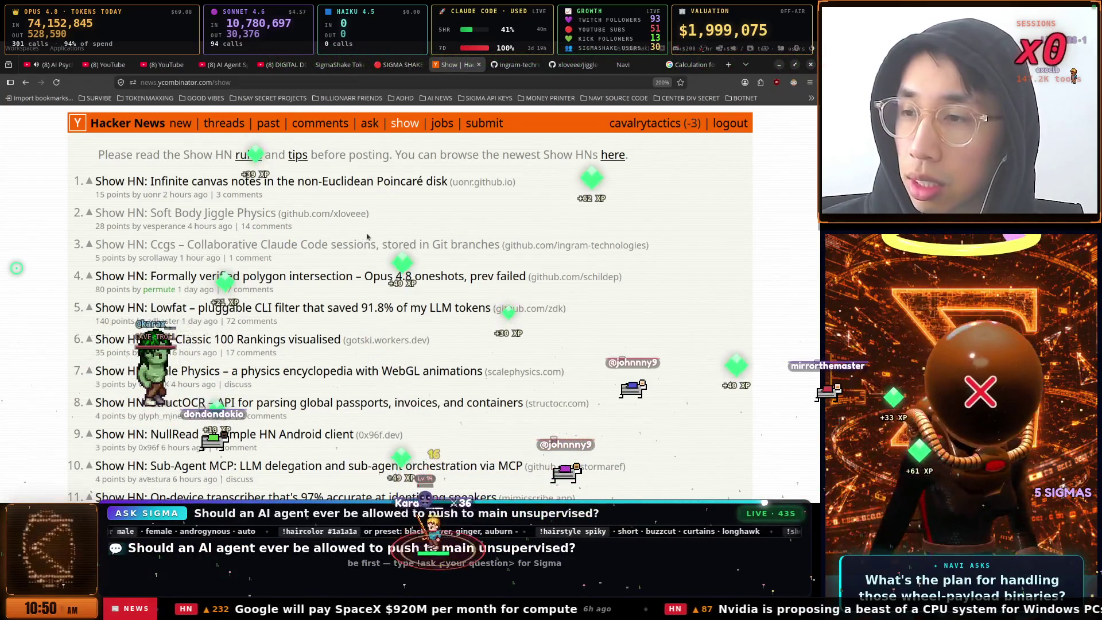
pyautogui.scroll(-5, 363, 236)
pyautogui.scroll(5, 321, 240)
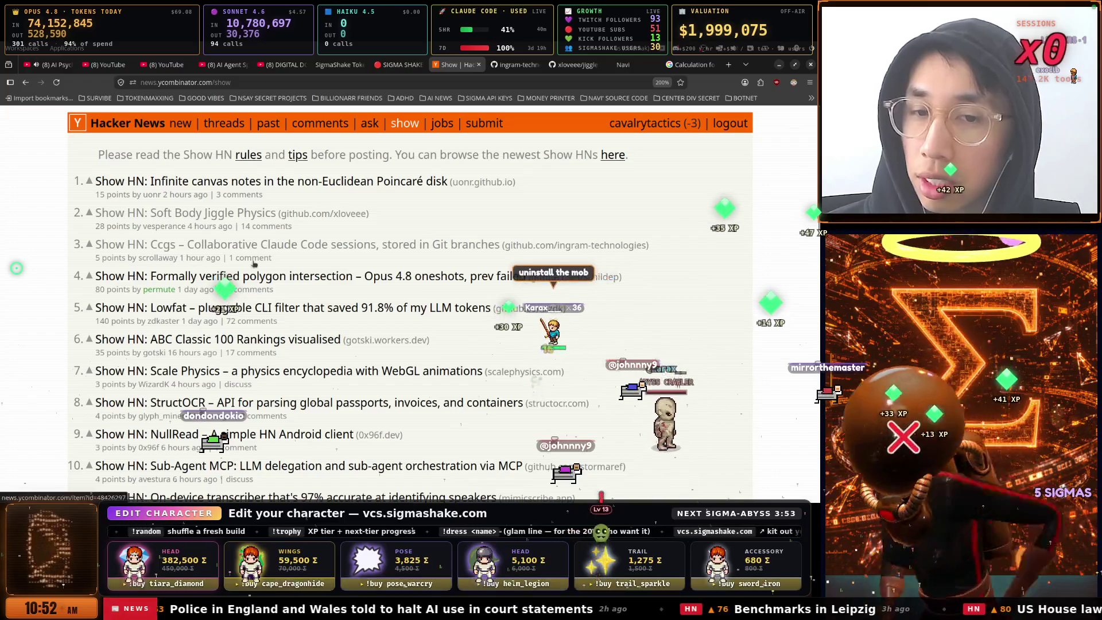
pyautogui.hotkey('ctrl', 'Tab')
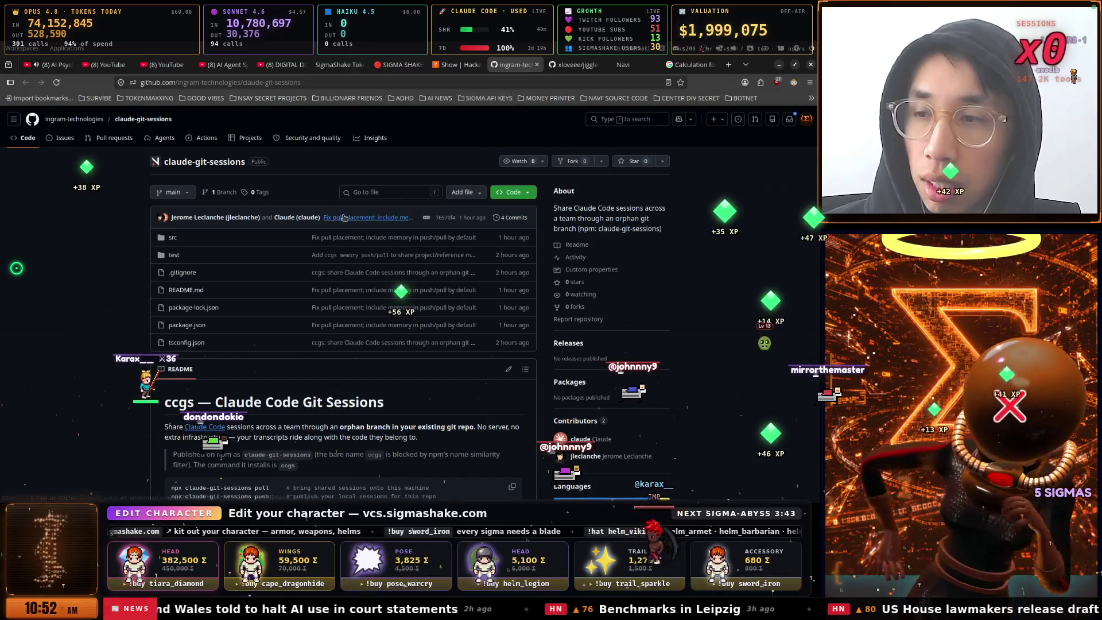
# Highlight the README's opening sentence about sharing Claude Code sessions via an orphan branch with no server
pyautogui.scroll(-1, 343, 217)
pyautogui.scroll(-1, 344, 217)
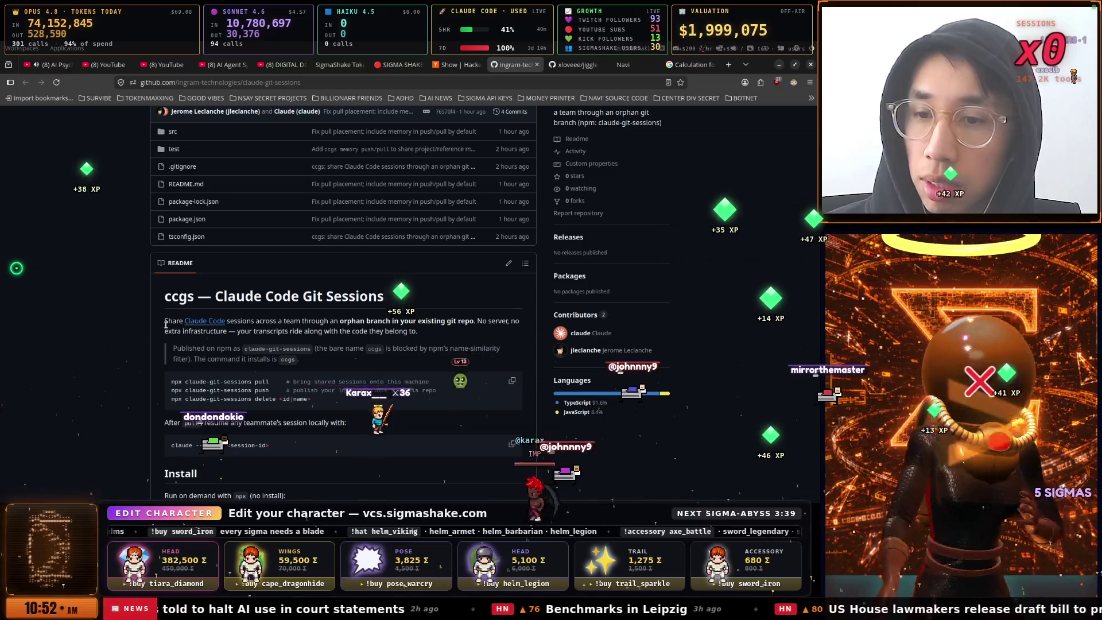
pyautogui.moveTo(216, 321); pyautogui.dragTo(347, 329)
pyautogui.moveTo(370, 330)
pyautogui.mouseDown()
pyautogui.moveTo(437, 325)
pyautogui.moveTo(380, 328)
pyautogui.mouseUp()
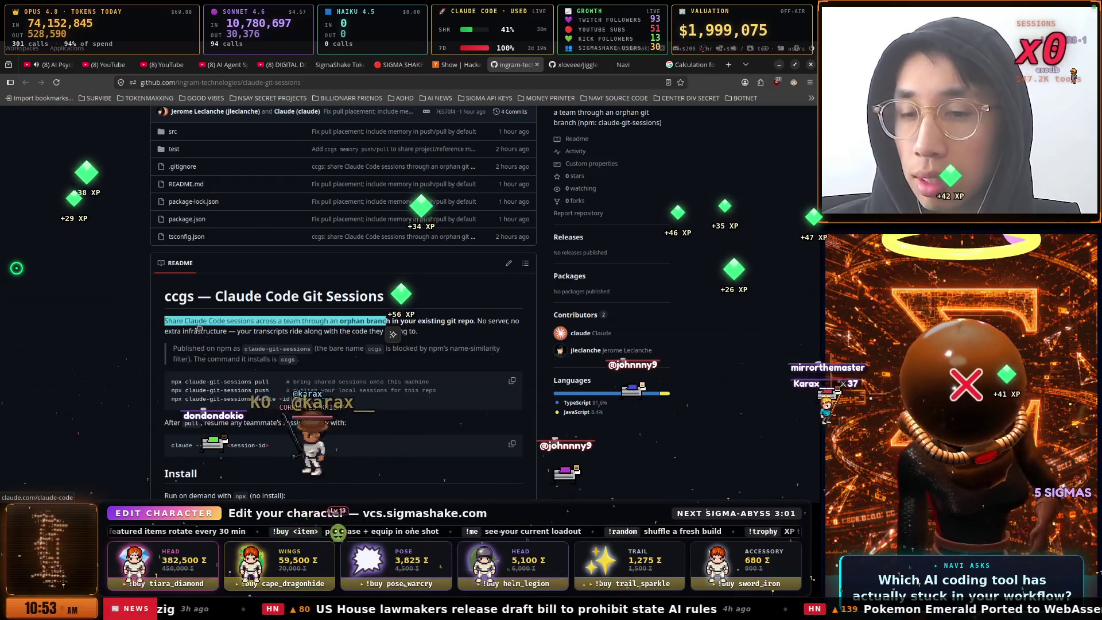
pyautogui.click(346, 316)
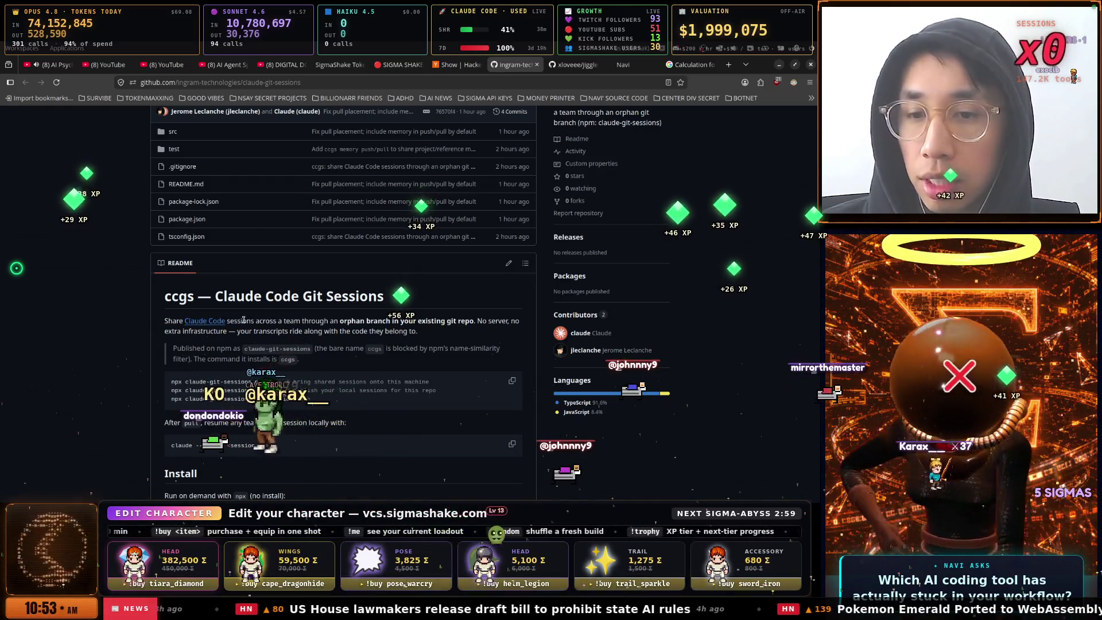
pyautogui.moveTo(365, 320); pyautogui.dragTo(382, 321)
pyautogui.moveTo(466, 321)
pyautogui.mouseDown()
pyautogui.moveTo(501, 321)
pyautogui.moveTo(499, 332)
pyautogui.mouseUp()
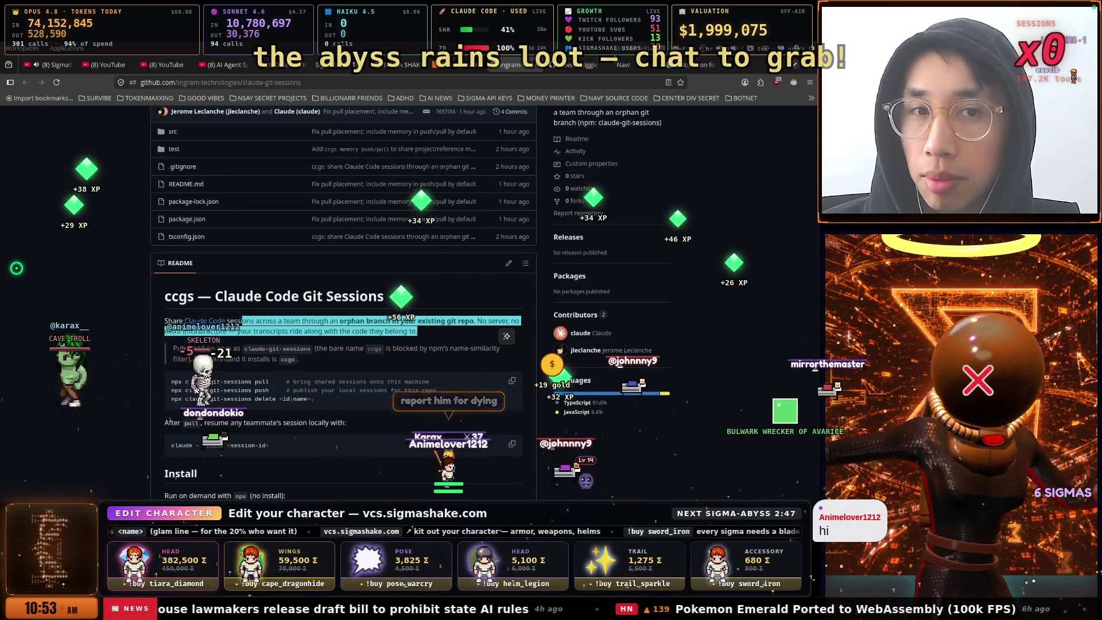
pyautogui.hotkey('ctrl', 'Tab')
pyautogui.hotkey('ctrl', 'Tab')
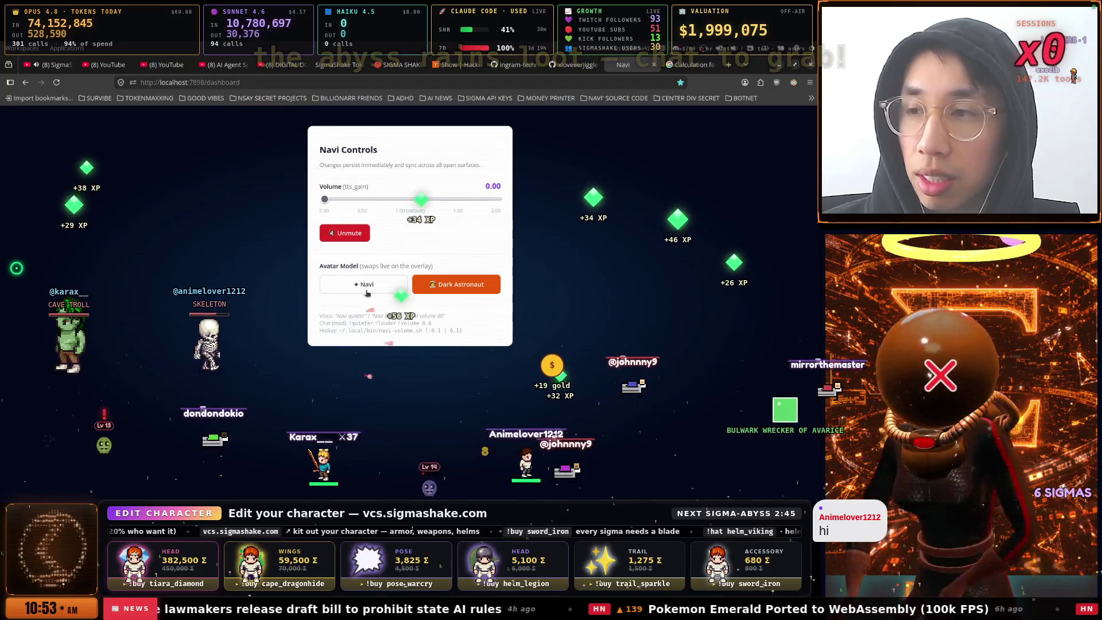
# Choose Navi as the avatar model, then go to the jiggle-physics repository tab
pyautogui.click(367, 294)
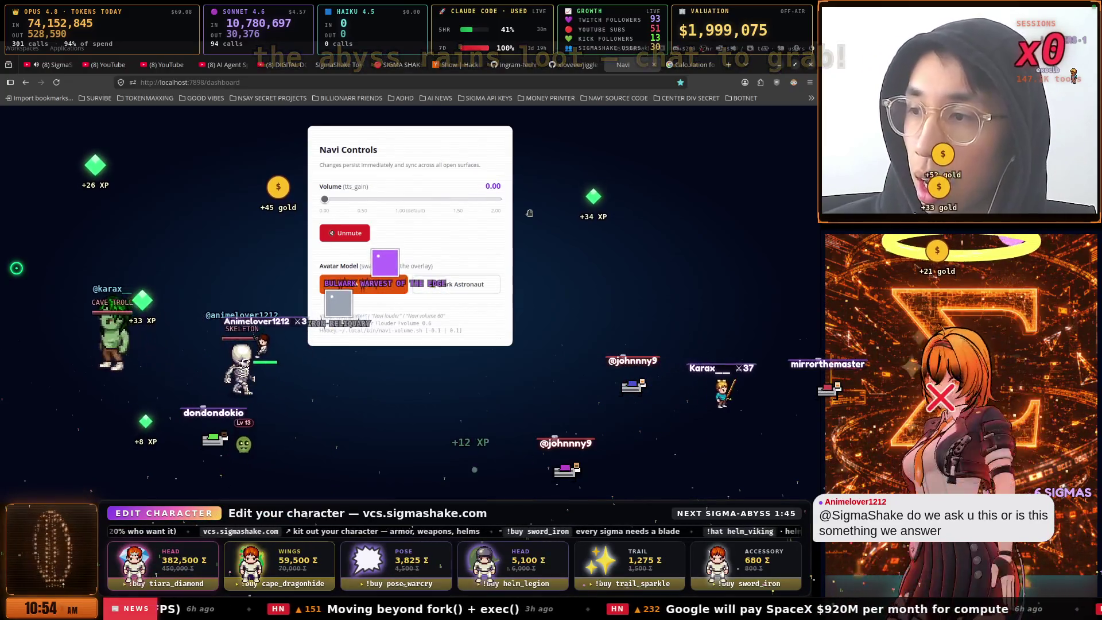
pyautogui.click(573, 64)
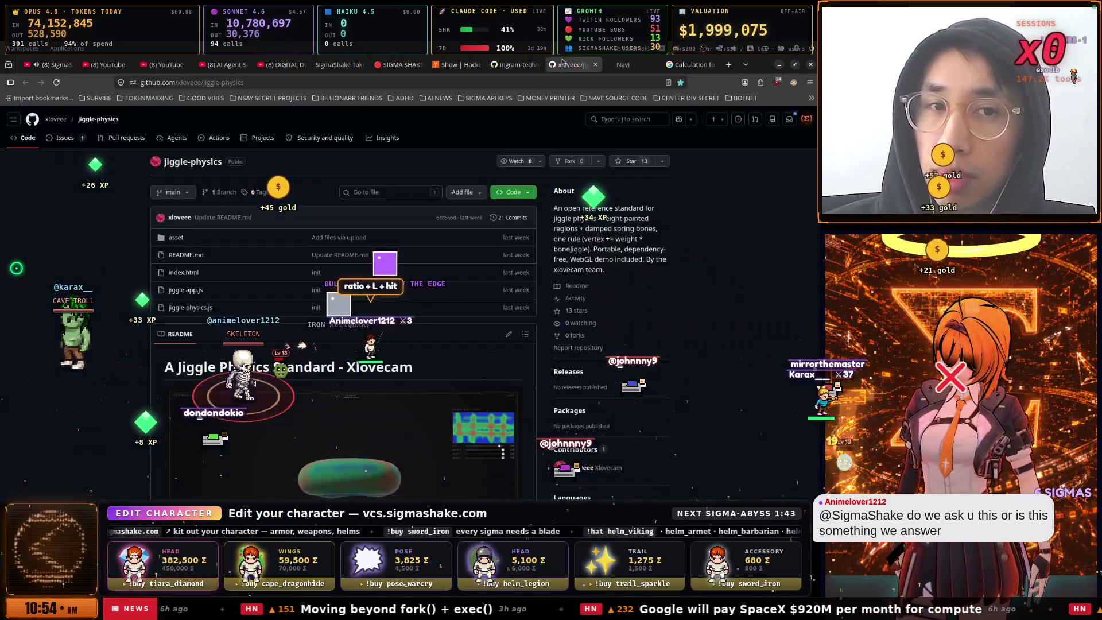
# Close the Navi dashboard and flip through the Show HN, SigmaShake, YouTube and GitHub tabs
pyautogui.click(597, 64)
pyautogui.click(596, 66)
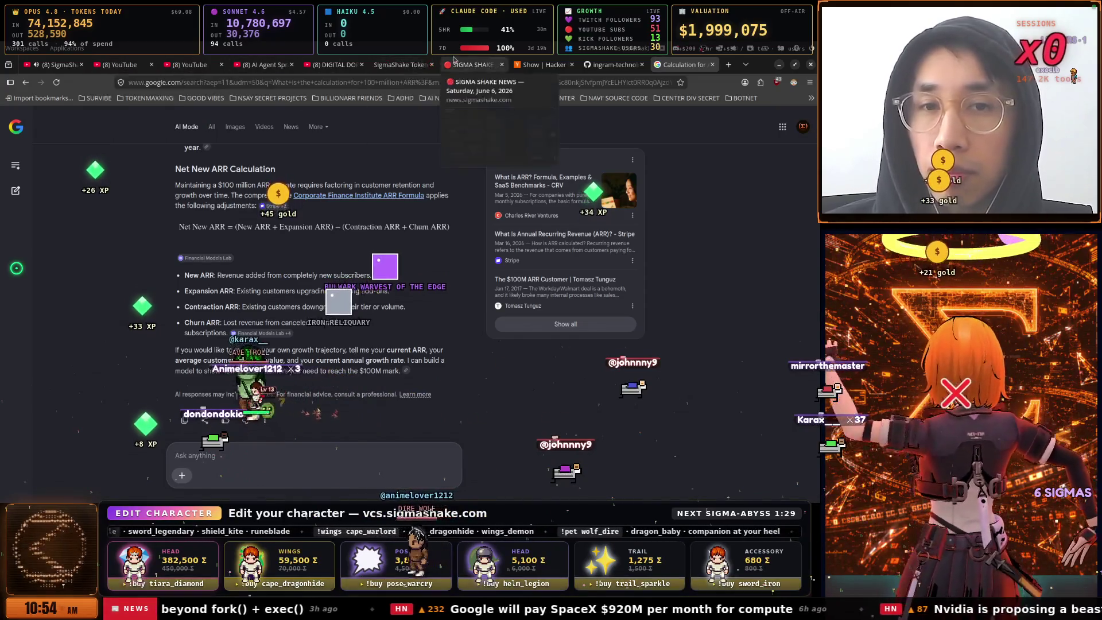
pyautogui.click(537, 66)
pyautogui.click(473, 65)
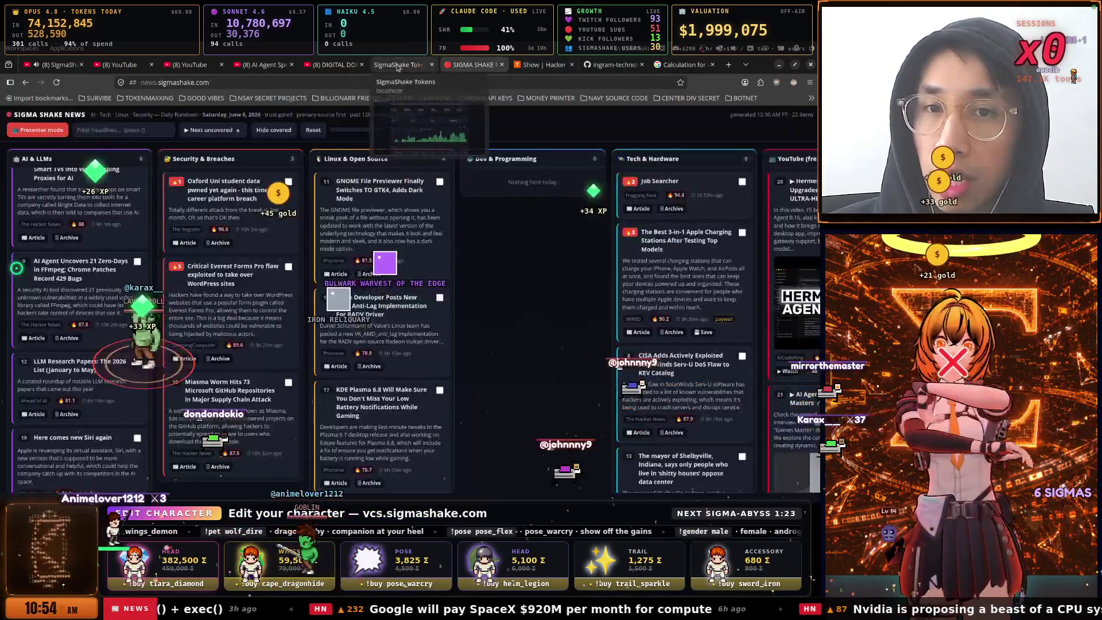
pyautogui.click(398, 65)
pyautogui.click(341, 66)
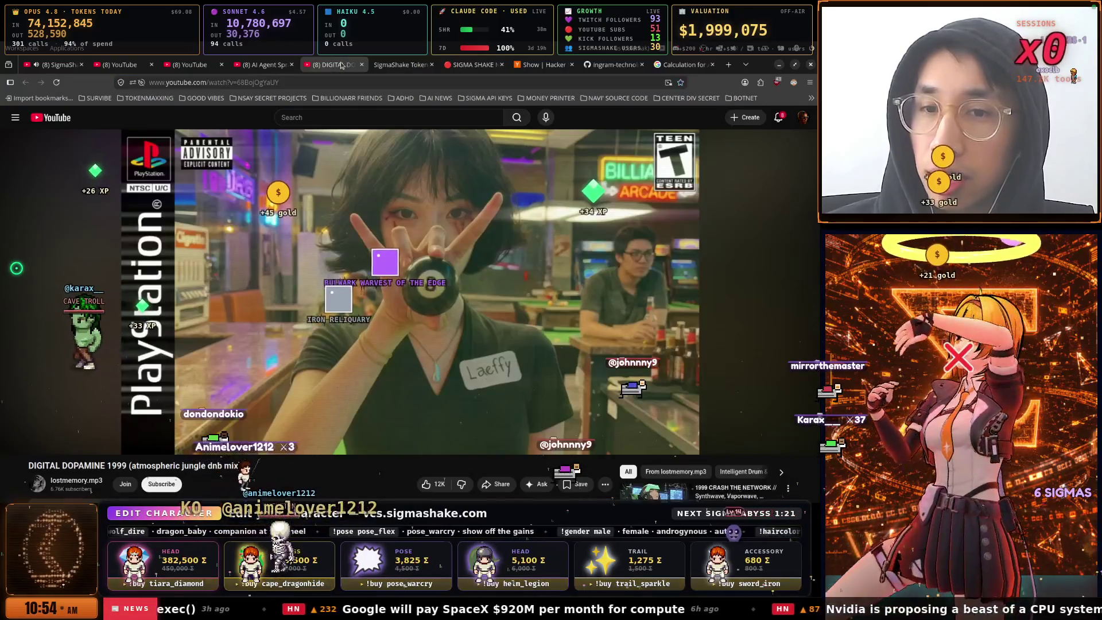
pyautogui.click(253, 64)
pyautogui.click(185, 64)
pyautogui.click(116, 66)
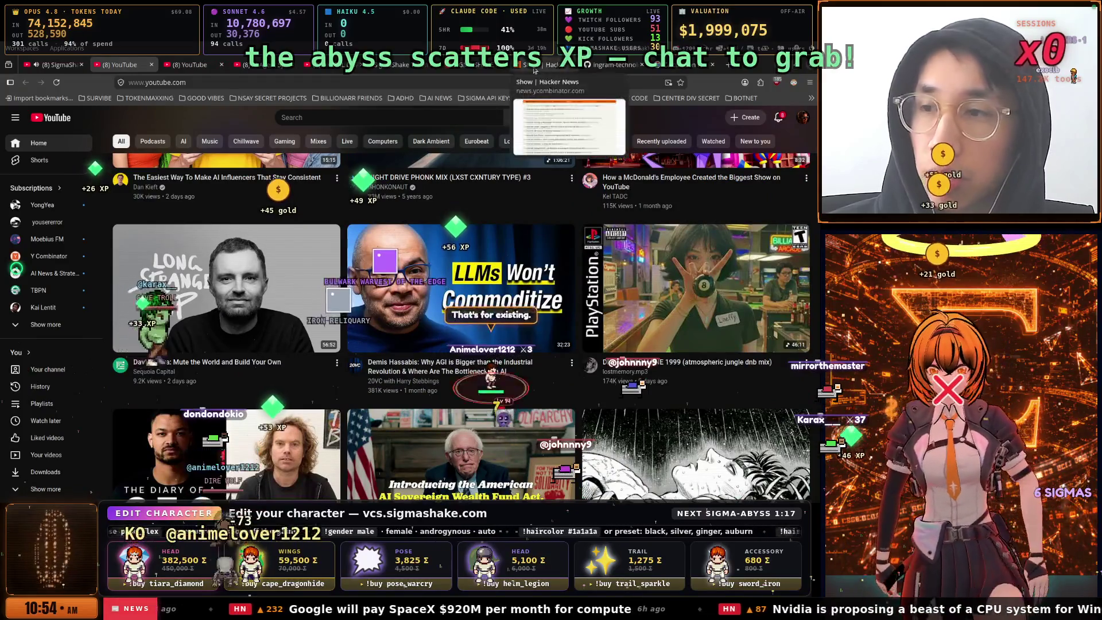
pyautogui.click(563, 65)
pyautogui.click(600, 66)
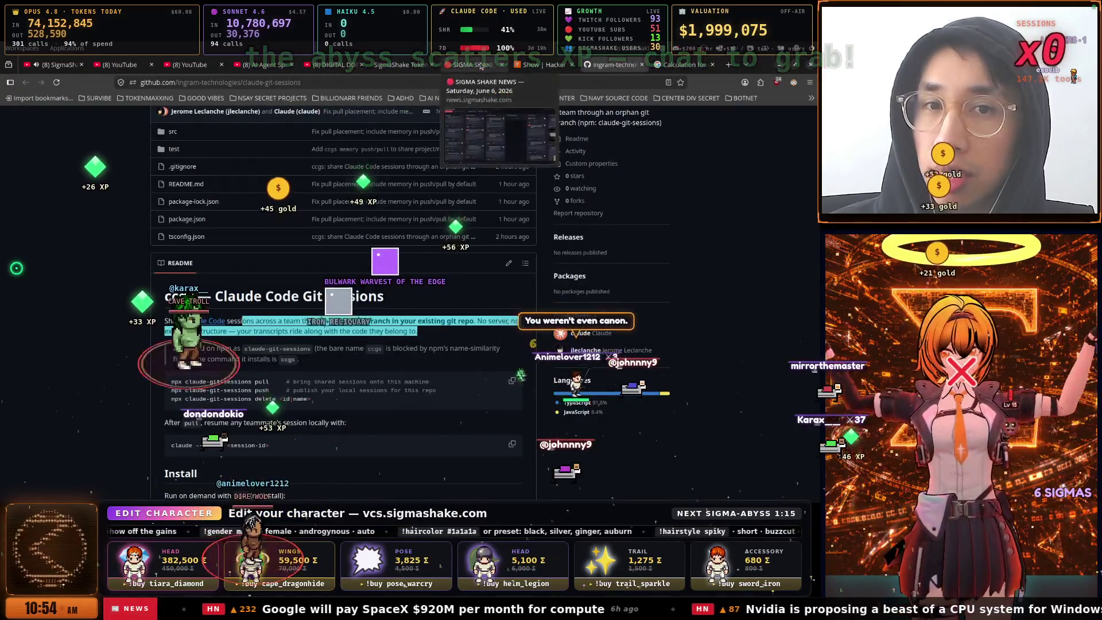
pyautogui.click(480, 65)
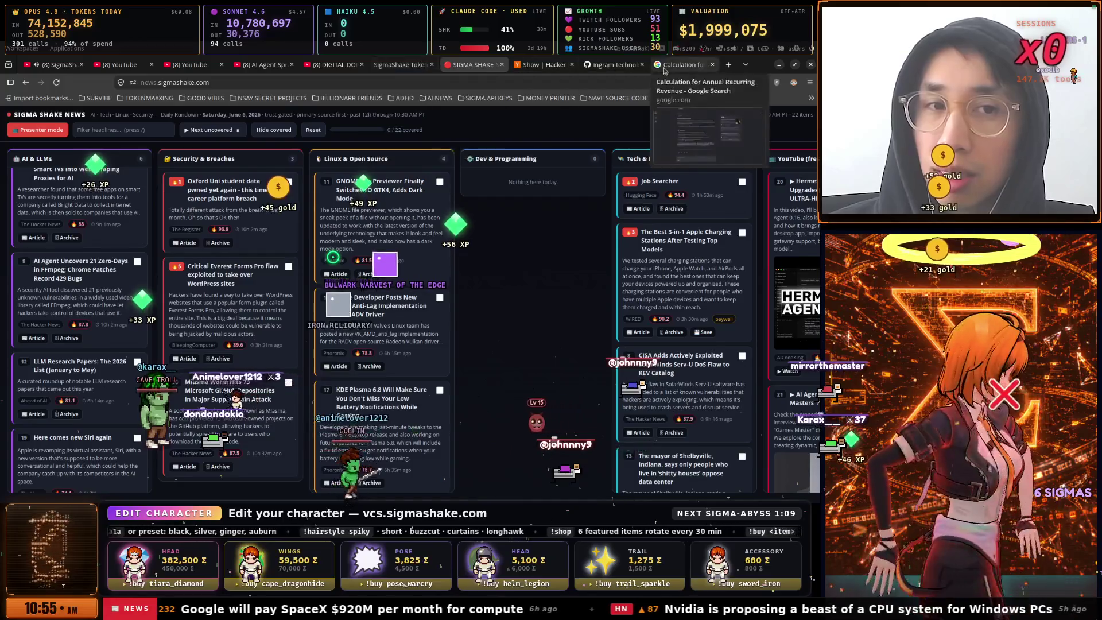
# Close the Annual Recurring Revenue search and claude-git-sessions tabs, ending on SigmaShake Tokens (71.12B tokens)
pyautogui.click(680, 65)
pyautogui.hotkey('ctrl', 'w')
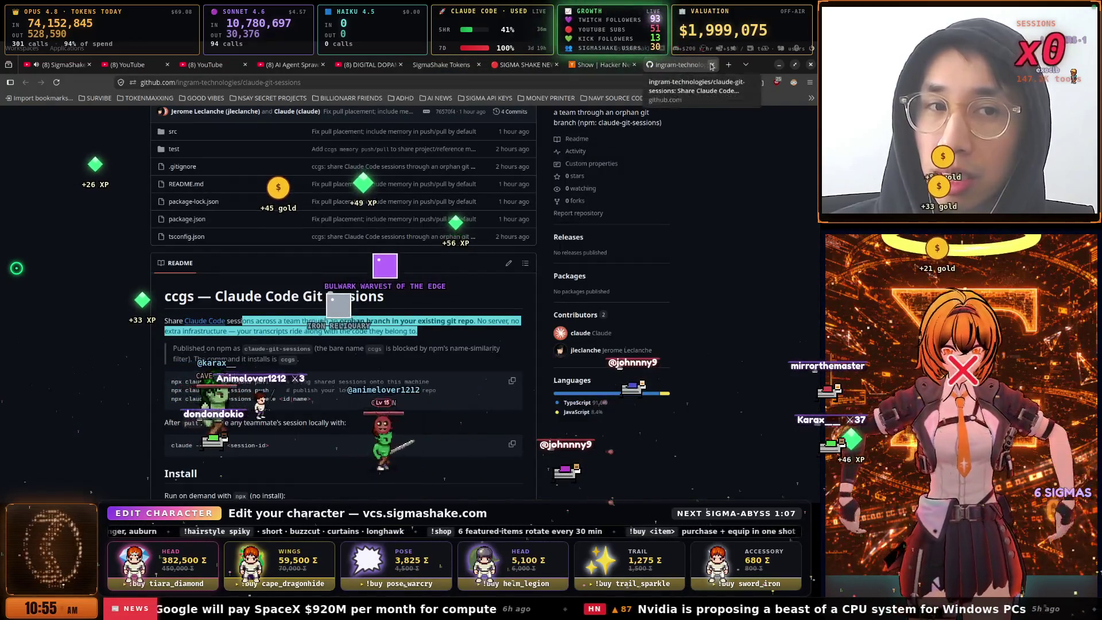
pyautogui.hotkey('ctrl', 'w')
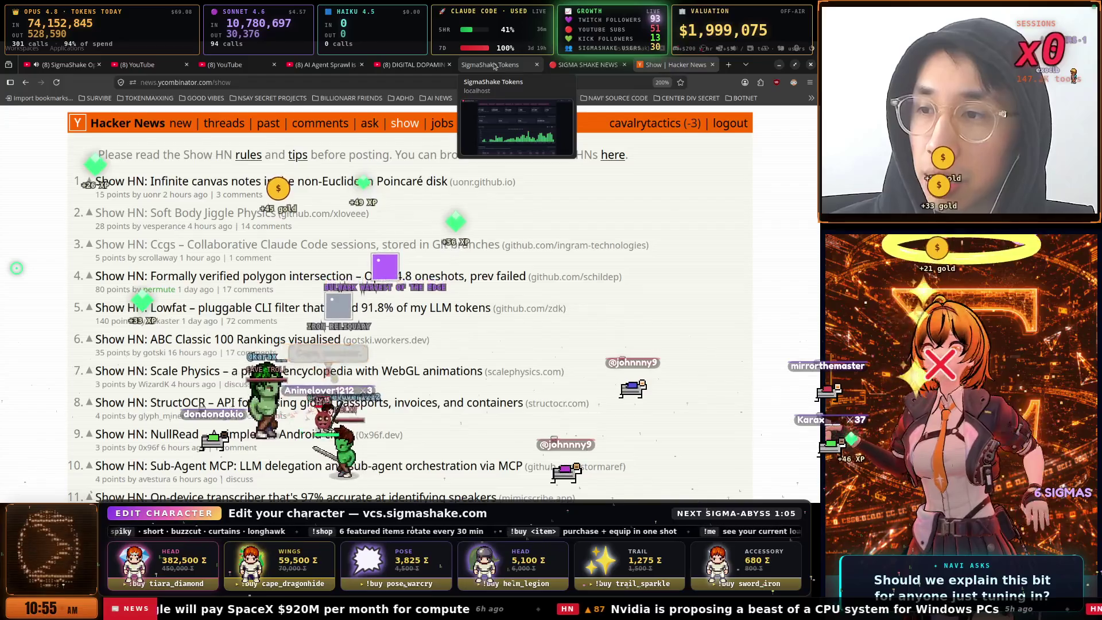
pyautogui.click(491, 68)
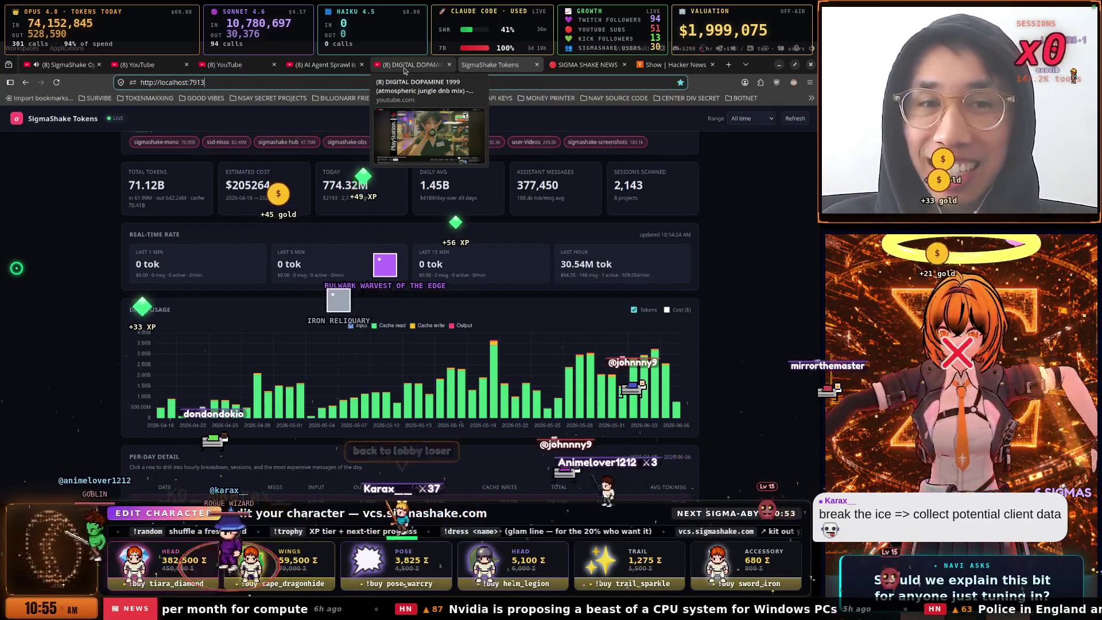
# Look over the SigmaShake News board, scrolling its columns right and back
pyautogui.click(586, 65)
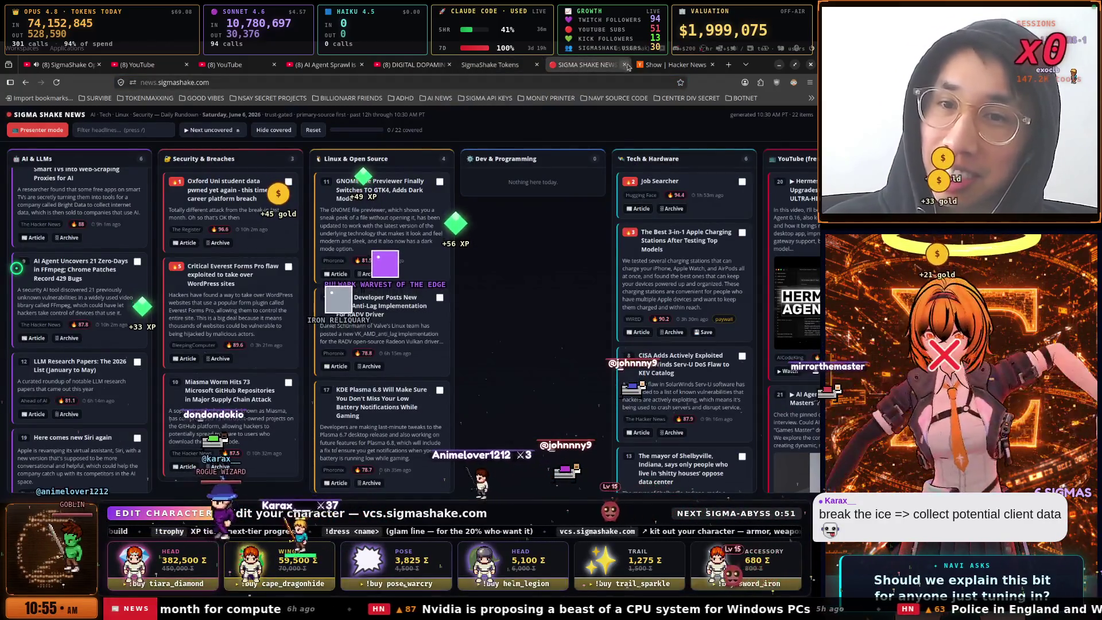
pyautogui.hscroll(2, 580, 270)
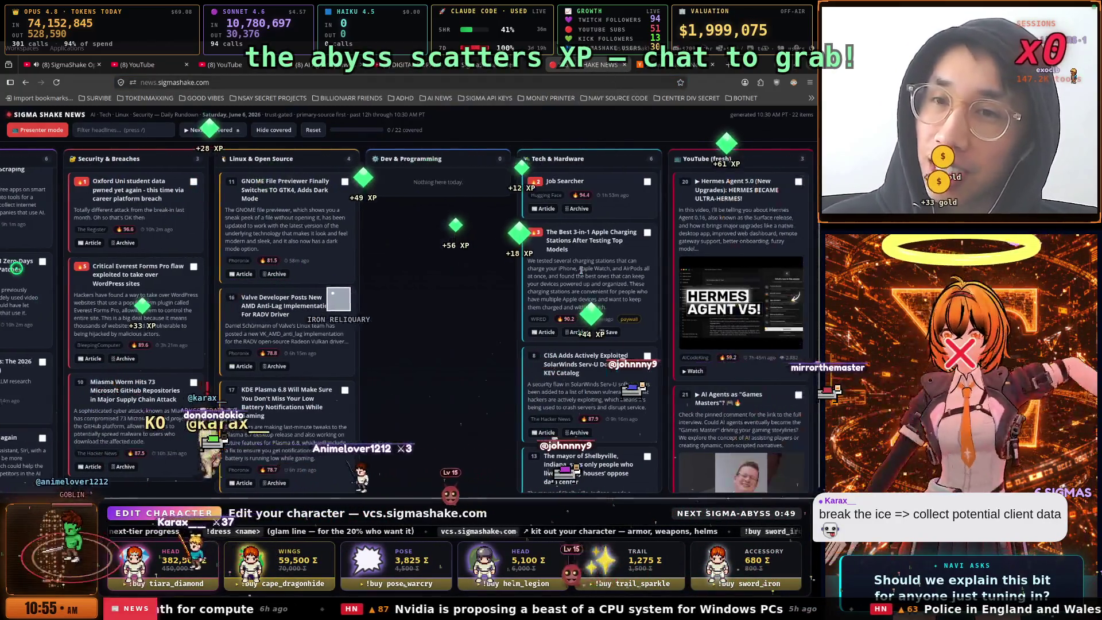
pyautogui.hscroll(-2, 533, 260)
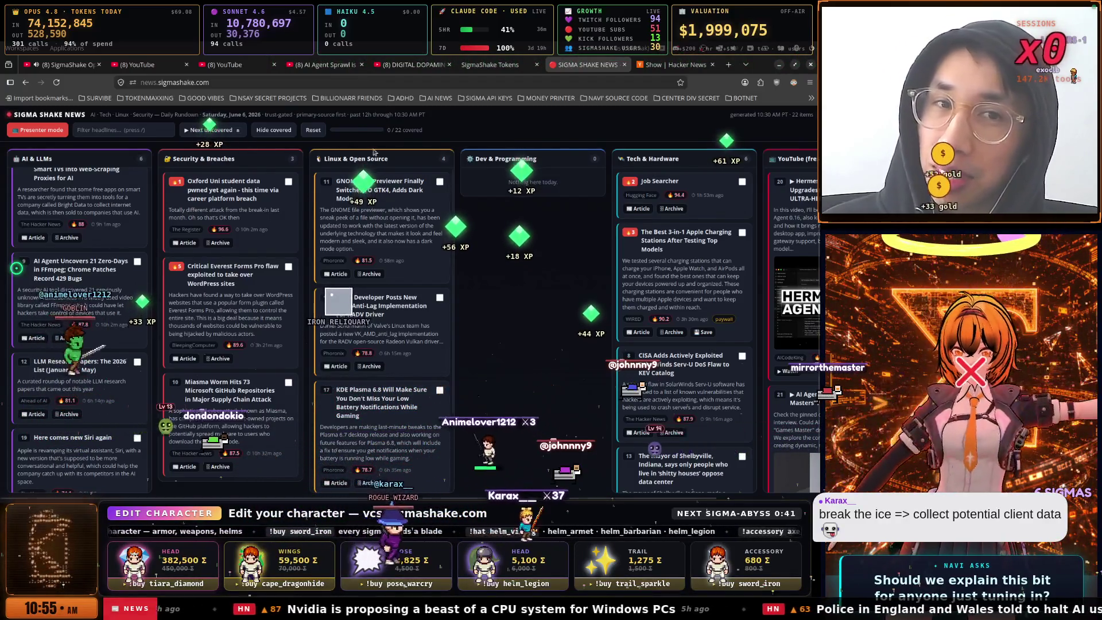
# Pass through SigmaShake Tokens back to the Show | Hacker News listing, dismissing address suggestions
pyautogui.click(508, 66)
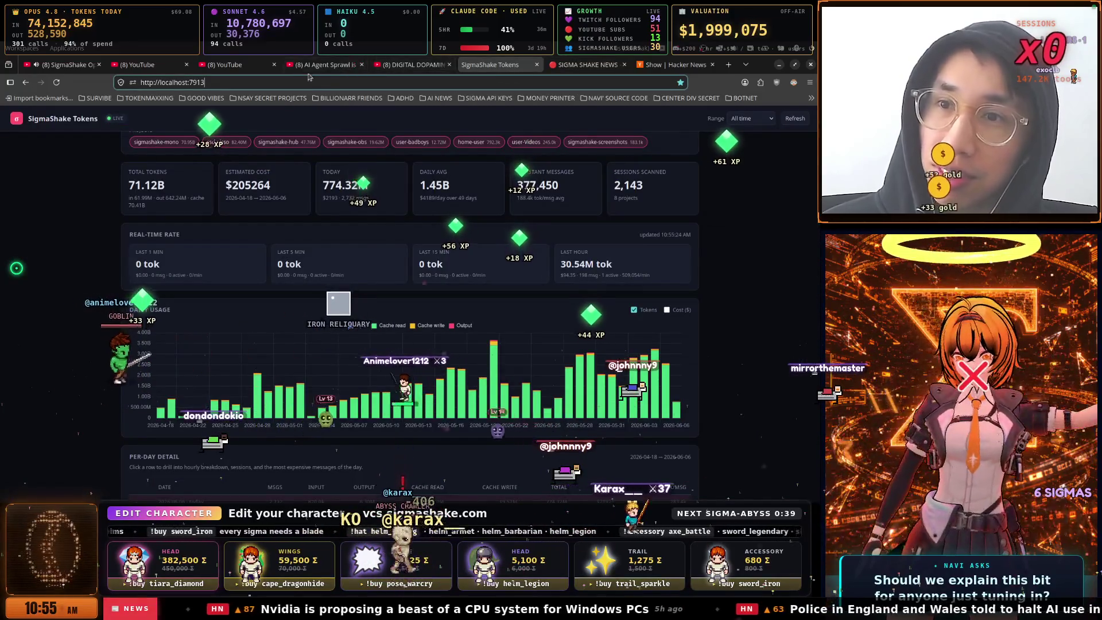
pyautogui.click(671, 65)
pyautogui.click(545, 82)
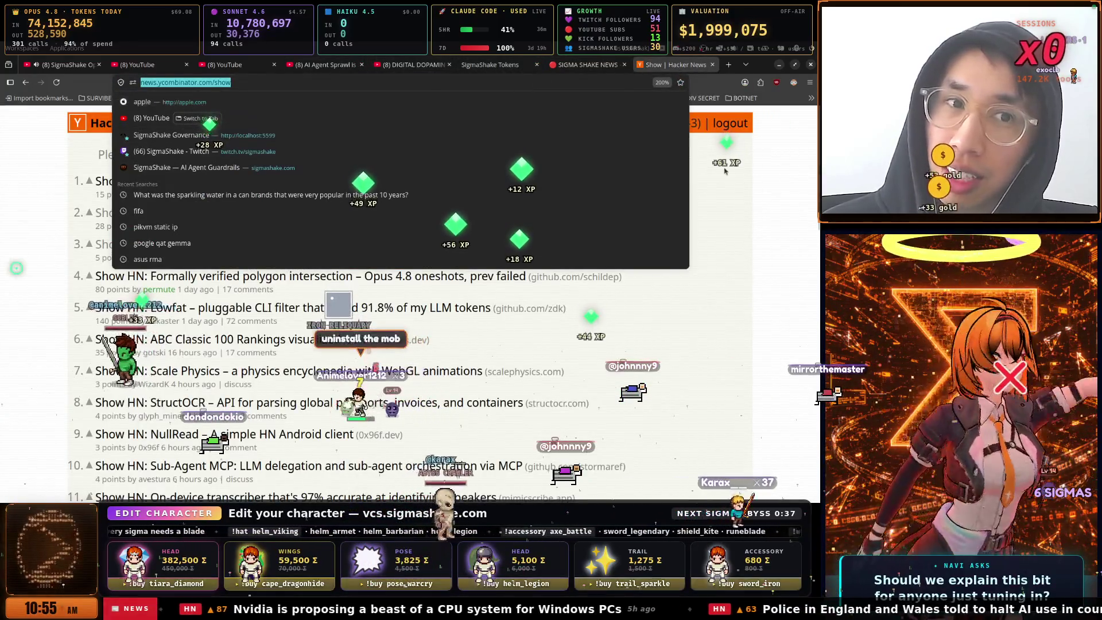
pyautogui.click(669, 160)
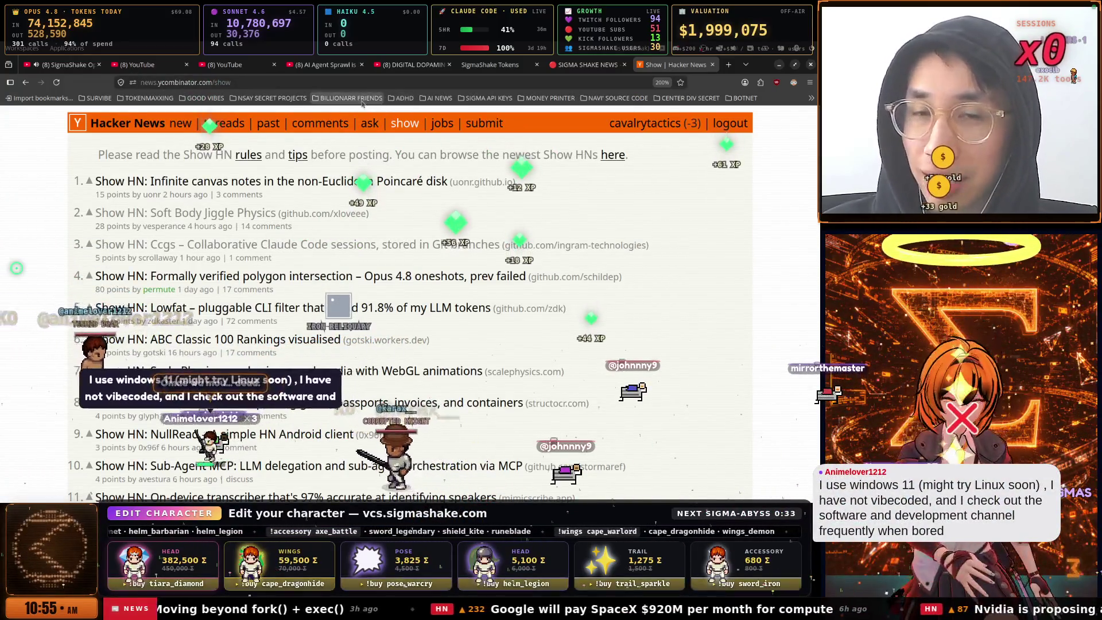
# Open Navi VOLUME from the NSAY SECRET PROJECTS bookmarks, then return to the SigmaShake Tokens dashboard
pyautogui.click(269, 98)
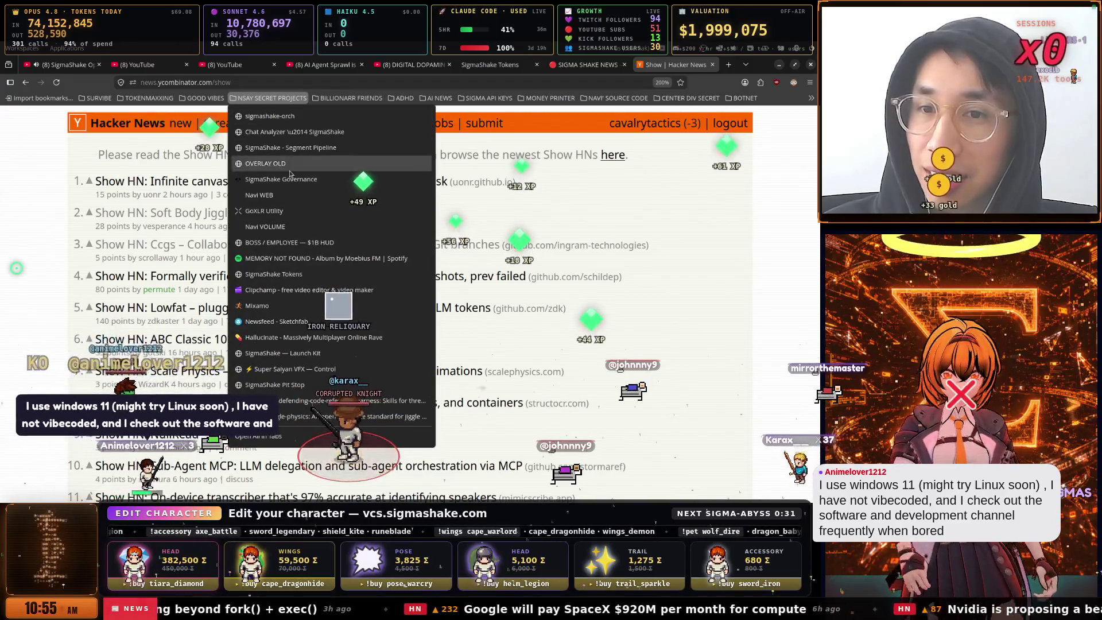
pyautogui.click(292, 227)
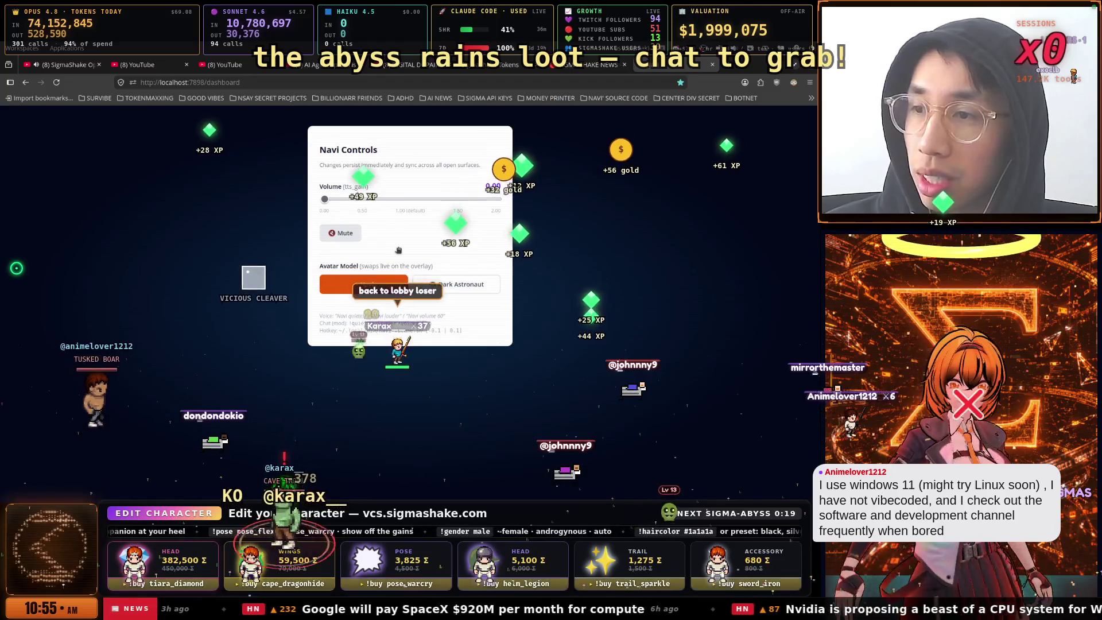
pyautogui.click(489, 64)
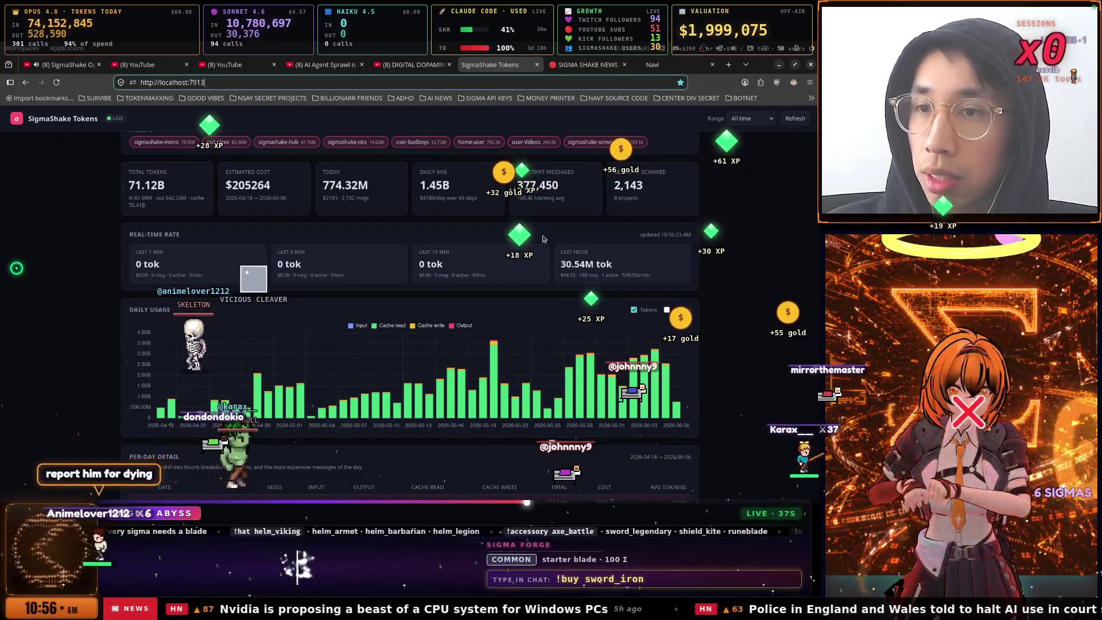
# Switch to the Navi Controls tab and go Back toward the Show HN listing
pyautogui.click(600, 64)
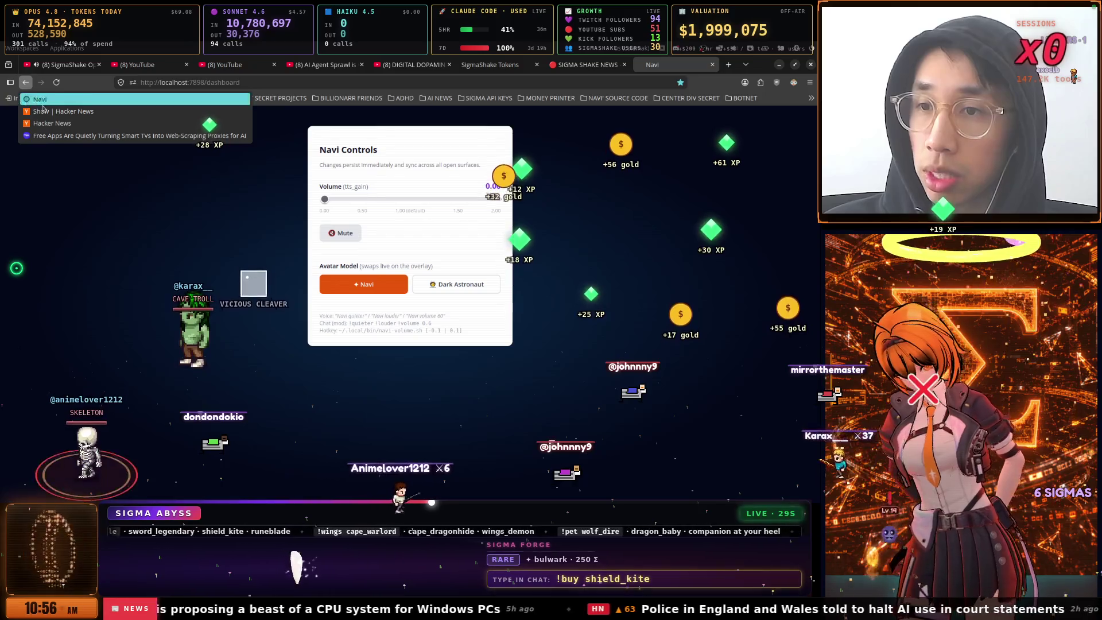
pyautogui.click(26, 82)
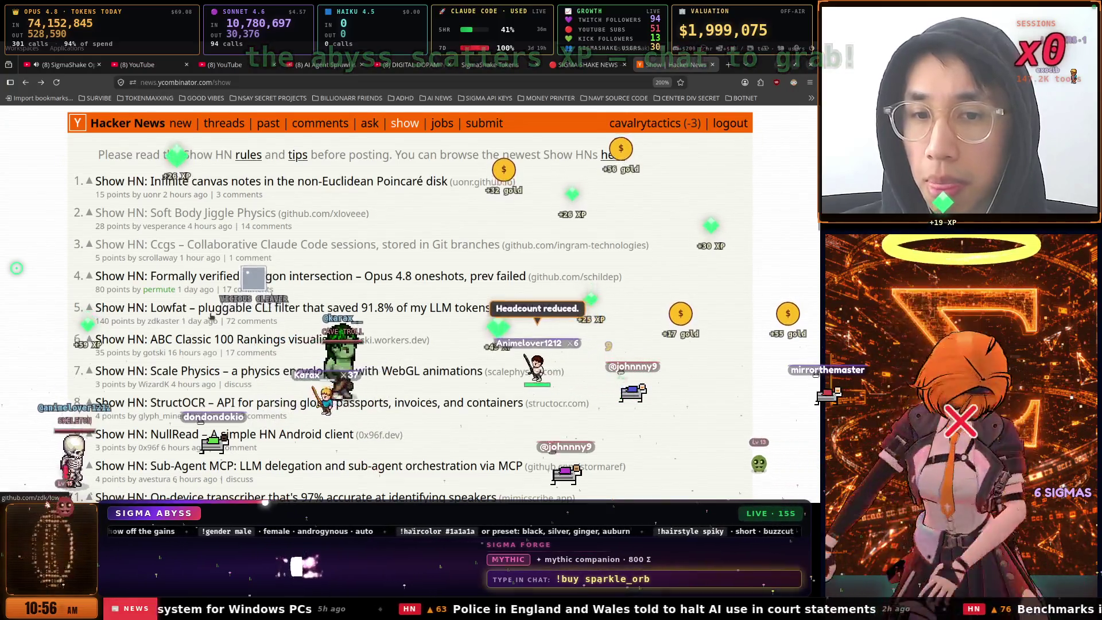
# Dictate with SigmaShake Voice that speech-to-text is a great free vibe-coding project
pyautogui.scroll(-2, 198, 310)
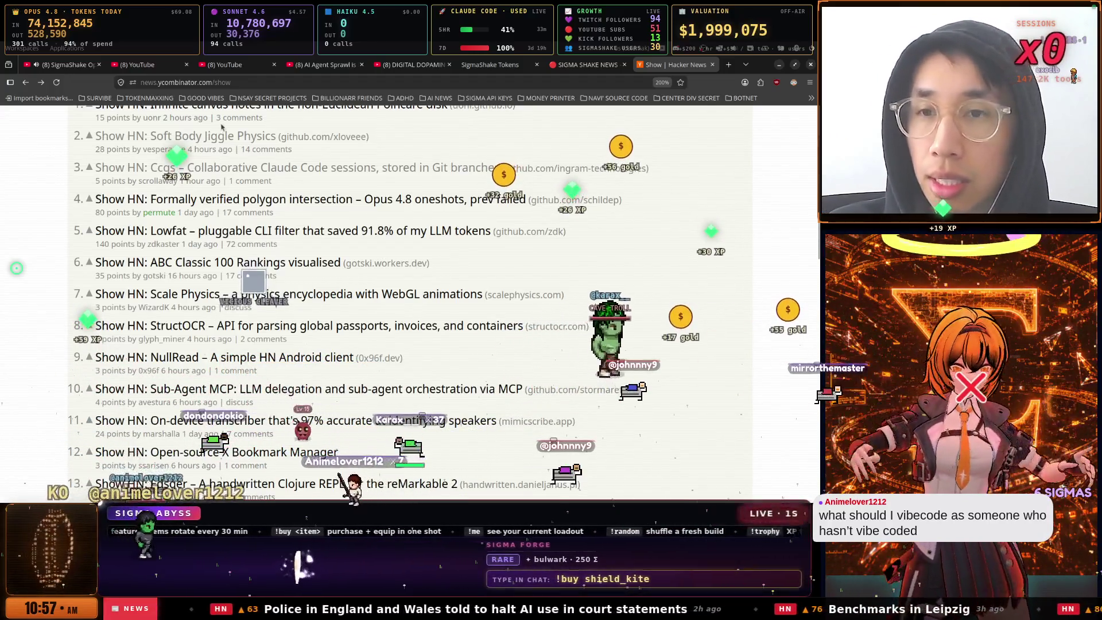
pyautogui.click(277, 81)
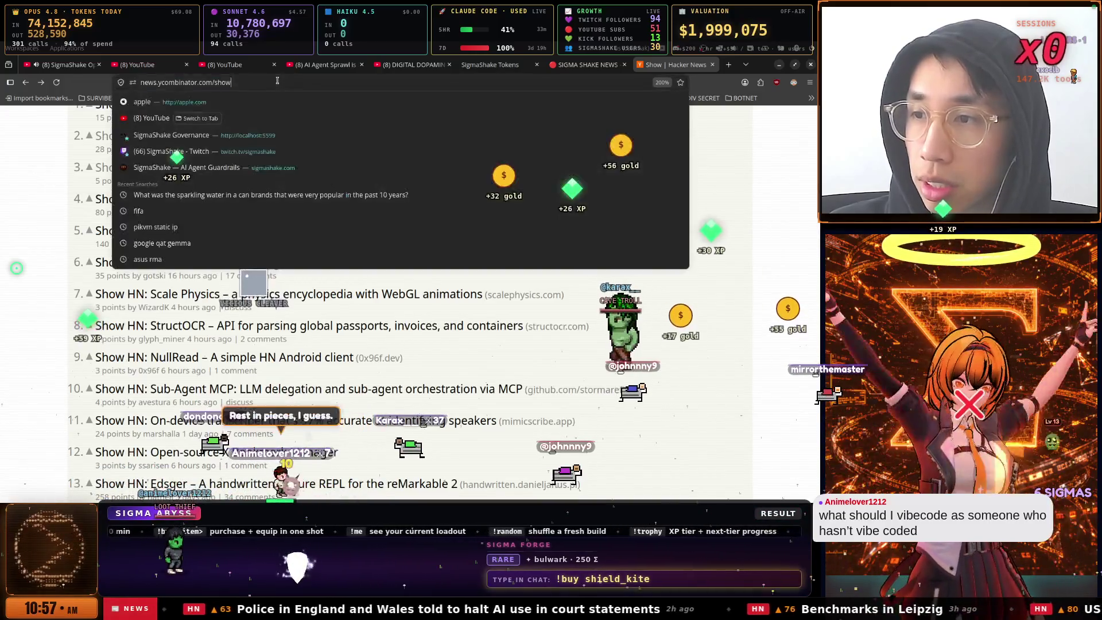
pyautogui.press('Down')
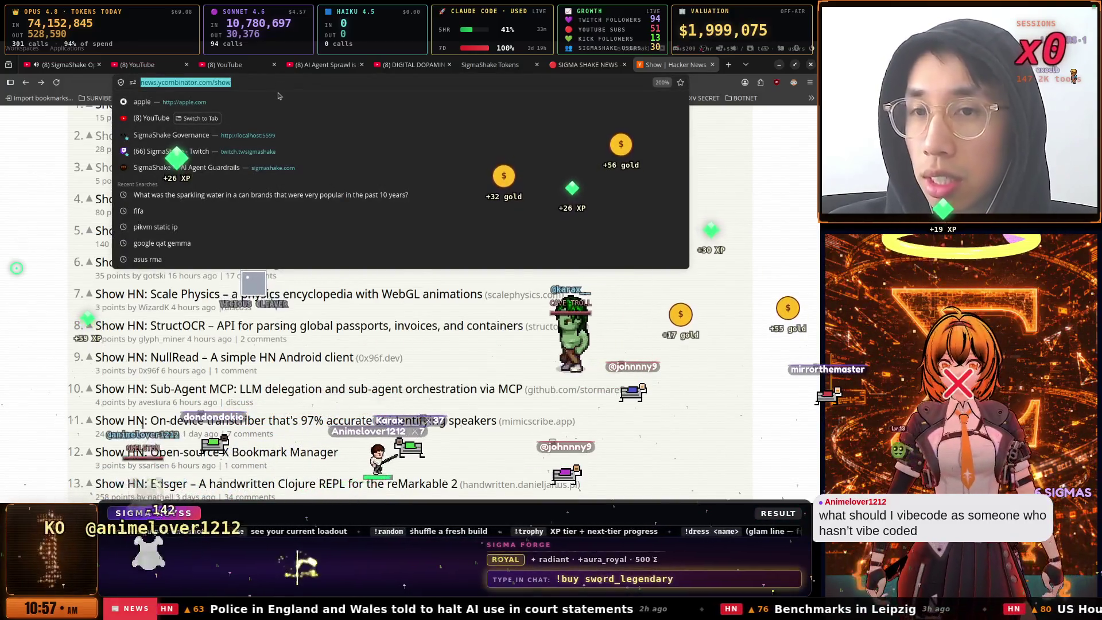
pyautogui.hotkey('ctrl', 'shift', 'space')
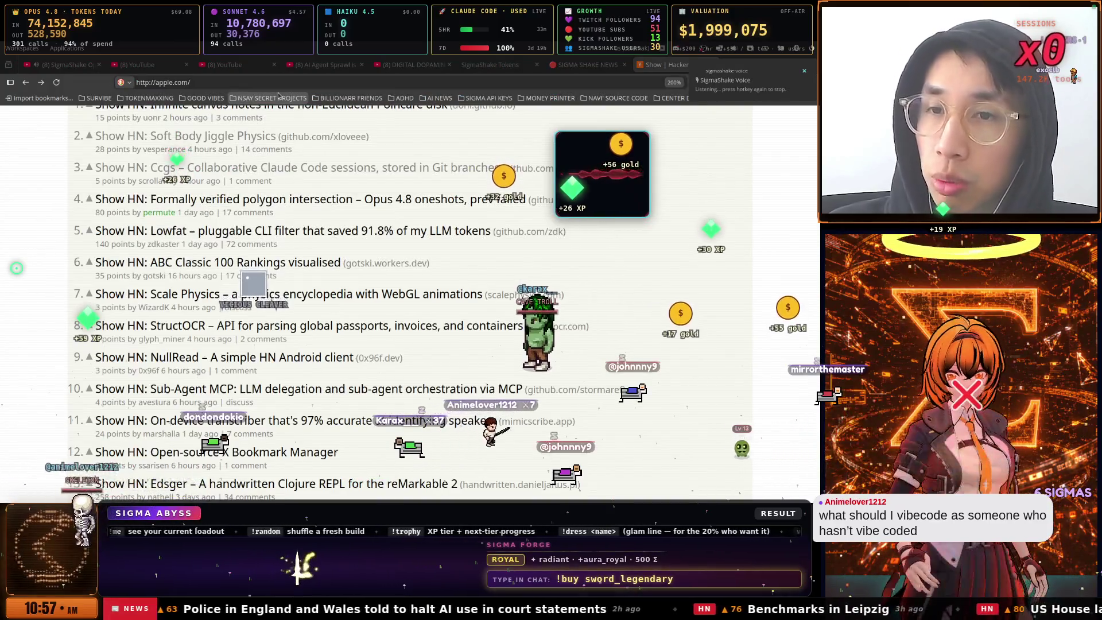
pyautogui.hotkey('ctrl', 'shift', 'space')
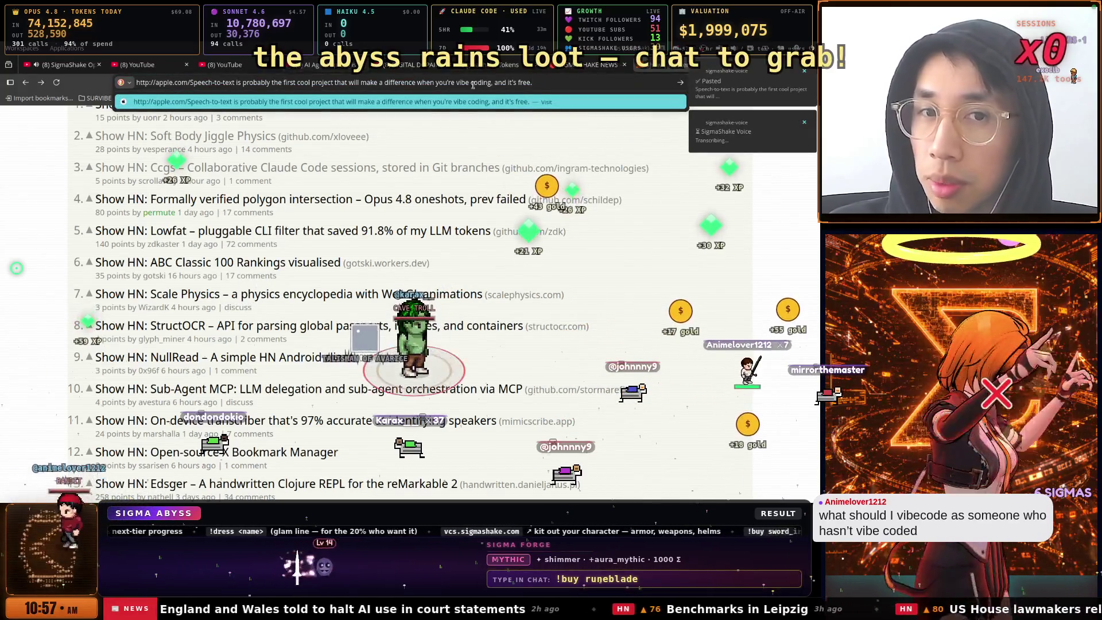
# Bring the 1·CHAT terminal window to the front
pyautogui.press('super')
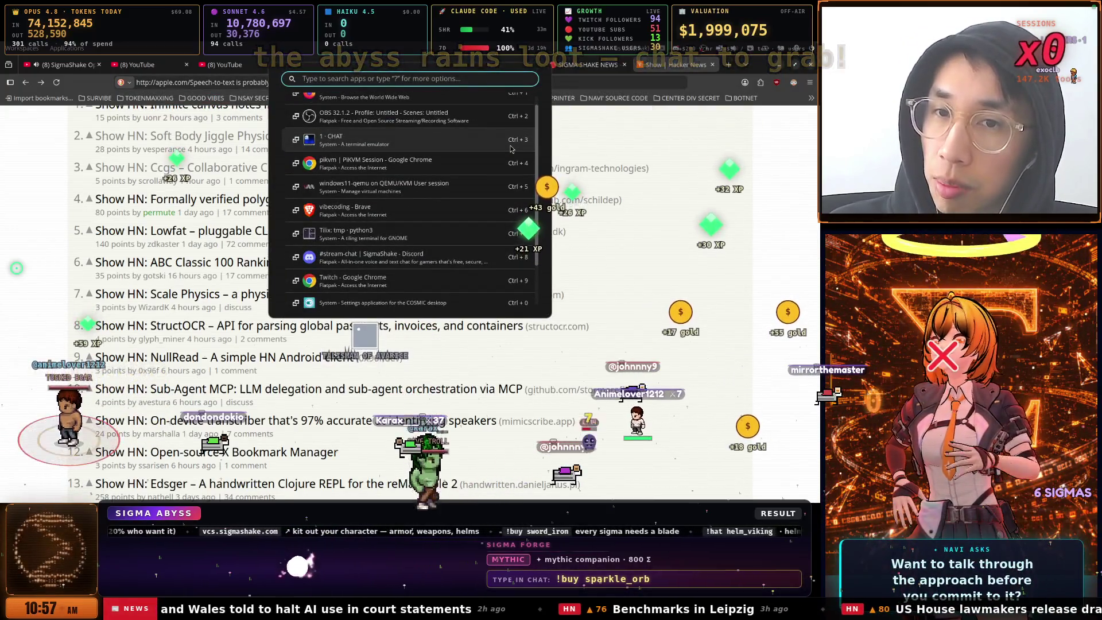
pyautogui.press('Escape')
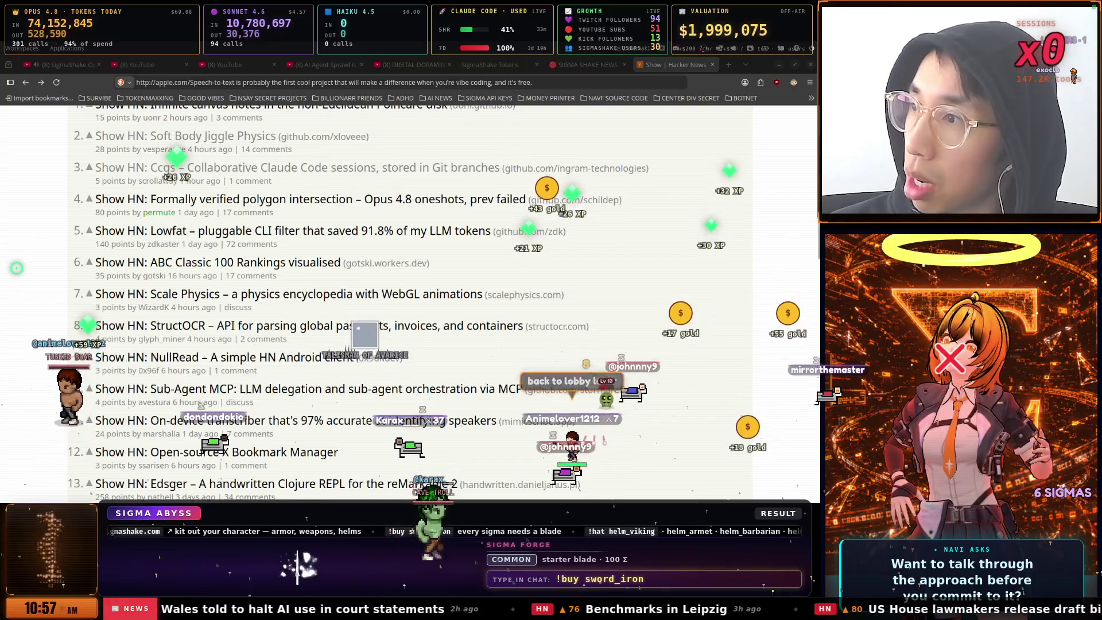
pyautogui.hotkey('ctrl', '`')
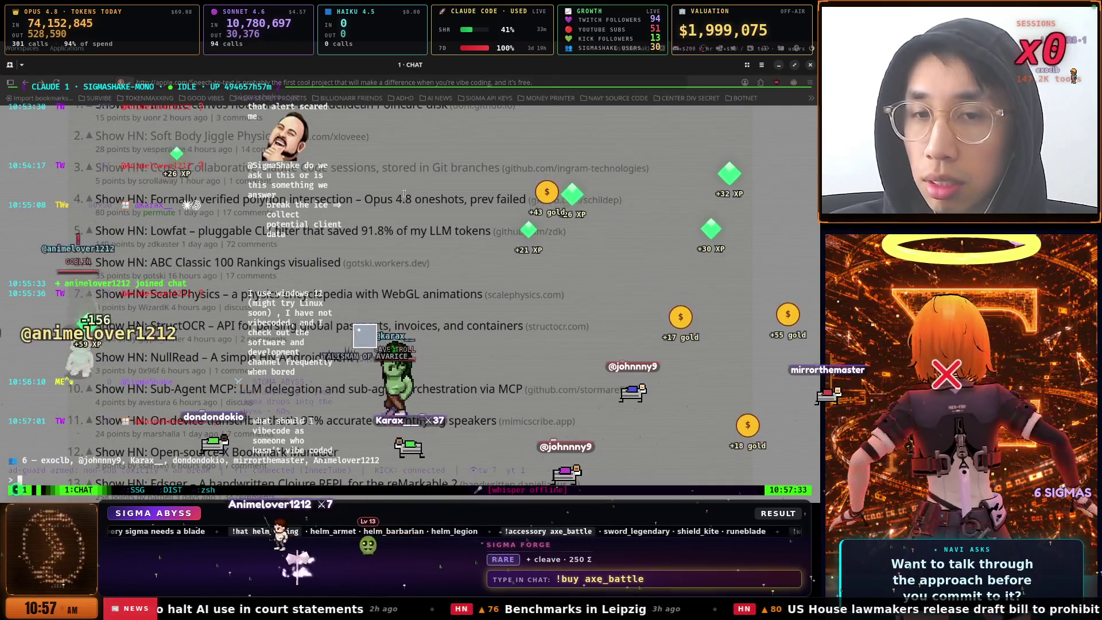
# Check the Tilix python3 session, then return to the CHAT terminal showing the dictated remark
pyautogui.press('super')
pyautogui.hotkey('ctrl', '7')
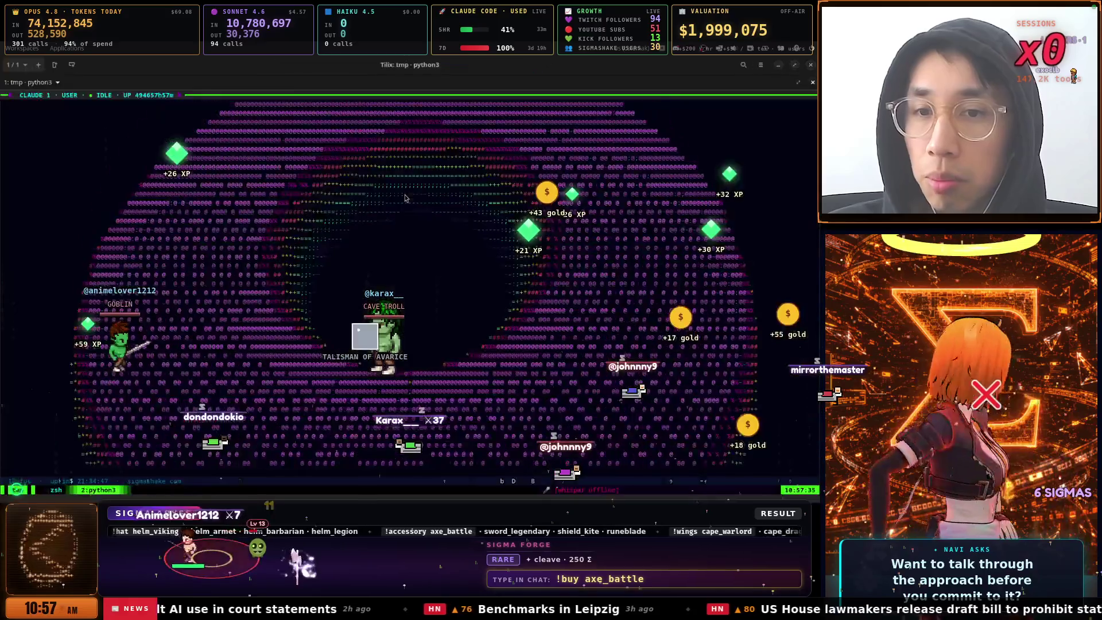
pyautogui.hotkey('ctrl', '2')
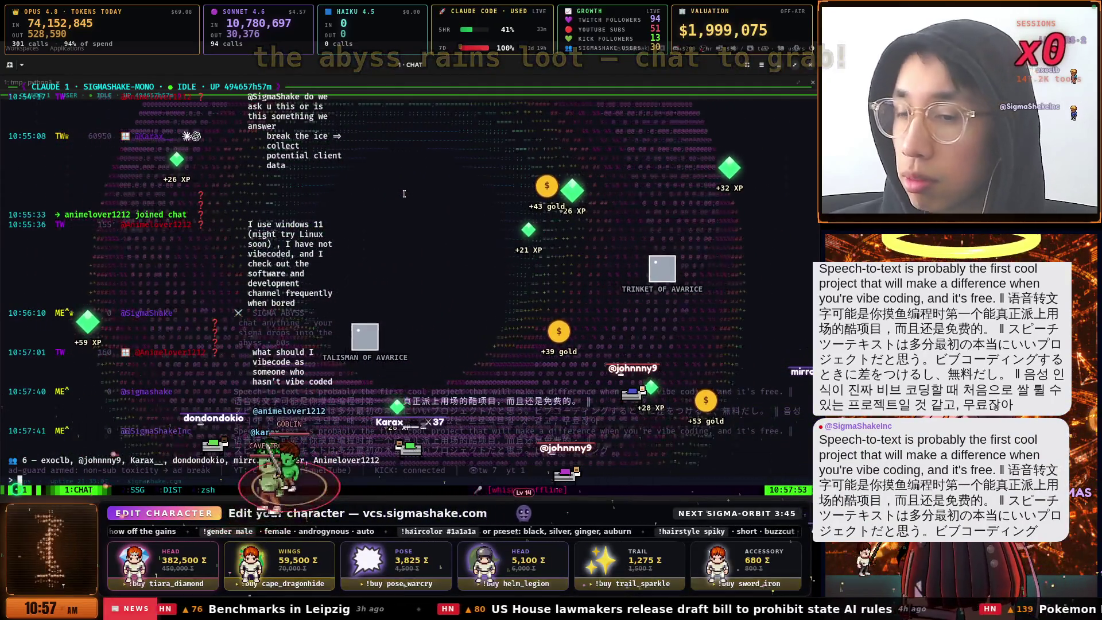
pyautogui.press('super')
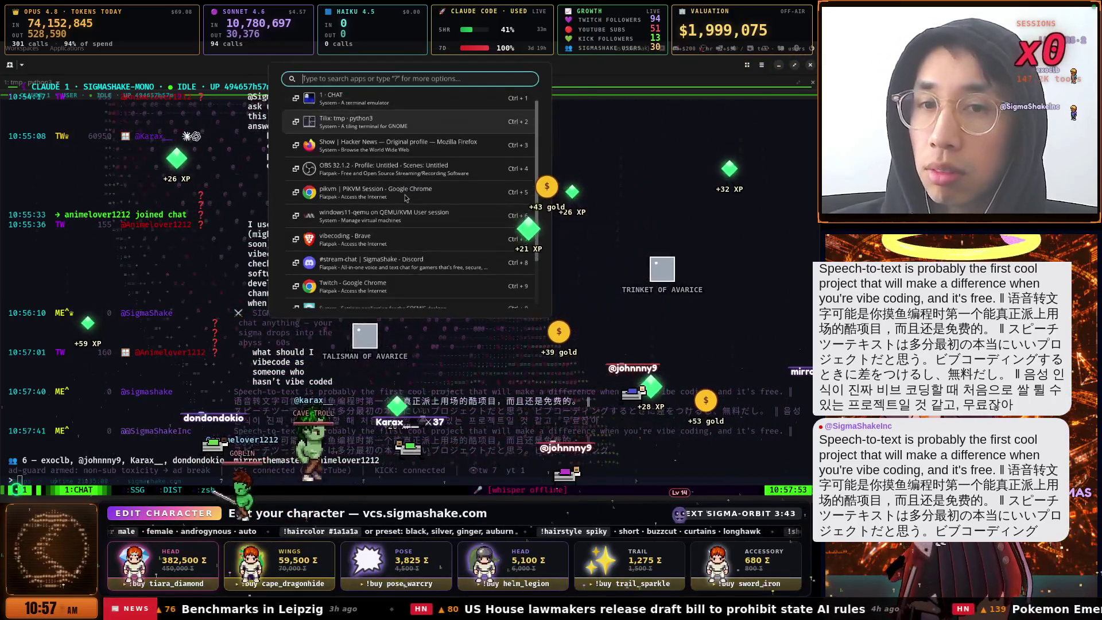
# Switch from Tilix back to the 'Show | Hacker News — Firefox' window
pyautogui.press('Up')
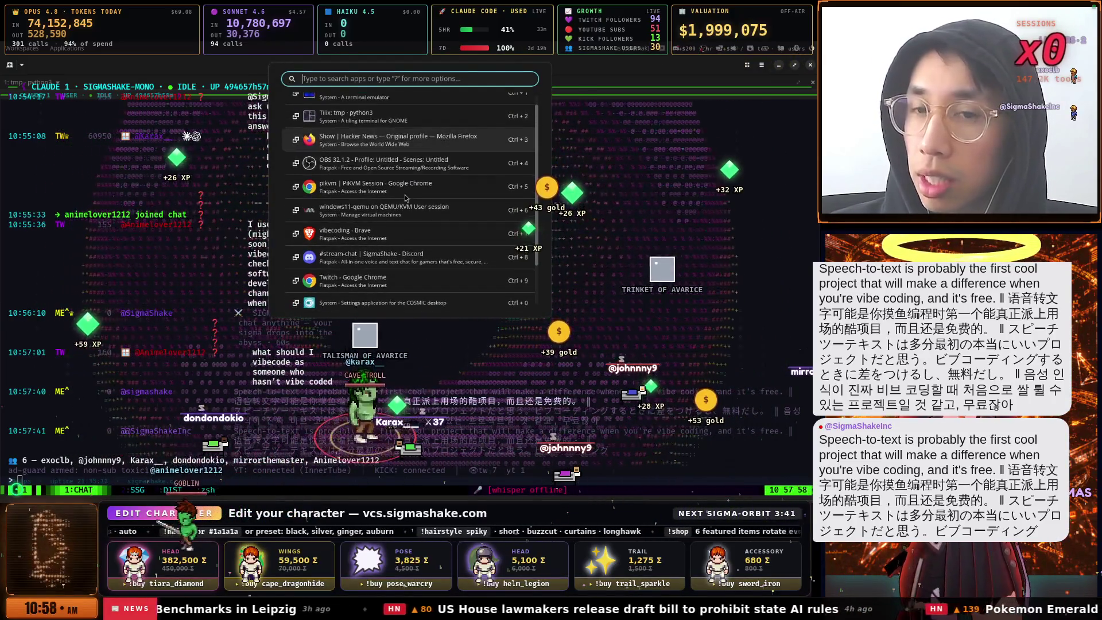
pyautogui.press('Return')
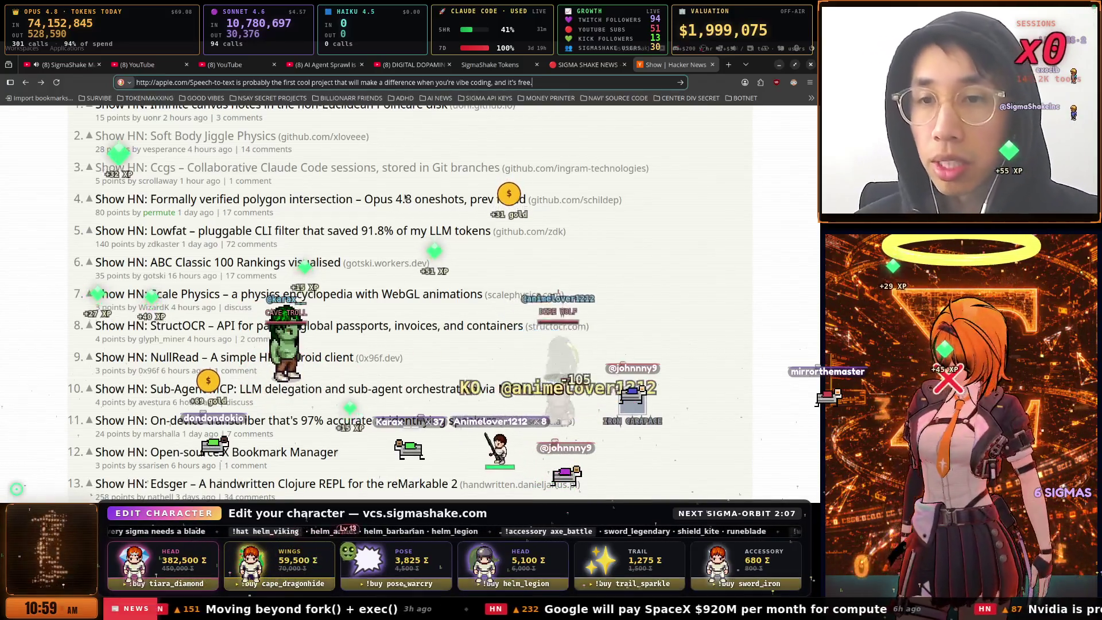
pyautogui.scroll(-4, 370, 214)
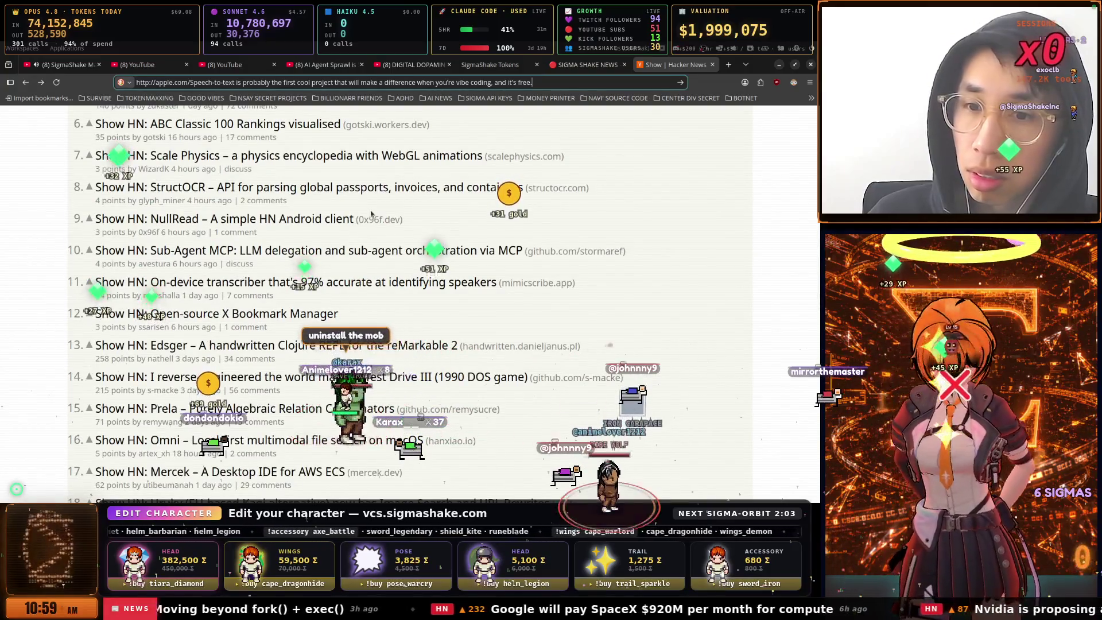
pyautogui.scroll(-2, 370, 214)
pyautogui.scroll(-4, 372, 213)
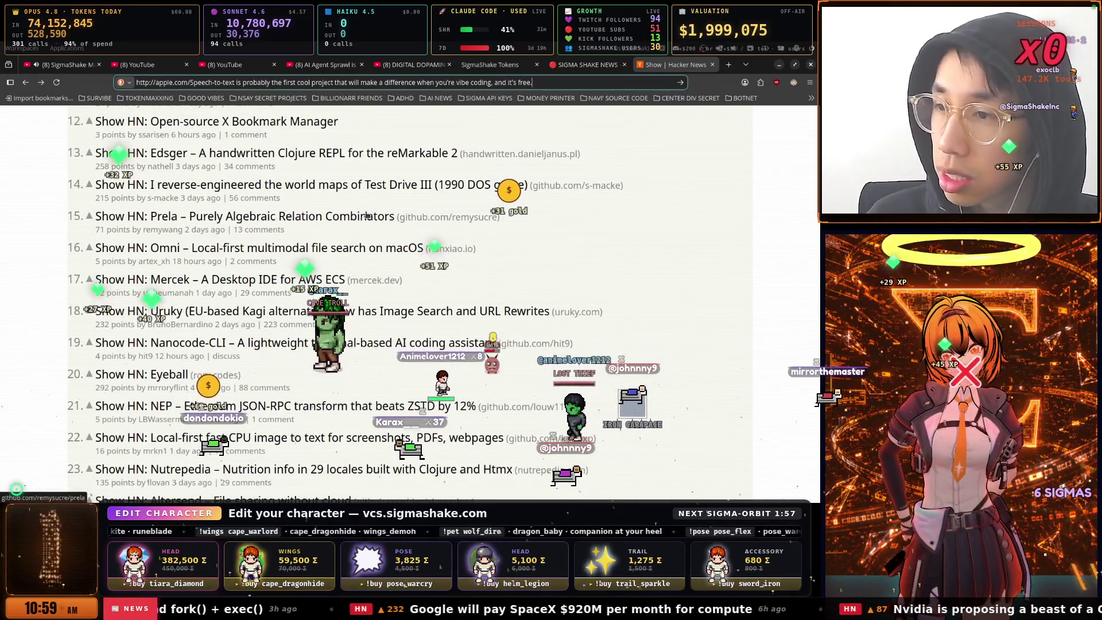
pyautogui.hotkey('alt', 'Tab')
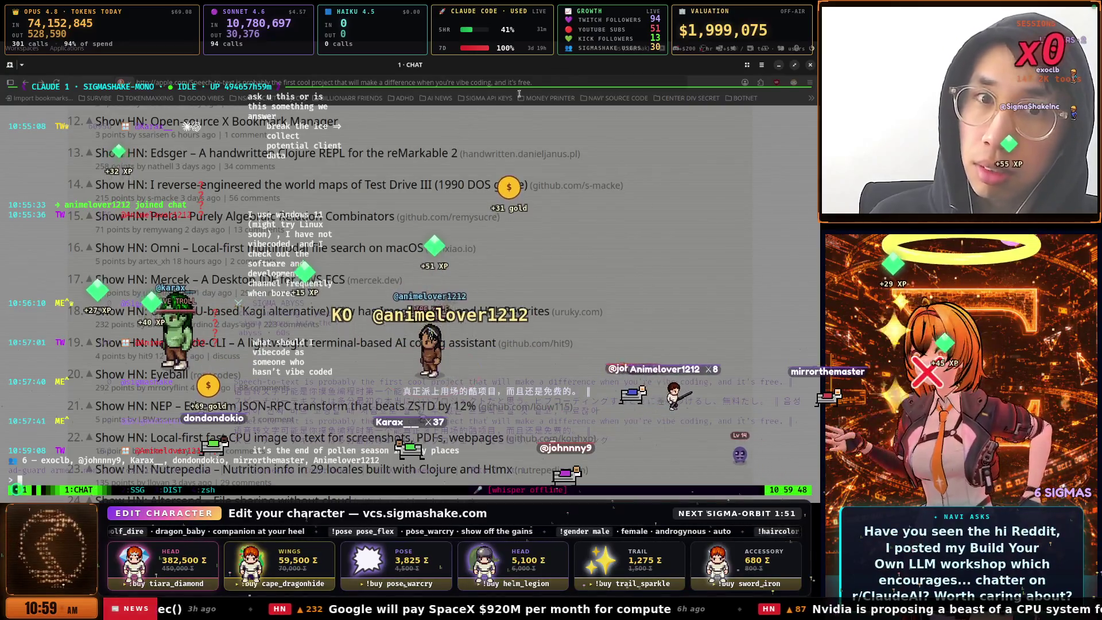
pyautogui.hotkey('alt', 'Tab')
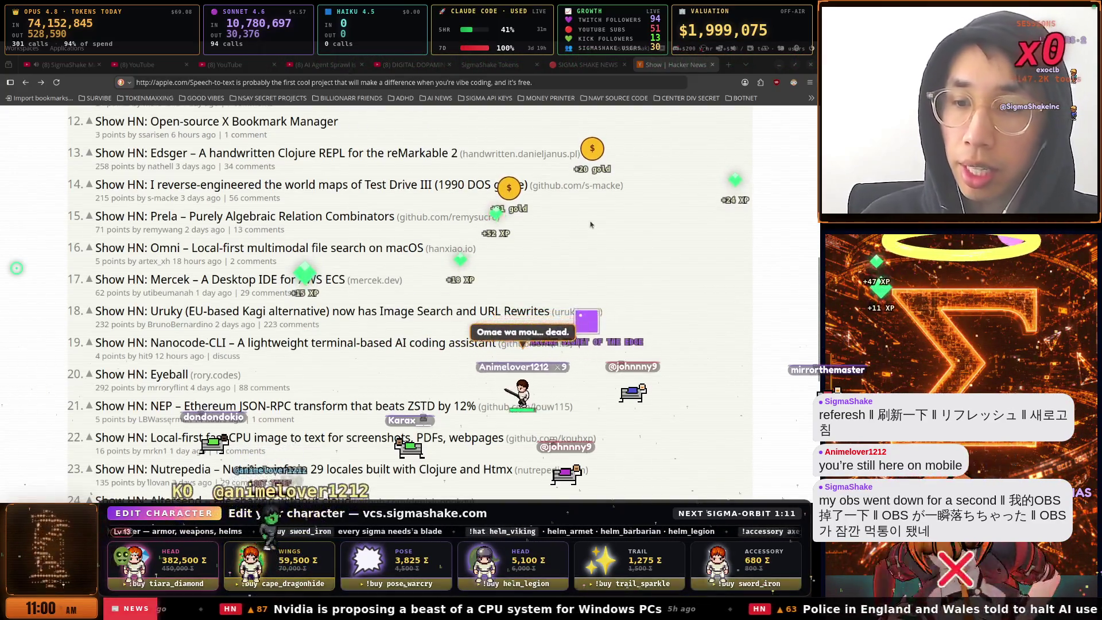
# Scroll to Show HN items 24–27, then move to the SIGMA SHAKE NEWS board
pyautogui.scroll(-4, 580, 225)
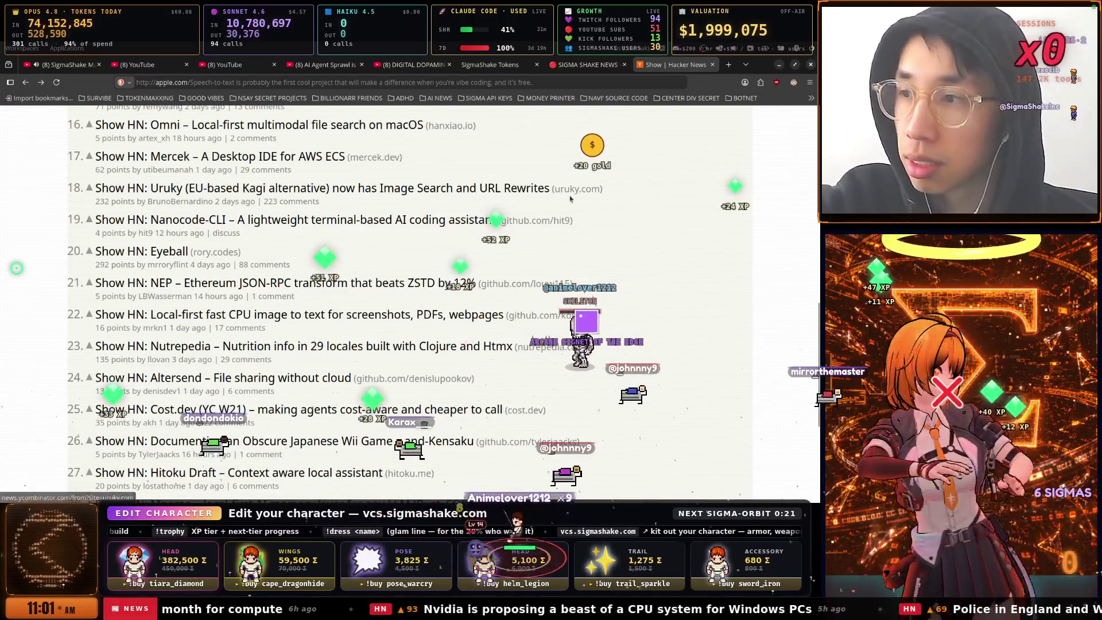
pyautogui.click(589, 65)
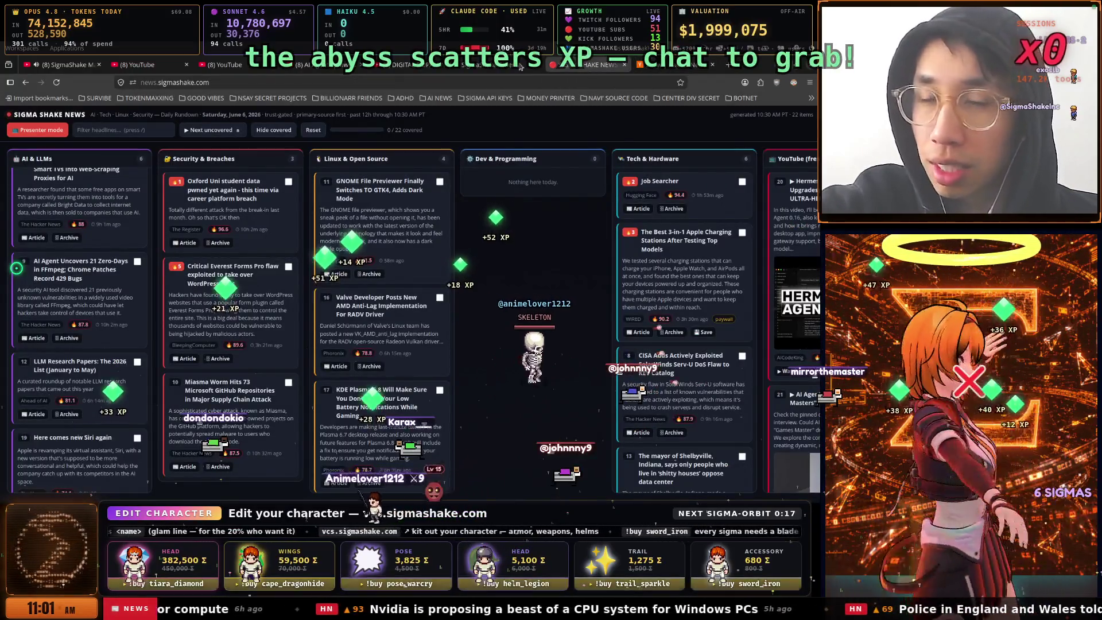
# View the SigmaShake Tokens dashboard: 71.12B total tokens, $205264 estimated cost, daily usage chart
pyautogui.click(516, 65)
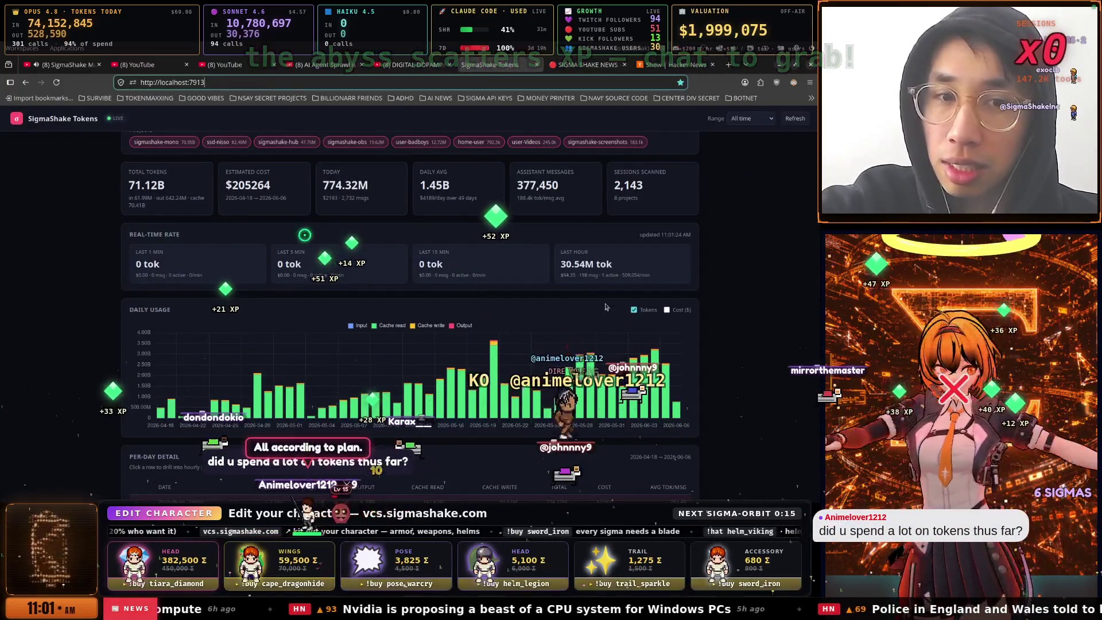
pyautogui.moveTo(662, 376)
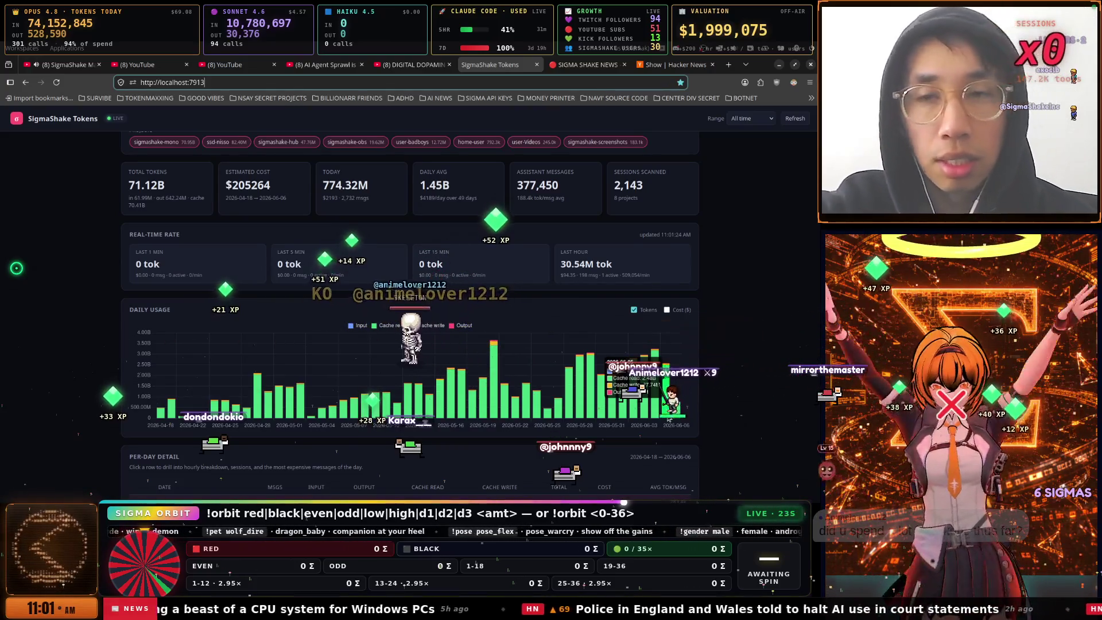
pyautogui.press('super')
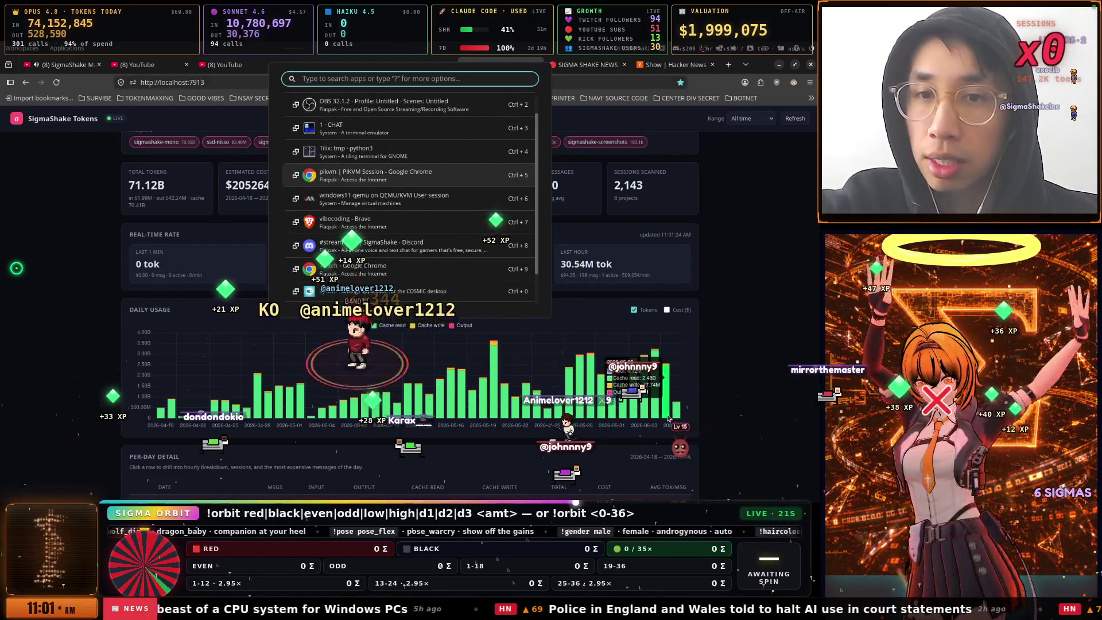
# Dismiss the window launcher and switch to the windows11-qemu VM running Claude Code
pyautogui.press('Down')
pyautogui.press('Escape')
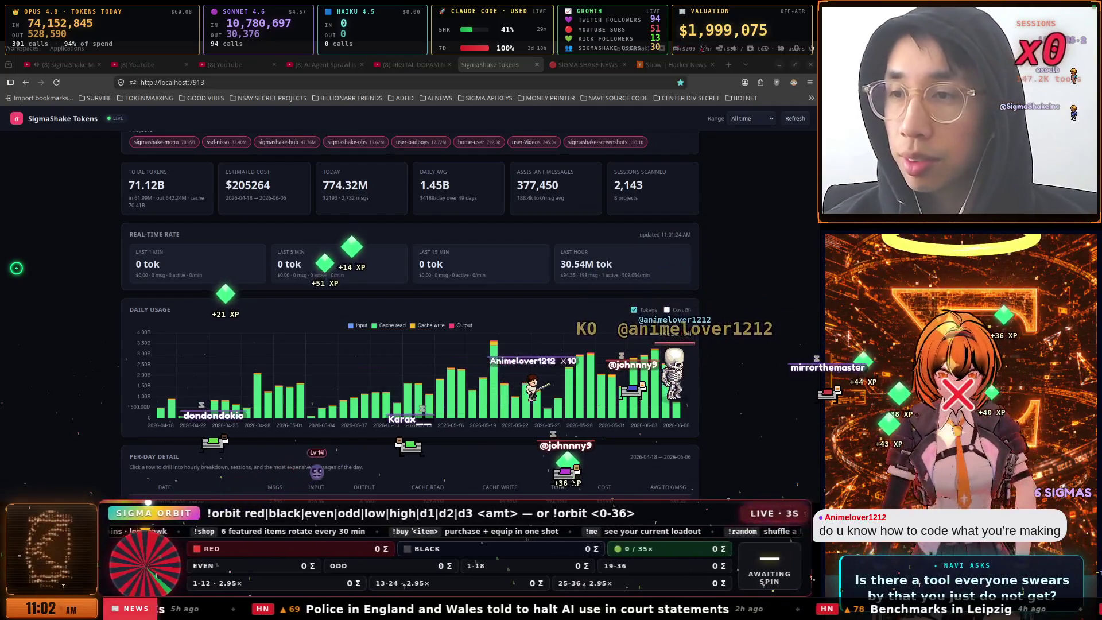
pyautogui.hotkey('alt', 'Tab')
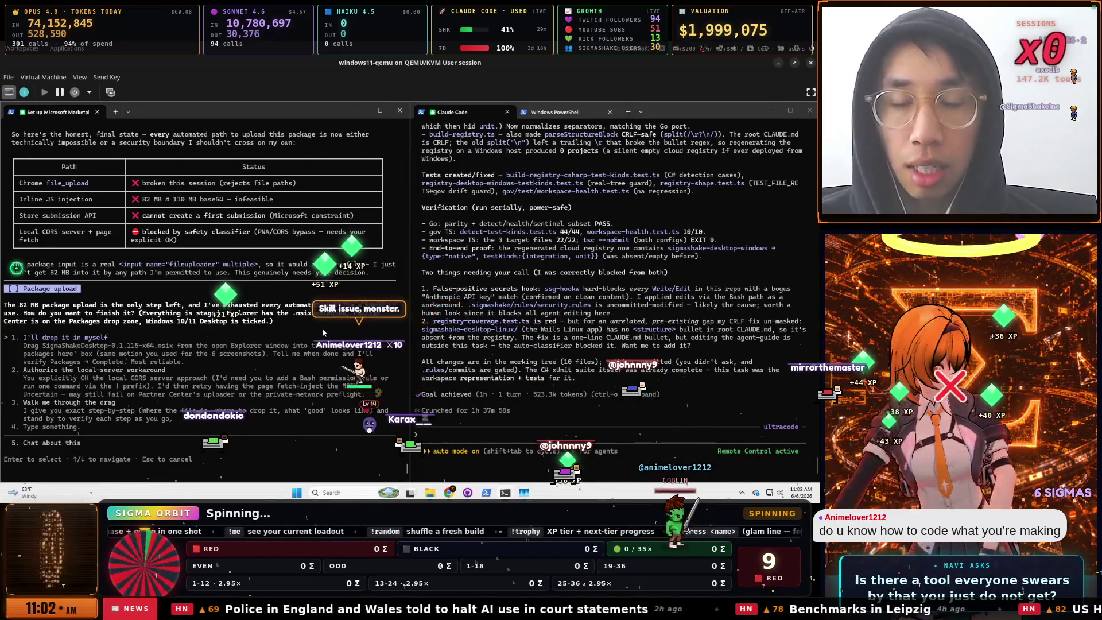
# Decline Claude's package-upload question and show GitHub Desktop's 15 changed files in sigmashake-mono
pyautogui.press('Down')
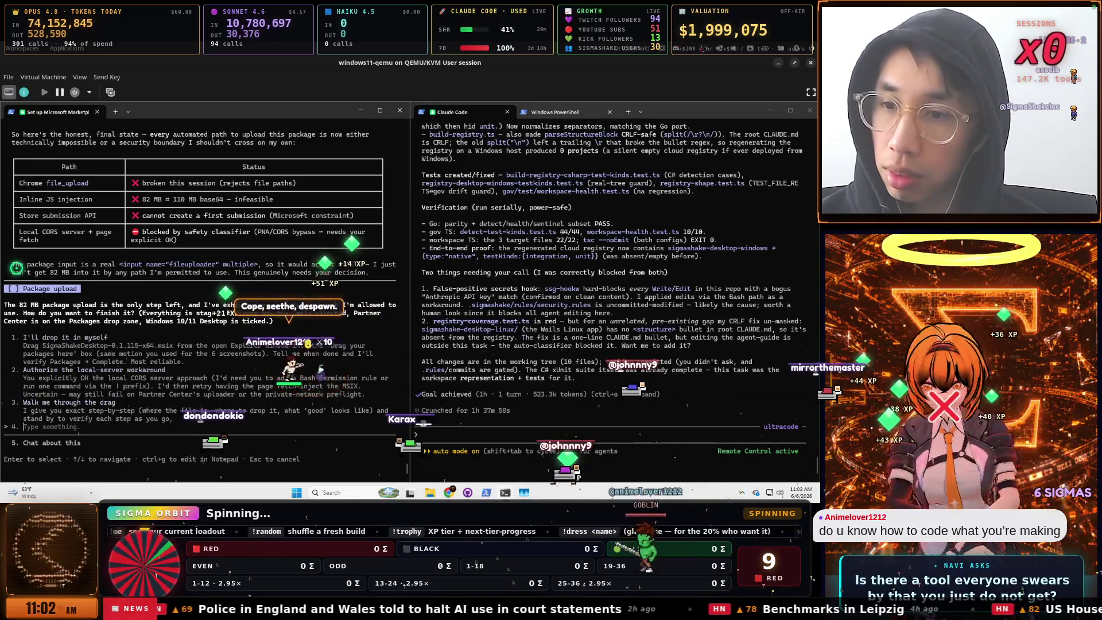
pyautogui.press('Escape')
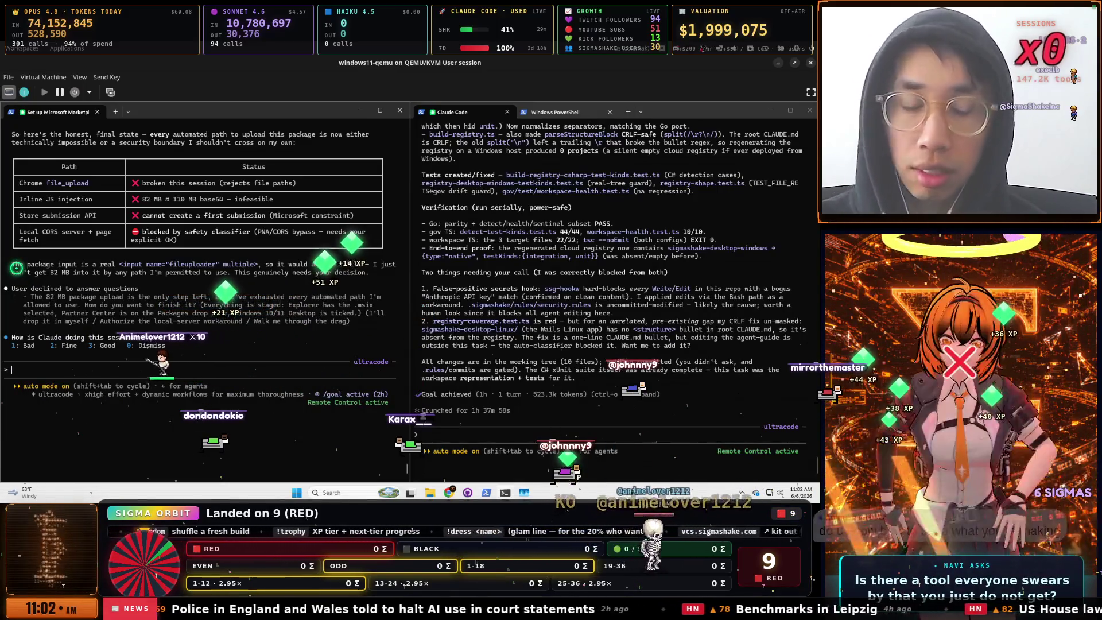
pyautogui.click(505, 385)
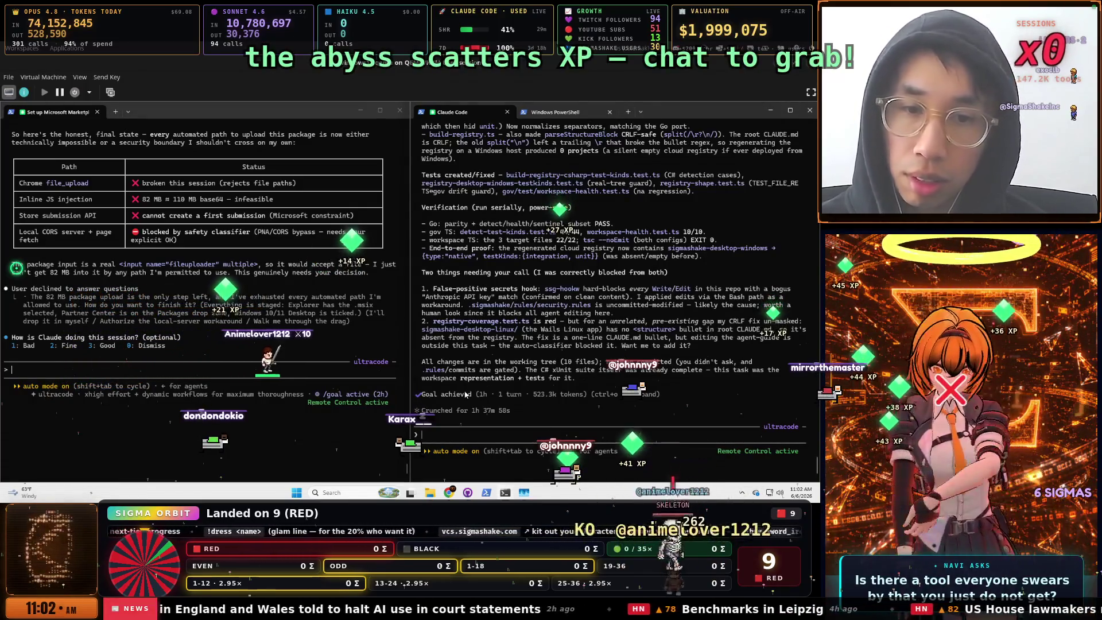
pyautogui.click(468, 492)
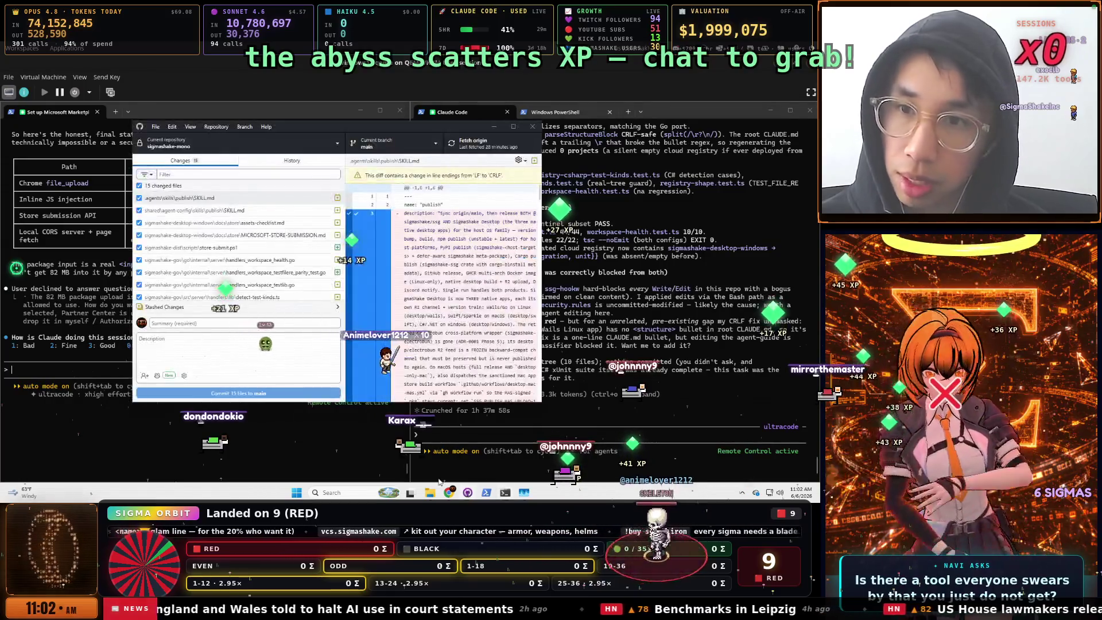
# Commit the 15 changed files to main as 'Commit all tests' and try pushing to origin
pyautogui.click(241, 321)
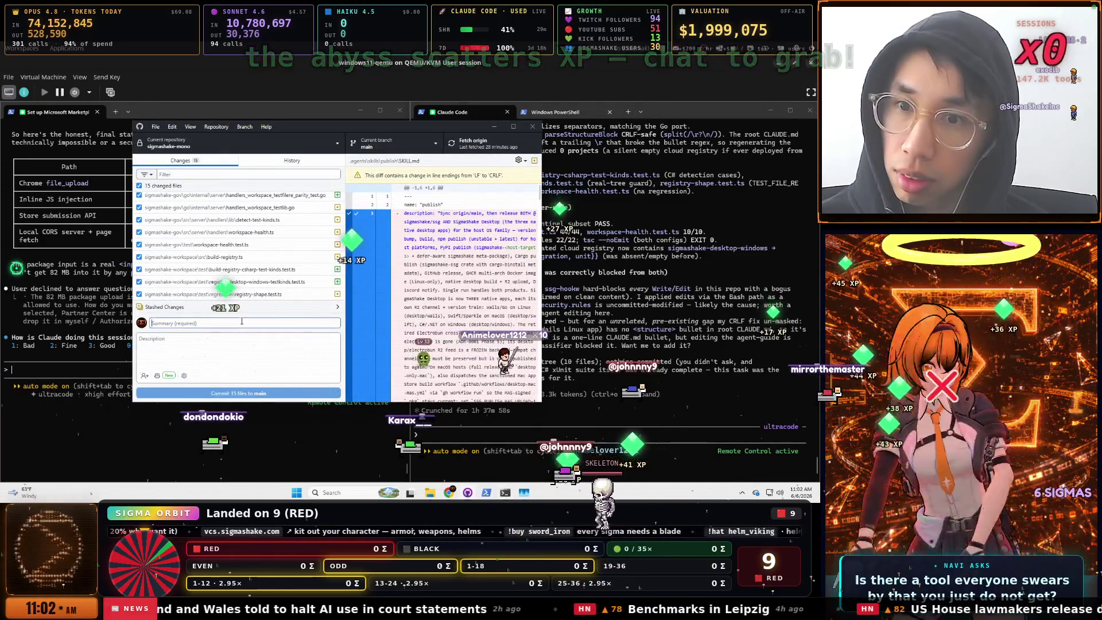
pyautogui.write('Commit all tests')
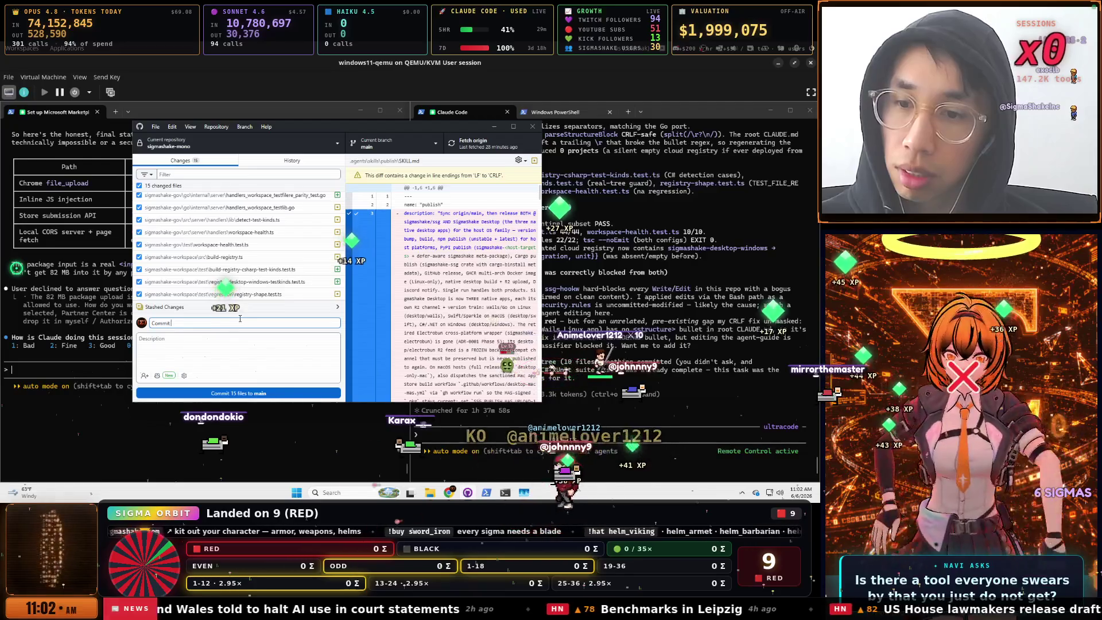
pyautogui.click(233, 394)
pyautogui.click(469, 148)
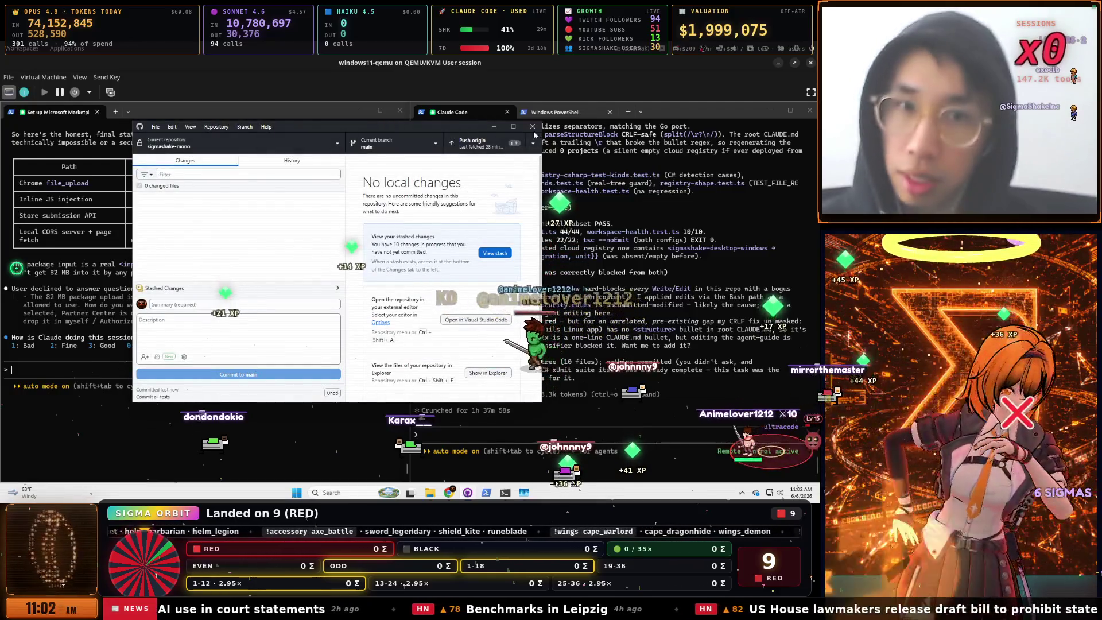
pyautogui.click(569, 118)
# Run git push for sigmashake-mono in PowerShell to trigger its pre-push checks, then return to Claude Code
pyautogui.click(570, 115)
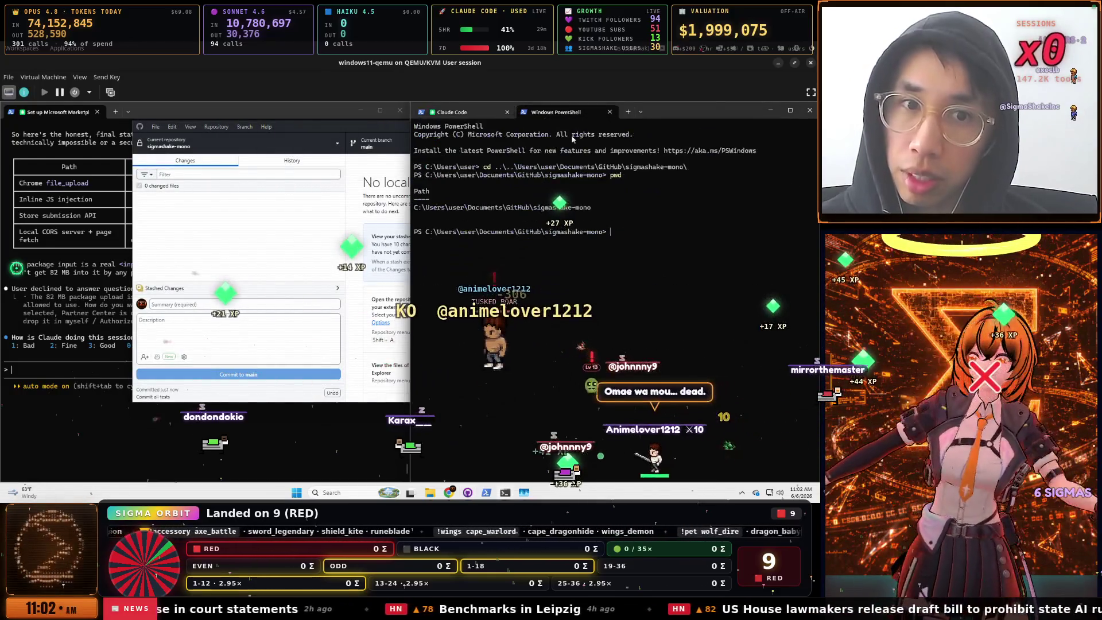
pyautogui.write('git push')
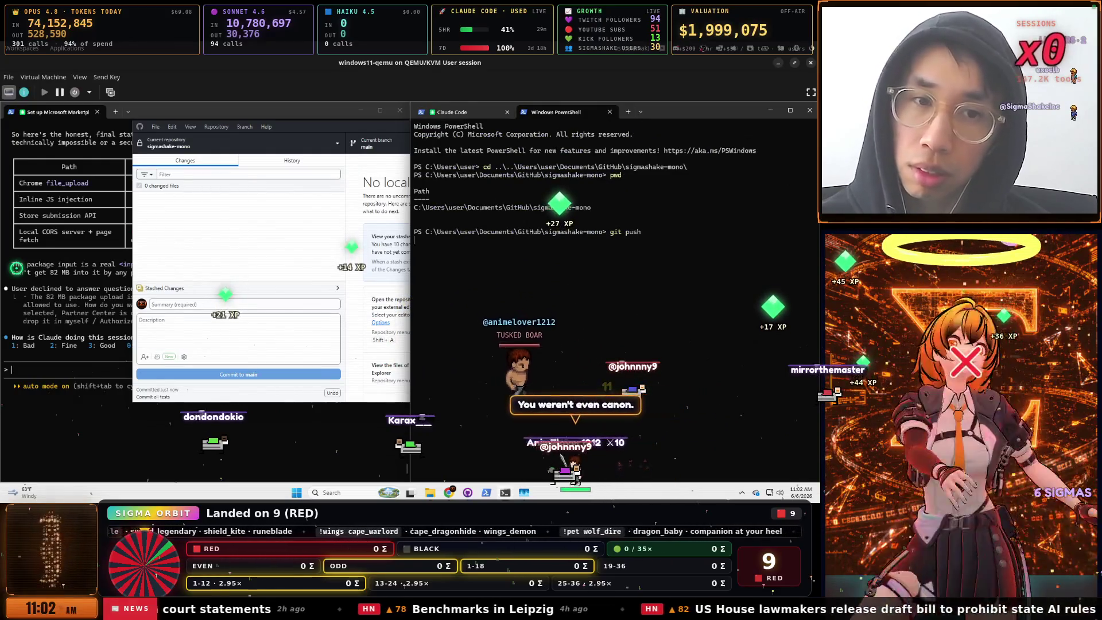
pyautogui.press('Return')
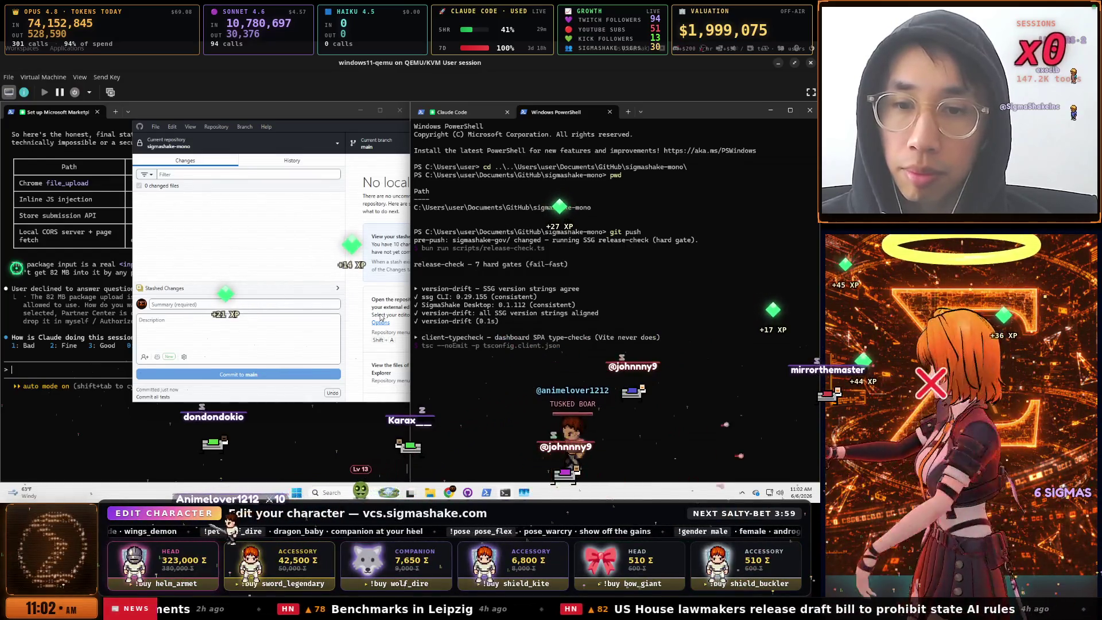
pyautogui.hotkey('ctrl', 'Tab')
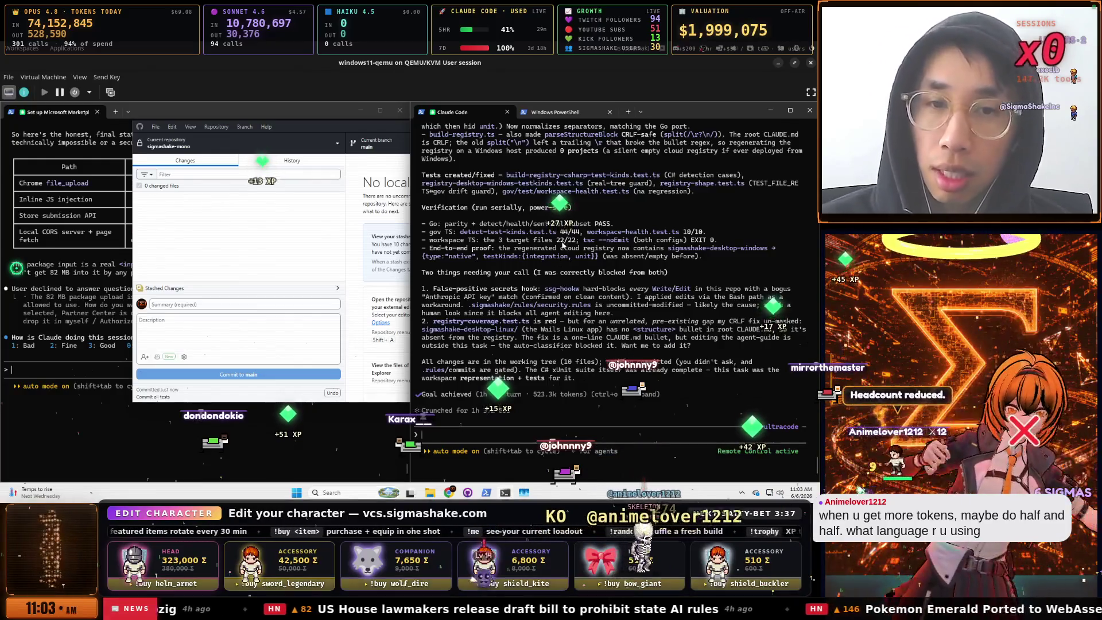
# Minimize GitHub Desktop and review the right Claude Code session's final fixes-and-tests summary
pyautogui.click(326, 106)
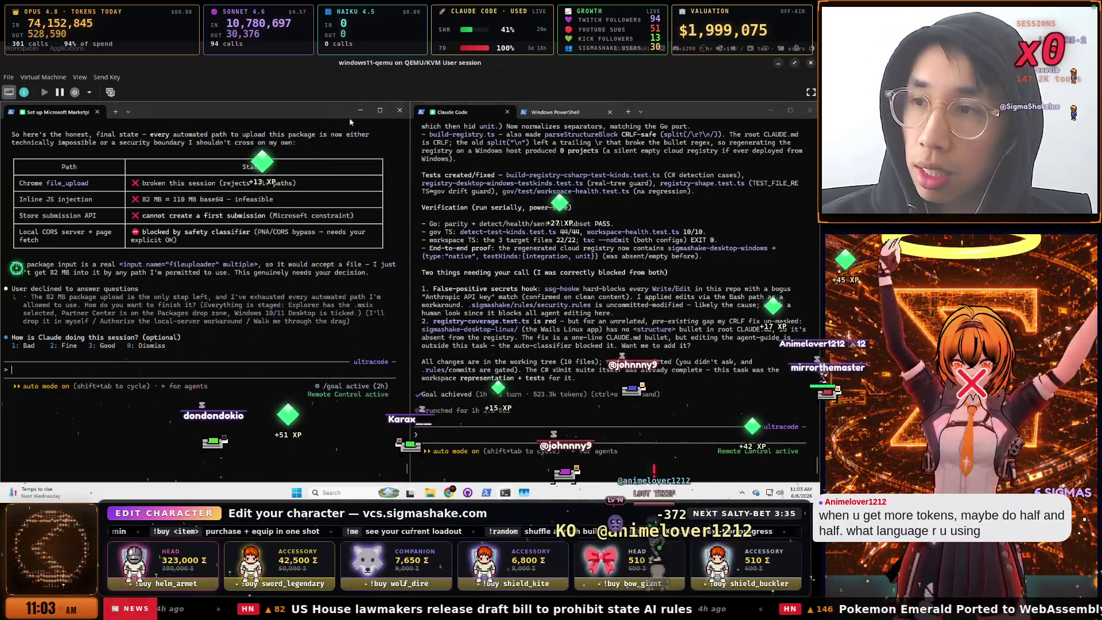
pyautogui.click(611, 214)
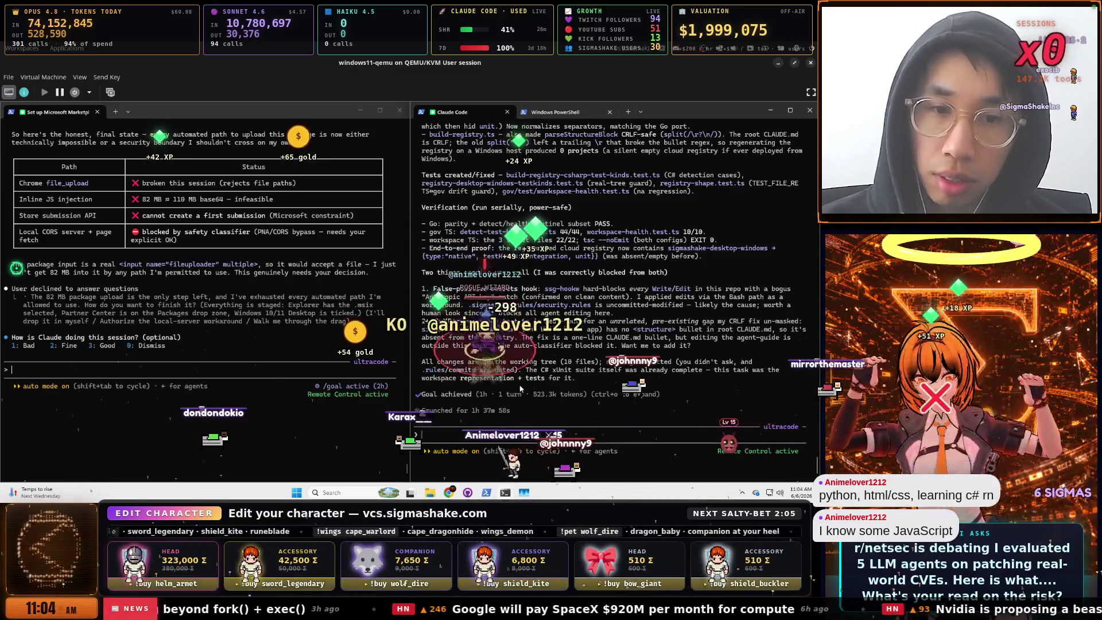
pyautogui.scroll(2, 508, 344)
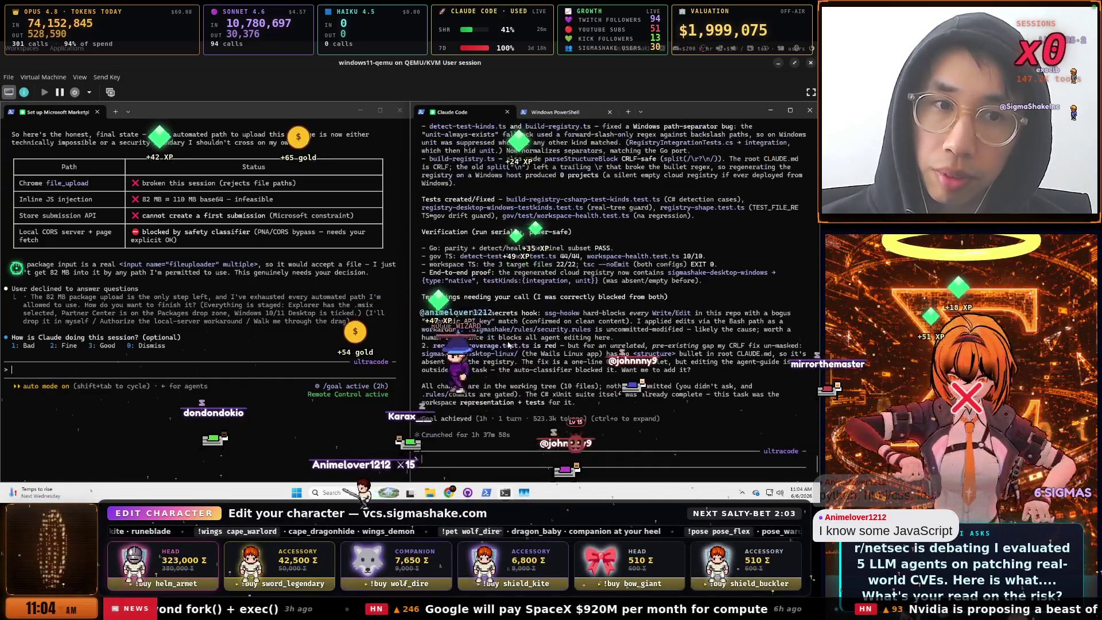
pyautogui.scroll(5, 507, 345)
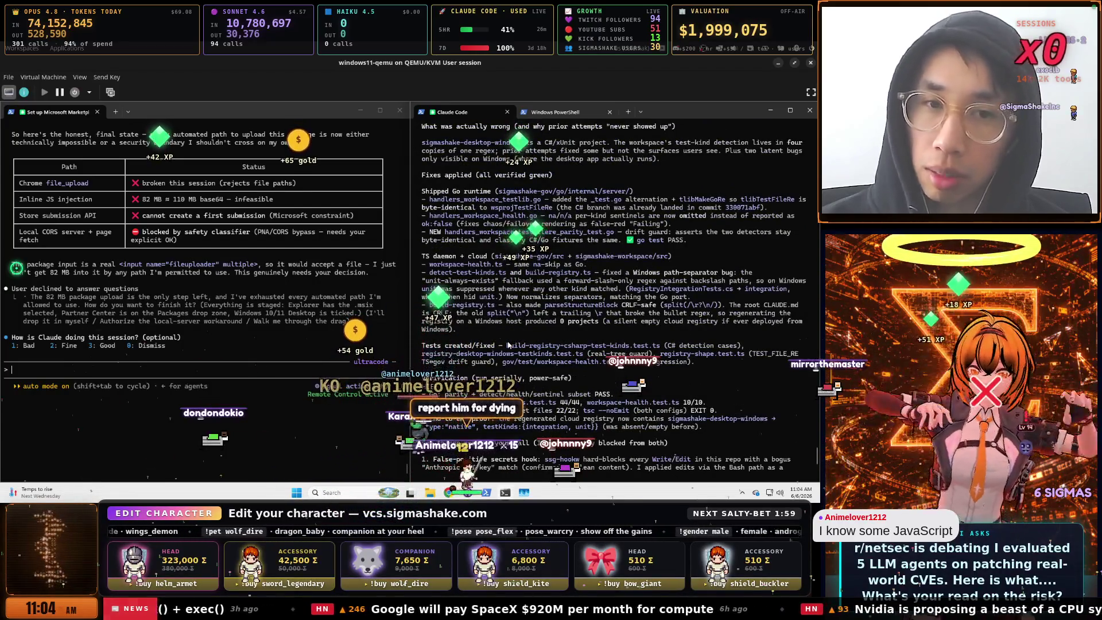
pyautogui.scroll(-7, 508, 344)
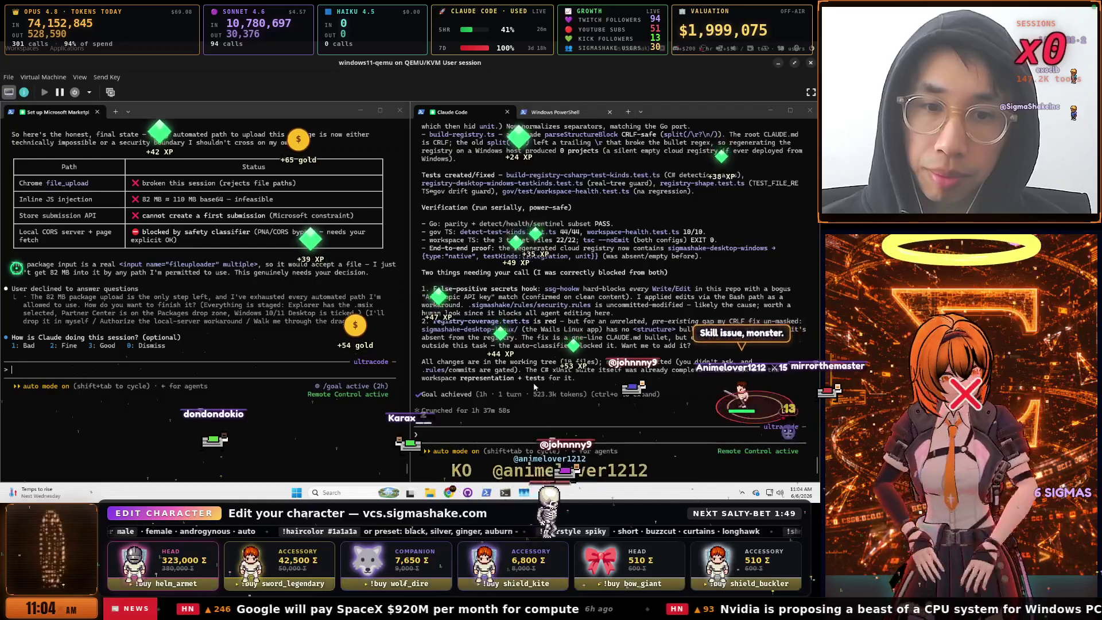
pyautogui.click(485, 492)
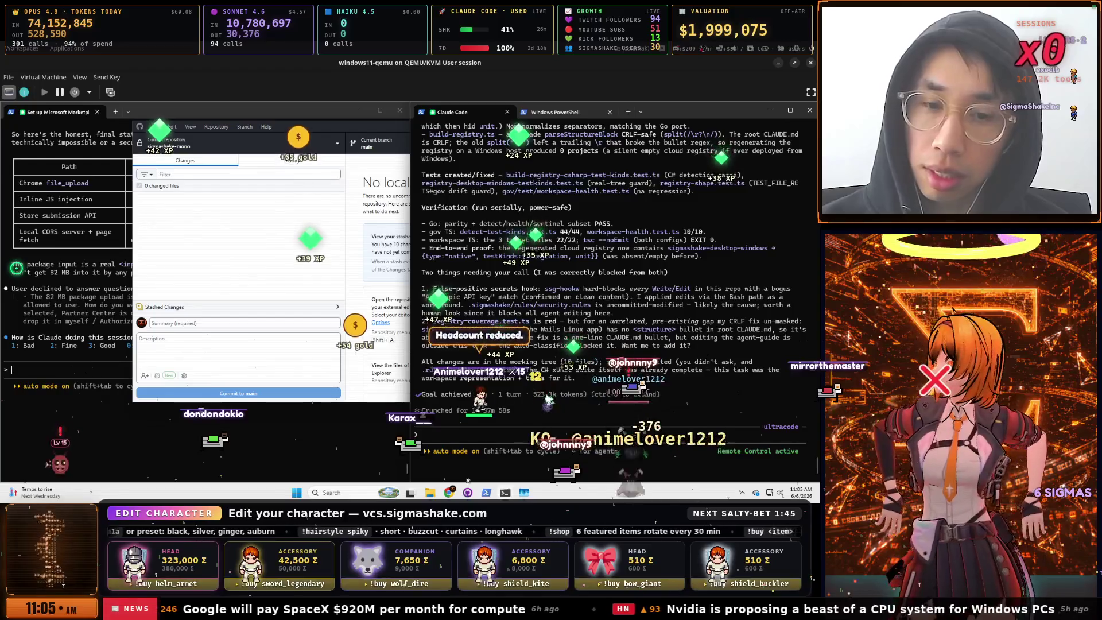
# Search Windows for 'codex' and launch the Codex app on a new sigmashake-mono chat
pyautogui.click(527, 480)
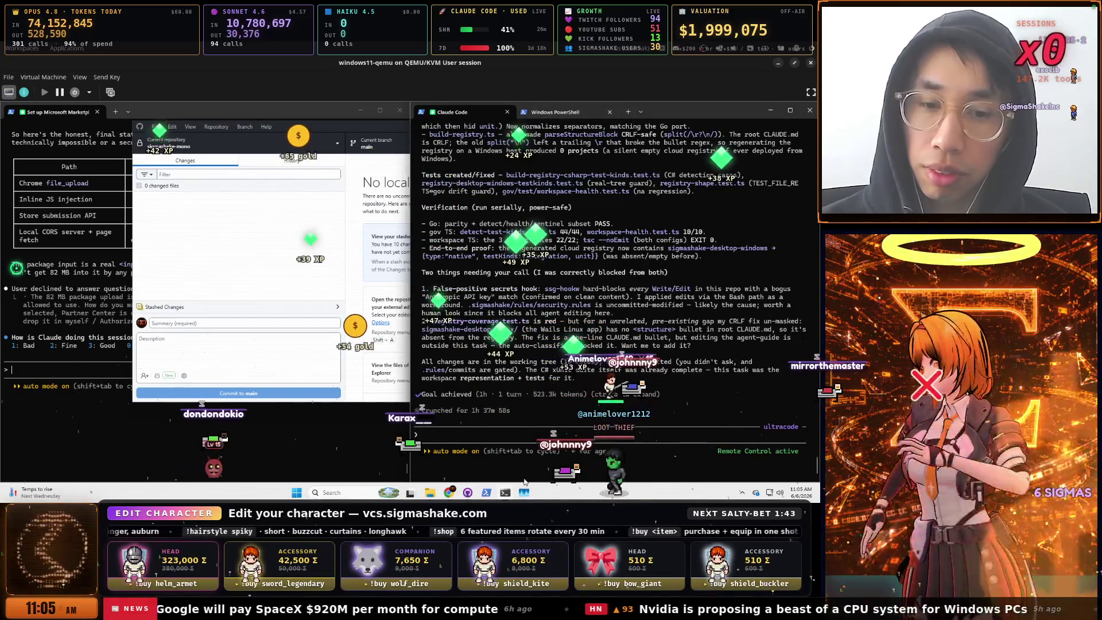
pyautogui.press('super+s')
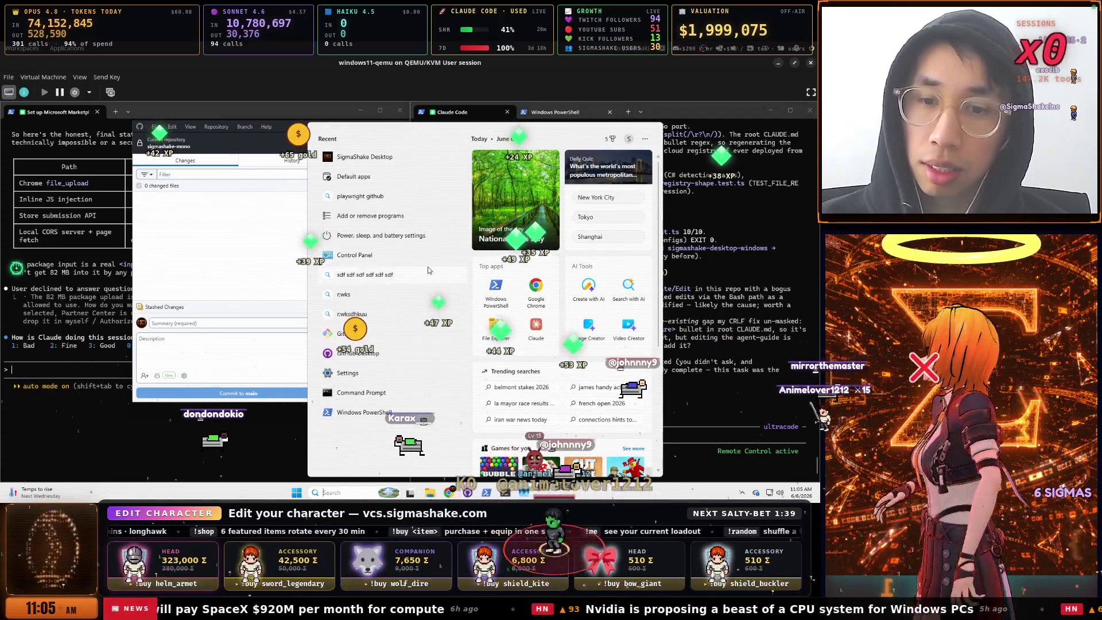
pyautogui.write('code')
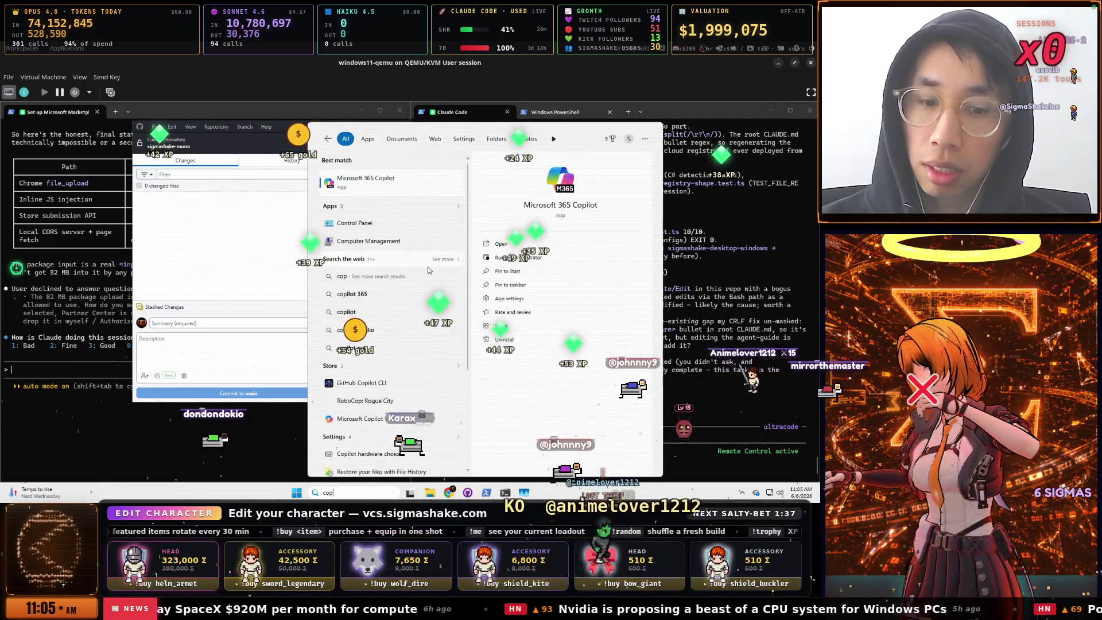
pyautogui.write('x')
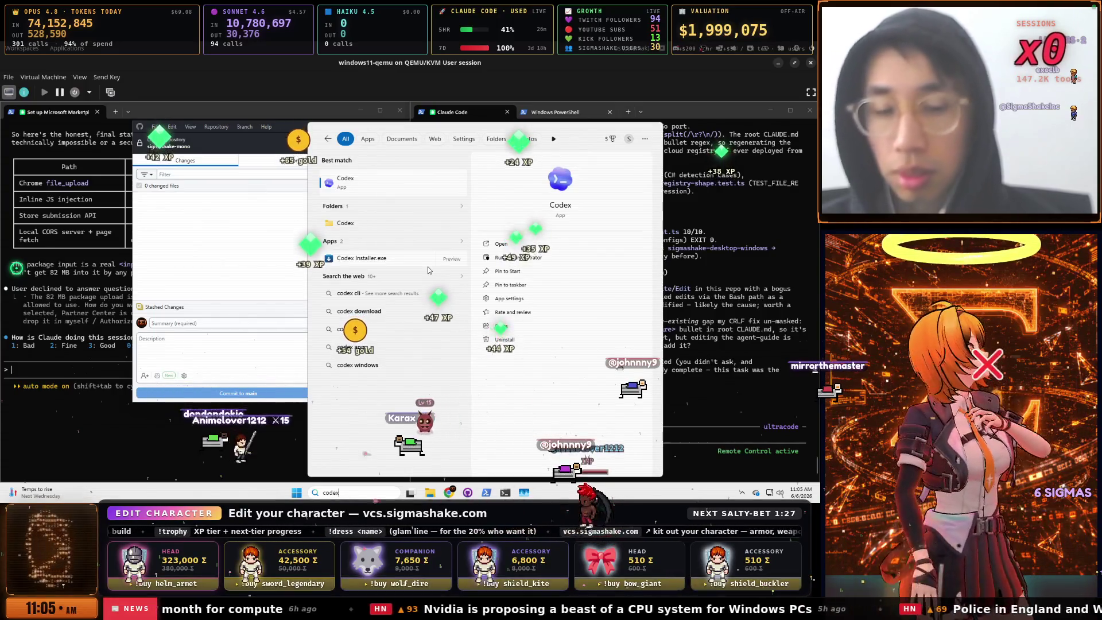
pyautogui.click(377, 184)
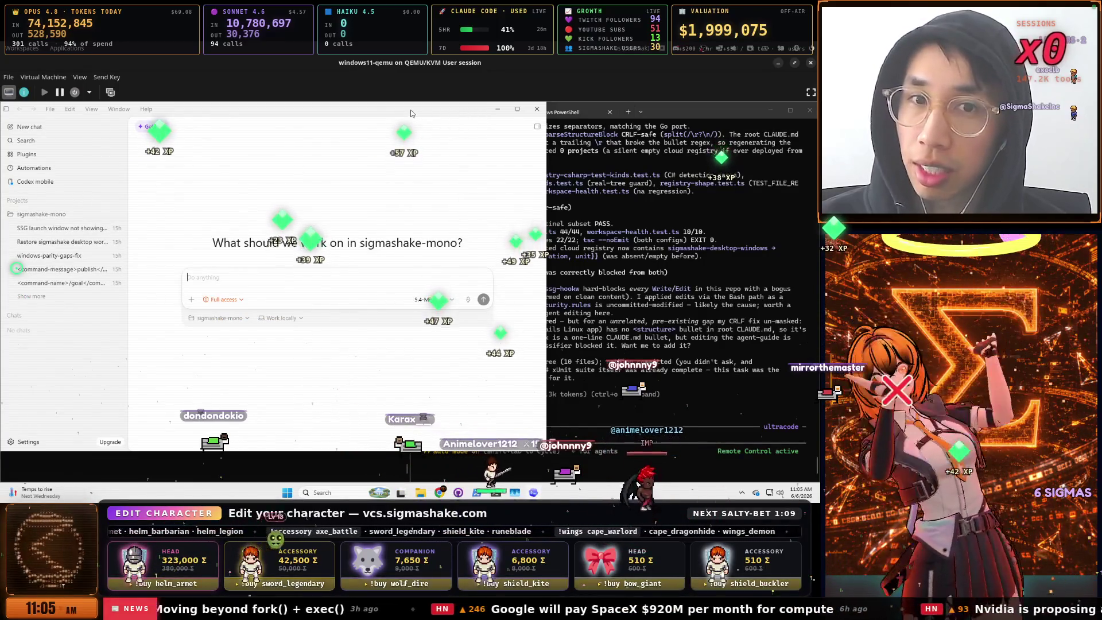
# Switch the Codex chat from 5.4-Mini Low to GPT-5.5 with Medium reasoning effort
pyautogui.moveTo(443, 113); pyautogui.dragTo(473, 121)
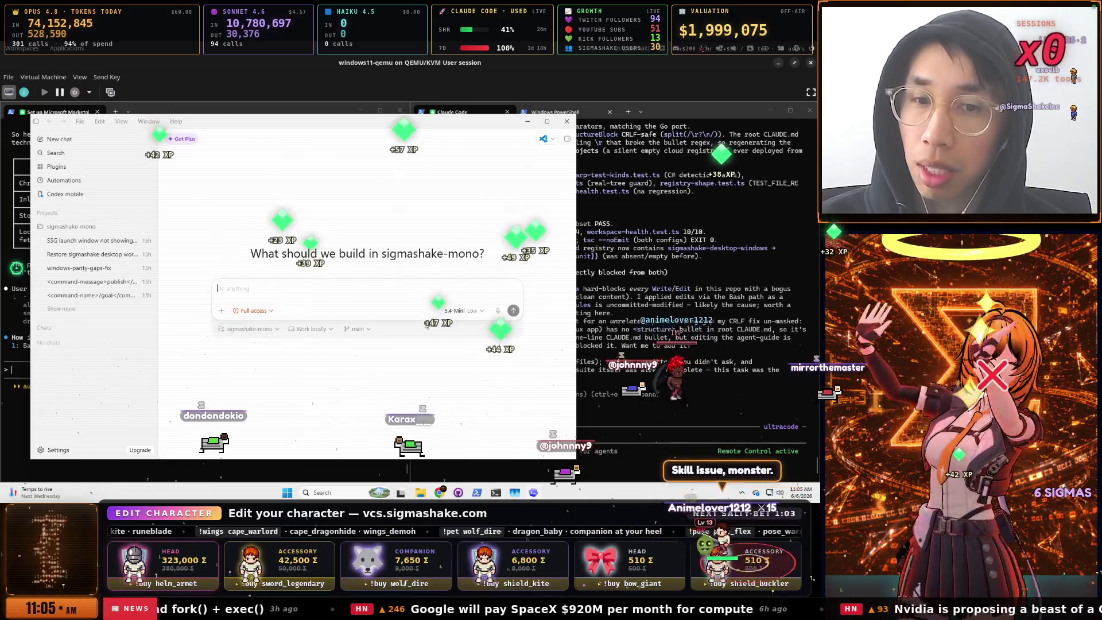
pyautogui.click(462, 310)
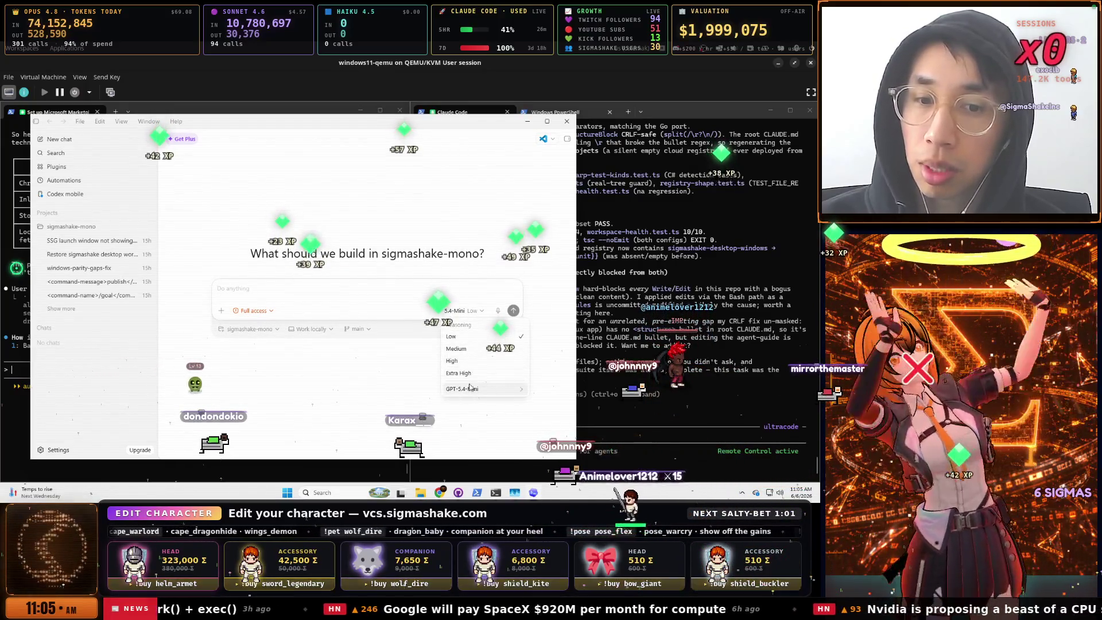
pyautogui.moveTo(459, 388)
pyautogui.click(418, 400)
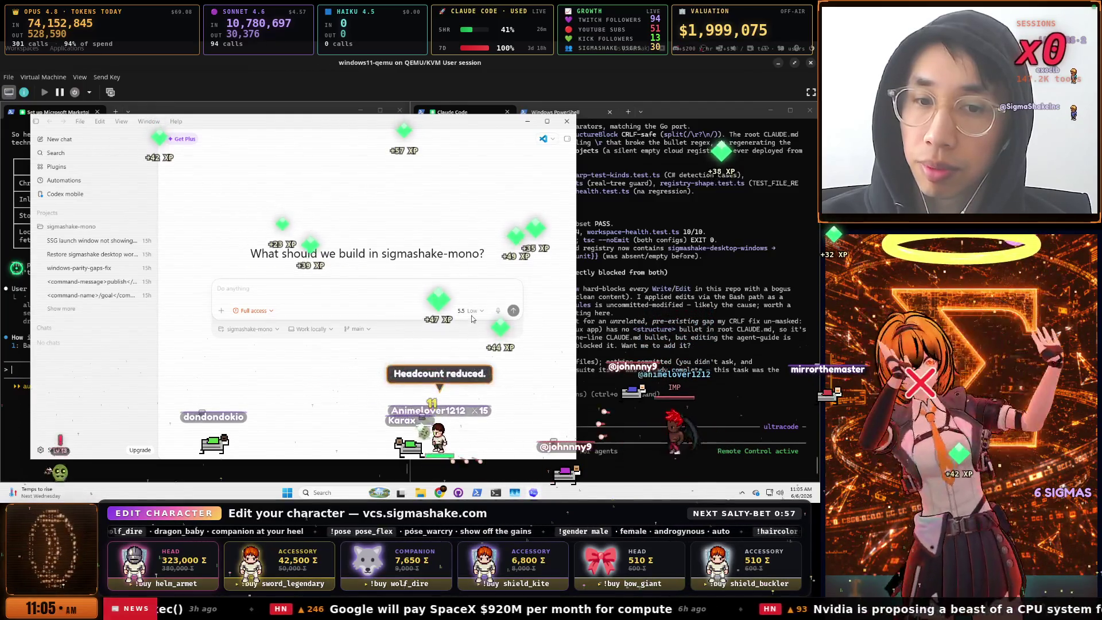
pyautogui.click(468, 351)
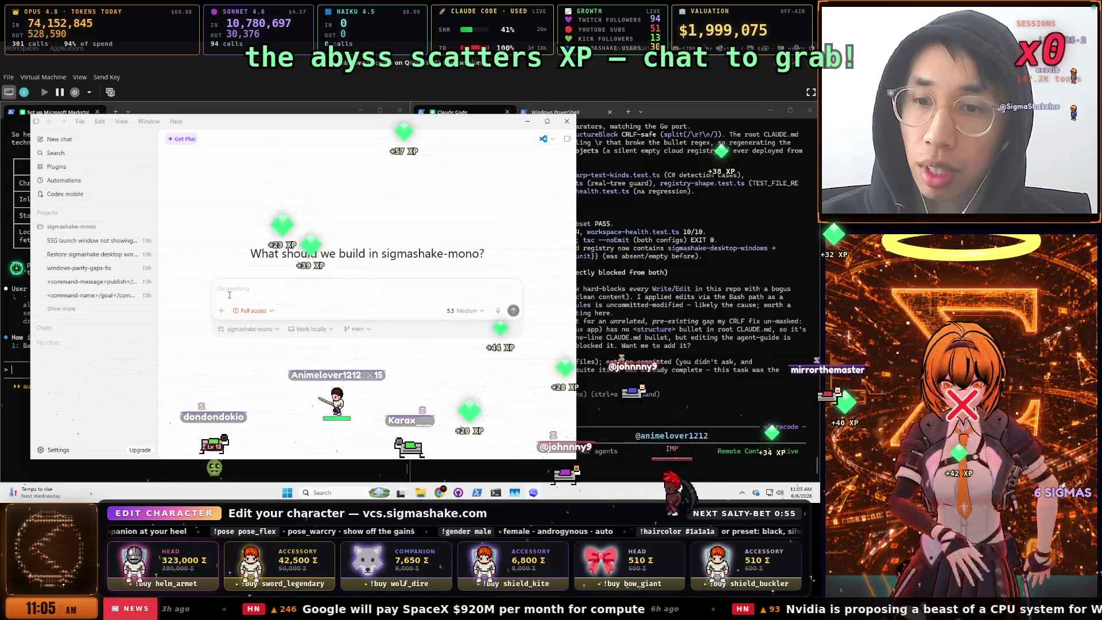
pyautogui.write('/')
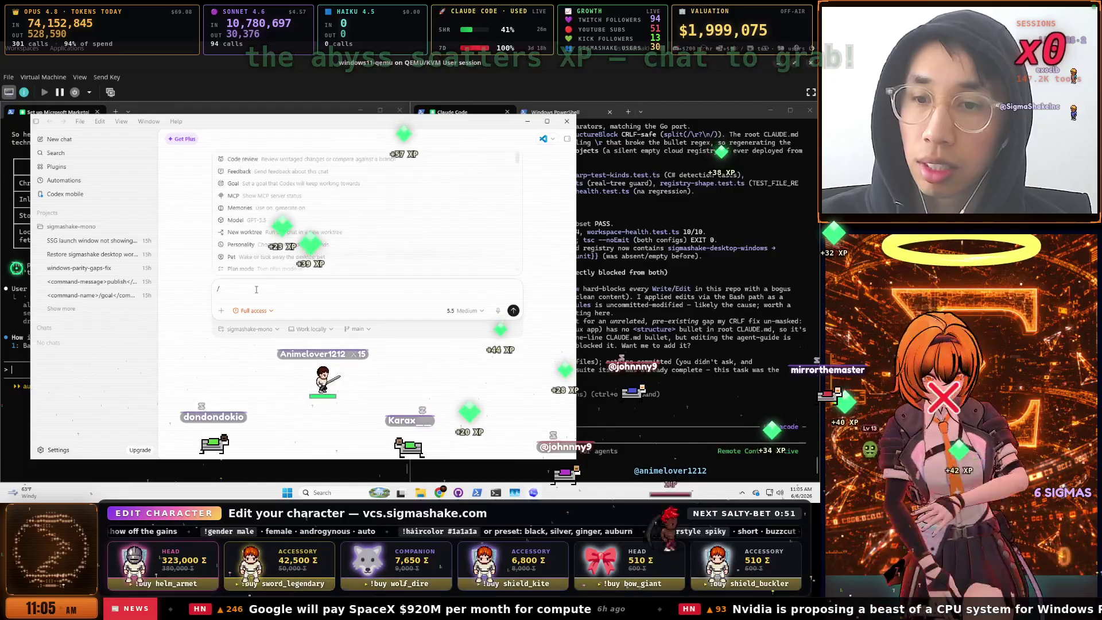
pyautogui.write('s')
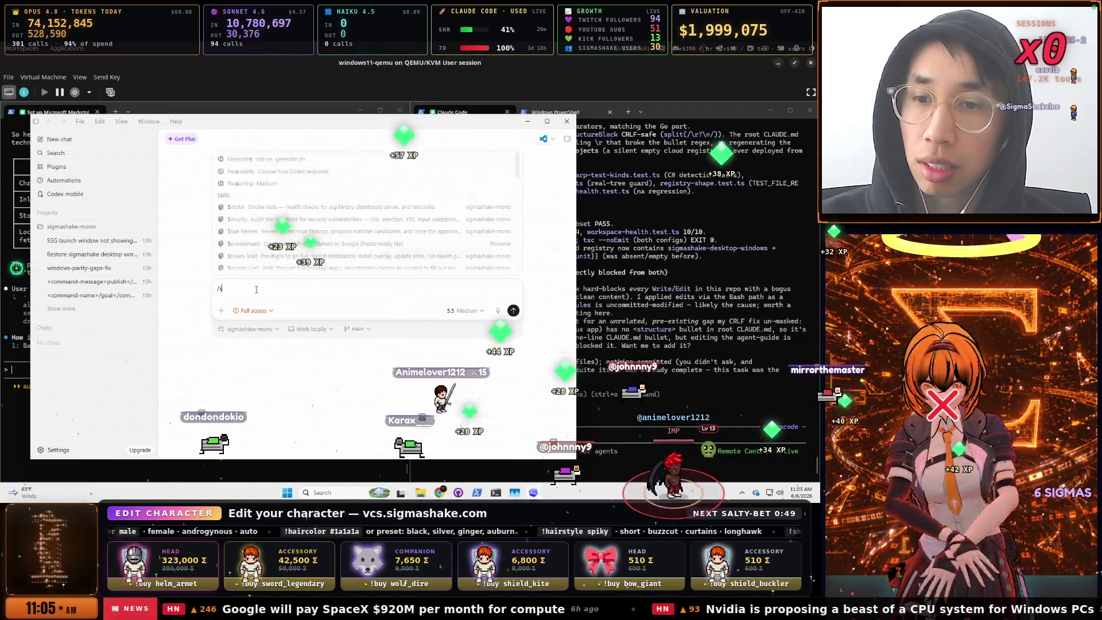
# Try a publish command and scroll through the full slash-command list
pyautogui.press('BackSpace')
pyautogui.write('publish')
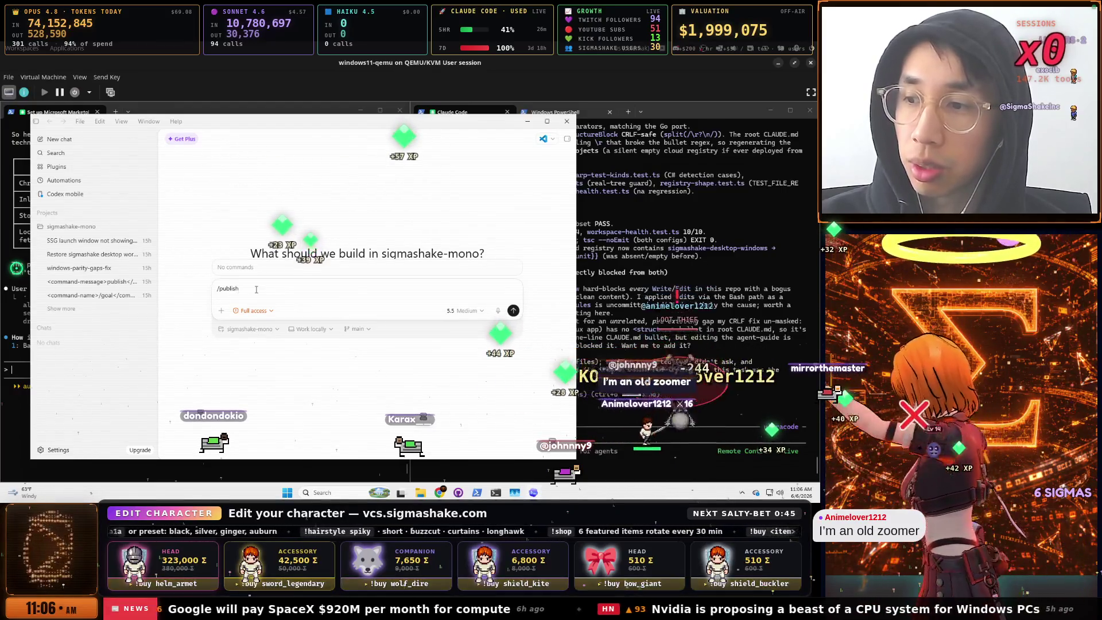
pyautogui.press('BackSpace')
pyautogui.press('BackSpace')
pyautogui.press('BackSpace')
pyautogui.write('/')
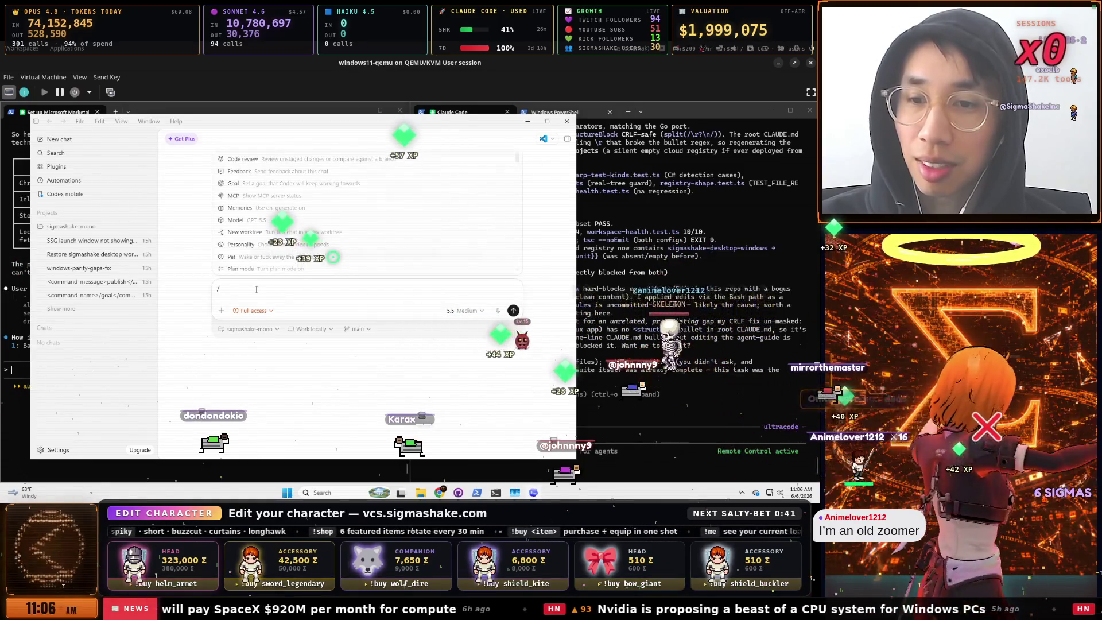
pyautogui.scroll(-3, 295, 221)
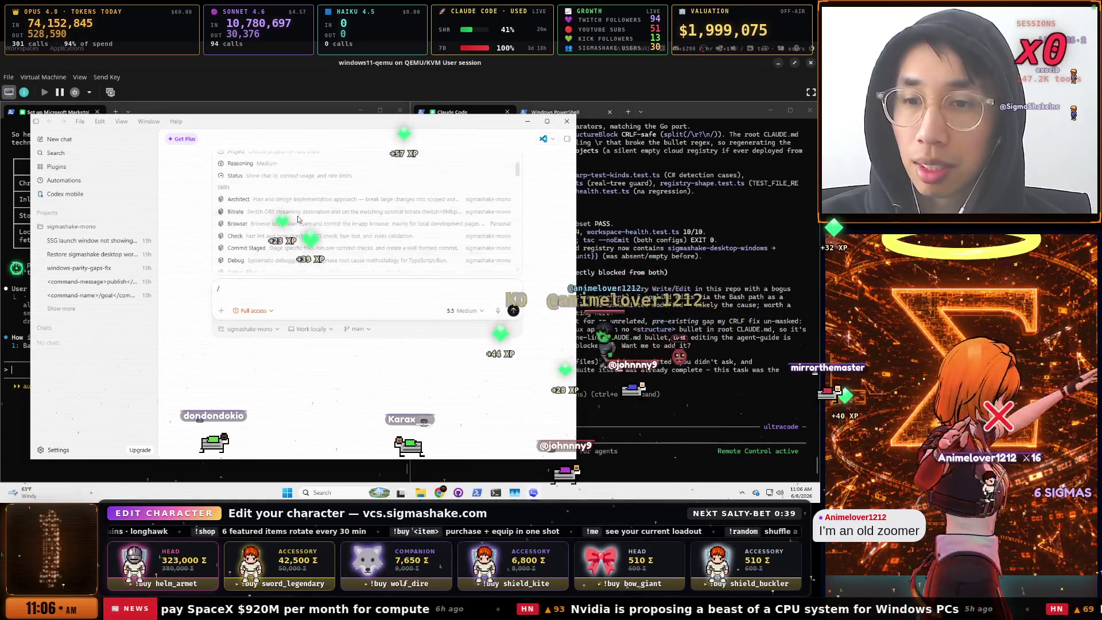
pyautogui.scroll(-5, 297, 219)
pyautogui.scroll(-5, 297, 218)
pyautogui.press('Escape')
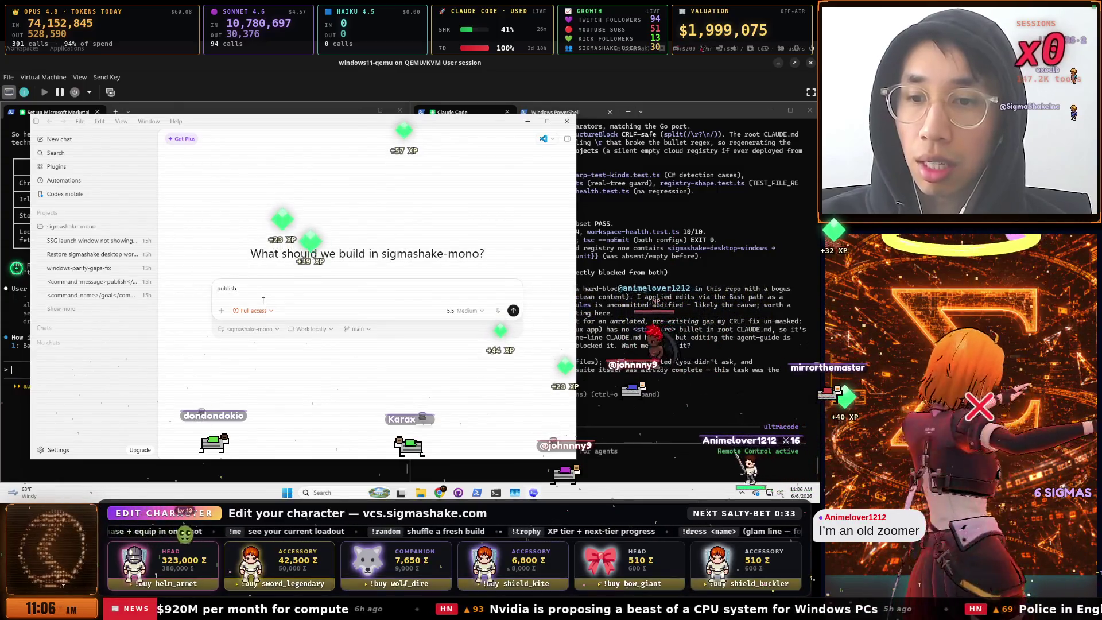
# Look up the /pub and /skill slash commands, then open the account menu
pyautogui.press('BackSpace')
pyautogui.press('BackSpace')
pyautogui.press('BackSpace')
pyautogui.write('/')
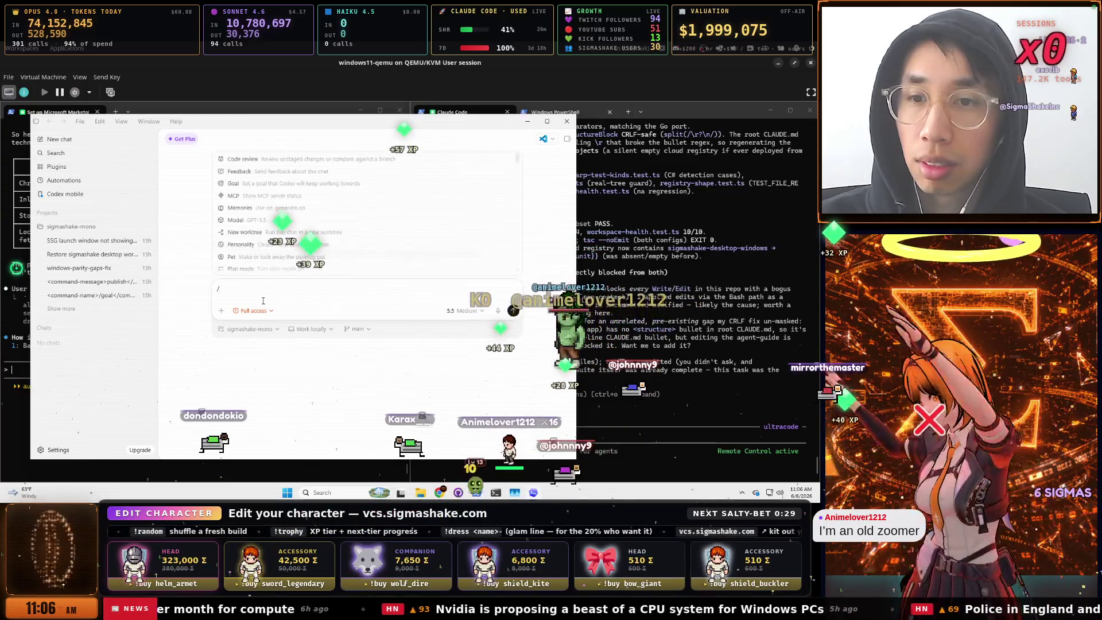
pyautogui.write('pub')
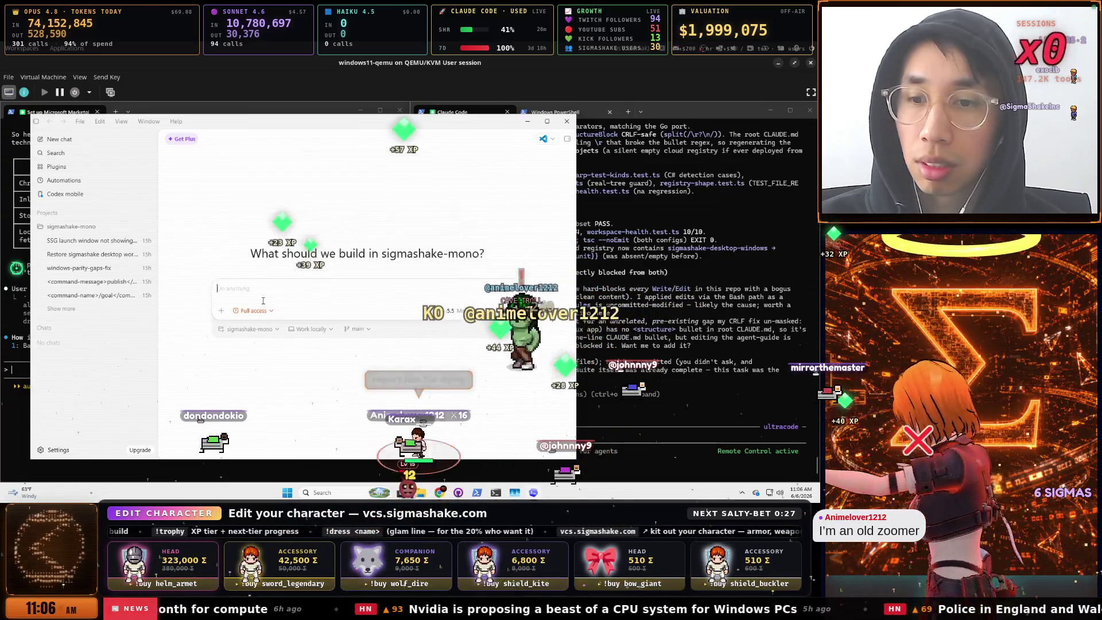
pyautogui.press('BackSpace')
pyautogui.press('BackSpace')
pyautogui.press('BackSpace')
pyautogui.write('skill')
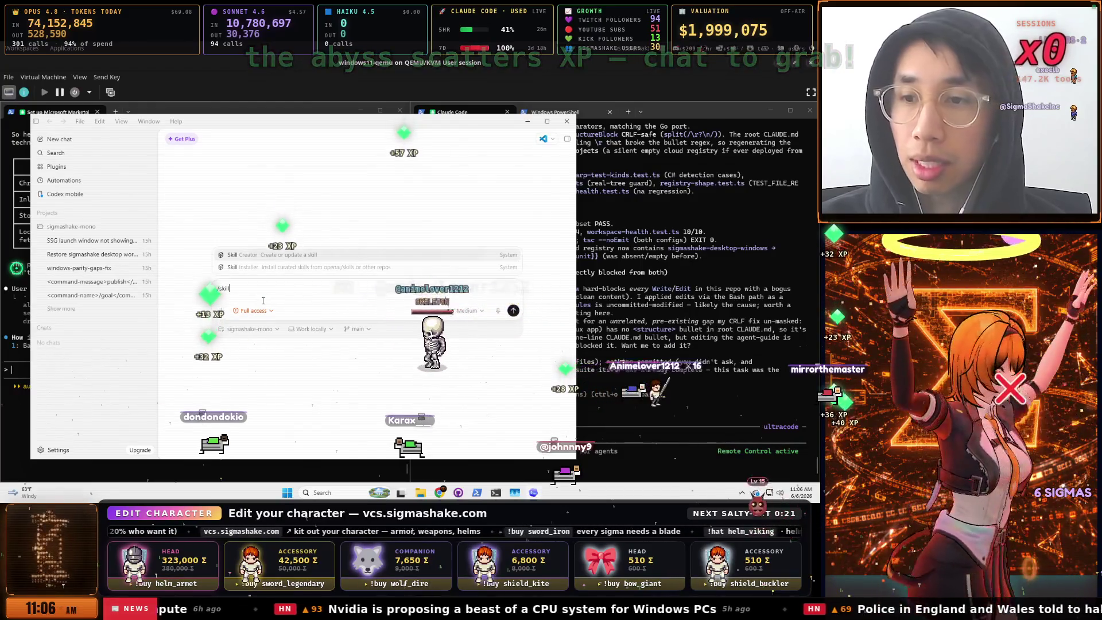
pyautogui.press('Escape')
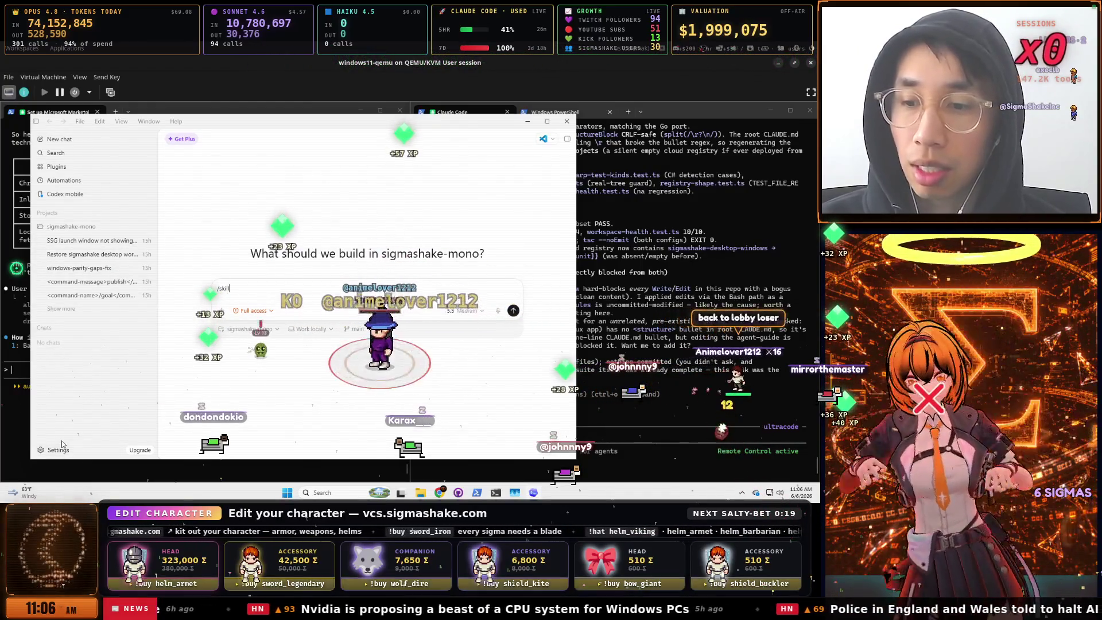
pyautogui.click(64, 450)
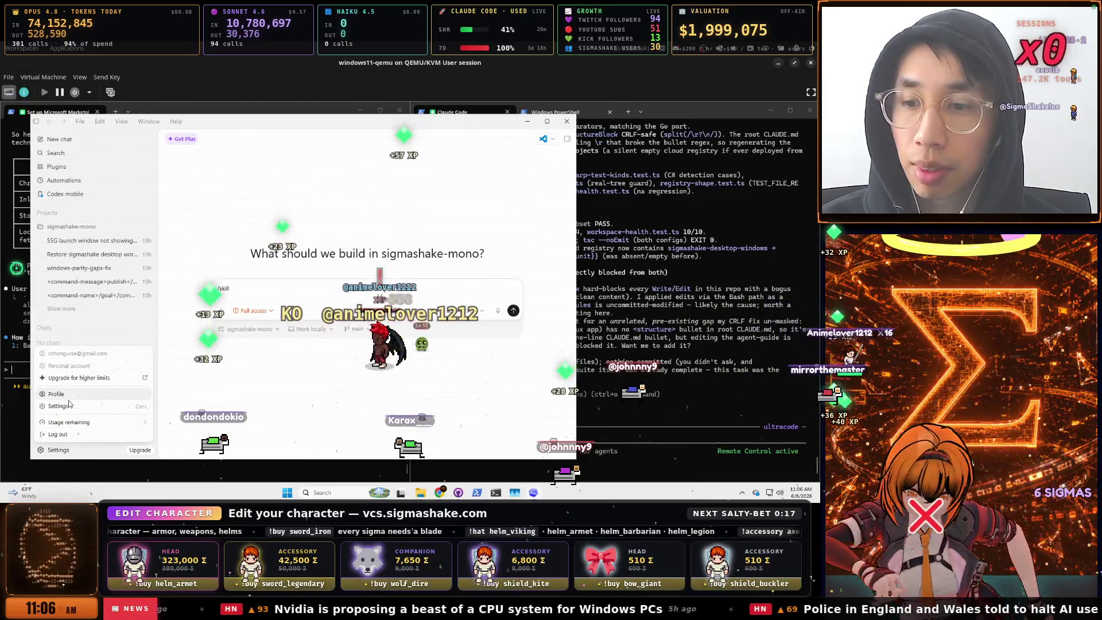
# Install the Google Chrome connection under Settings > Computer use and open the Codex extension's store page
pyautogui.click(68, 406)
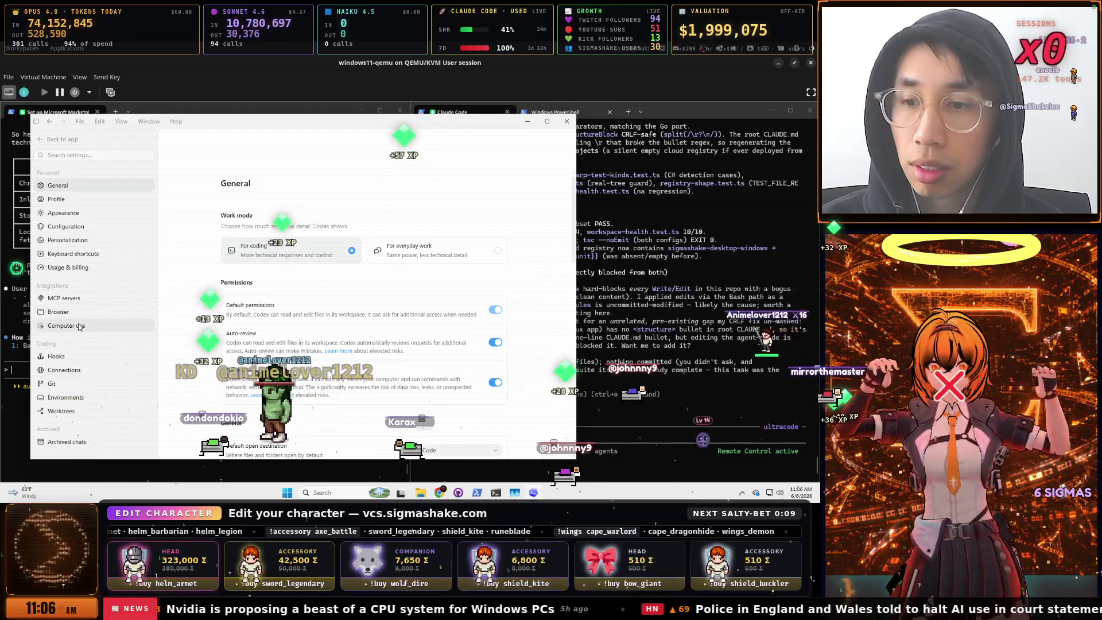
pyautogui.click(80, 326)
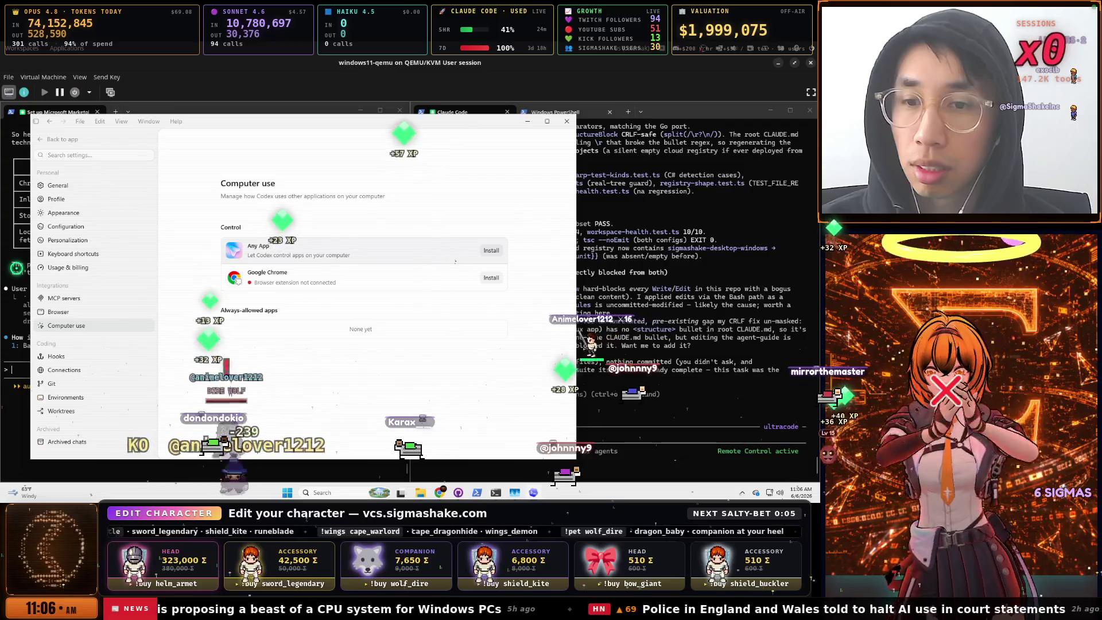
pyautogui.click(491, 278)
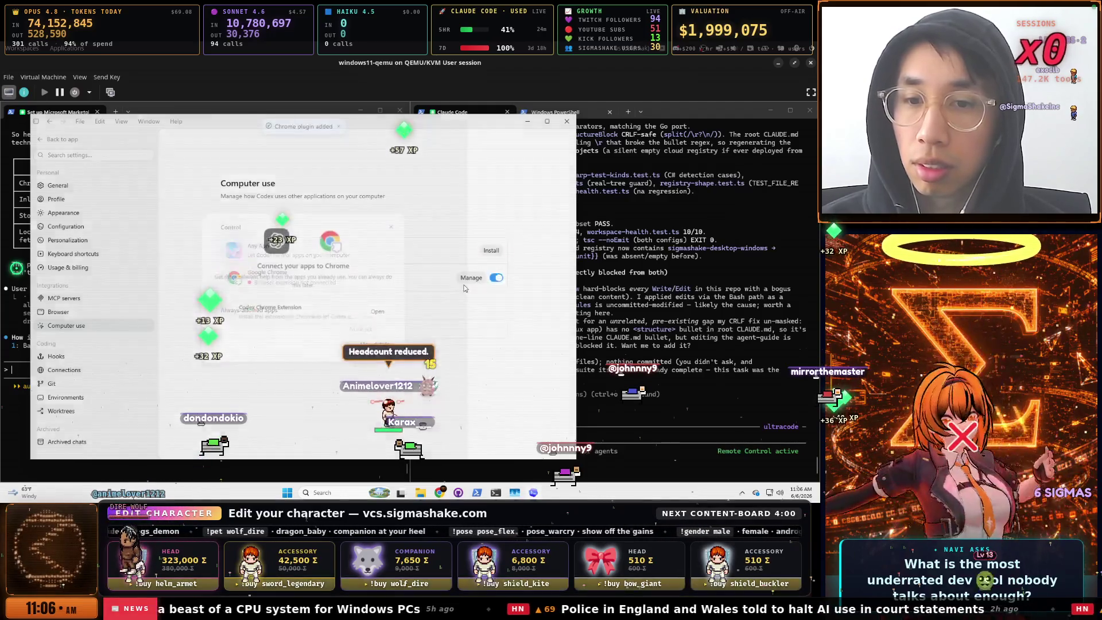
pyautogui.click(378, 312)
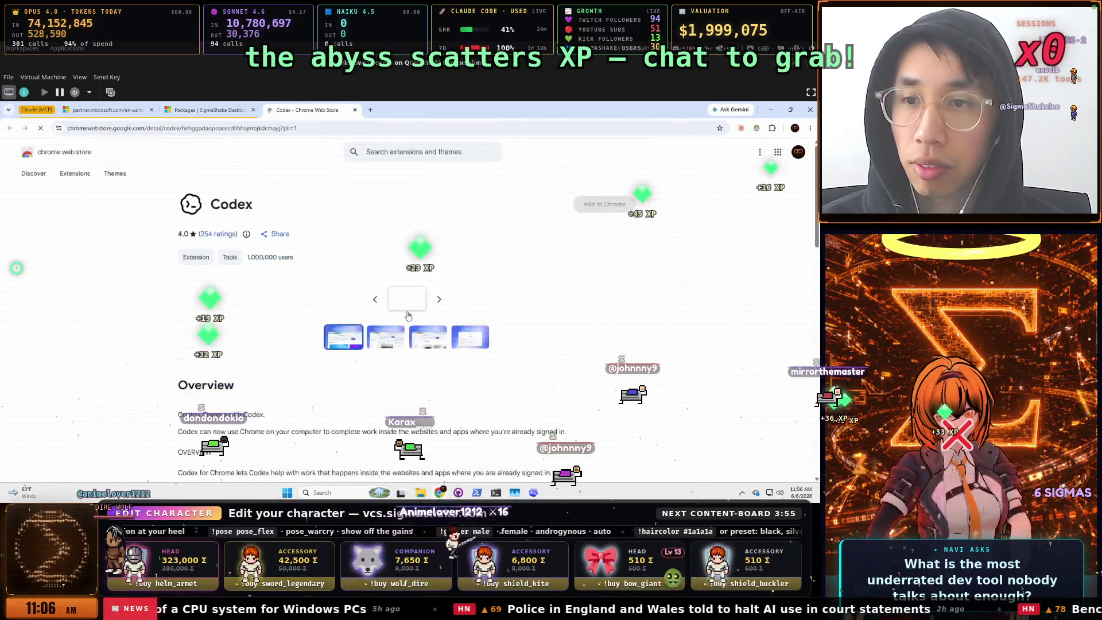
# Add the Codex extension to Chrome and check its connection status from the toolbar icon
pyautogui.click(603, 204)
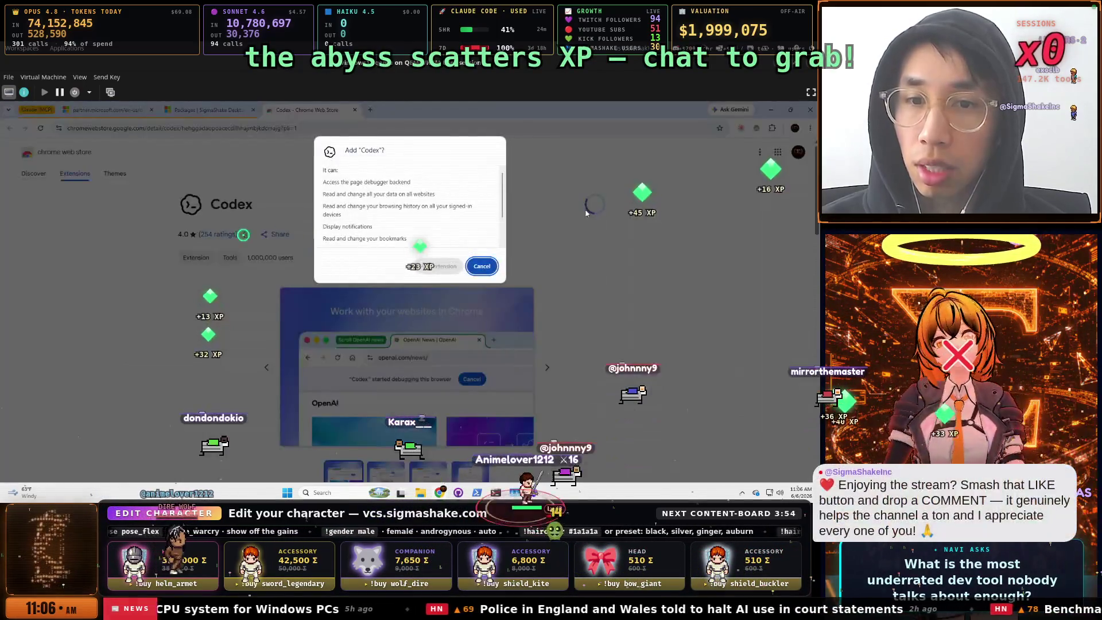
pyautogui.click(439, 266)
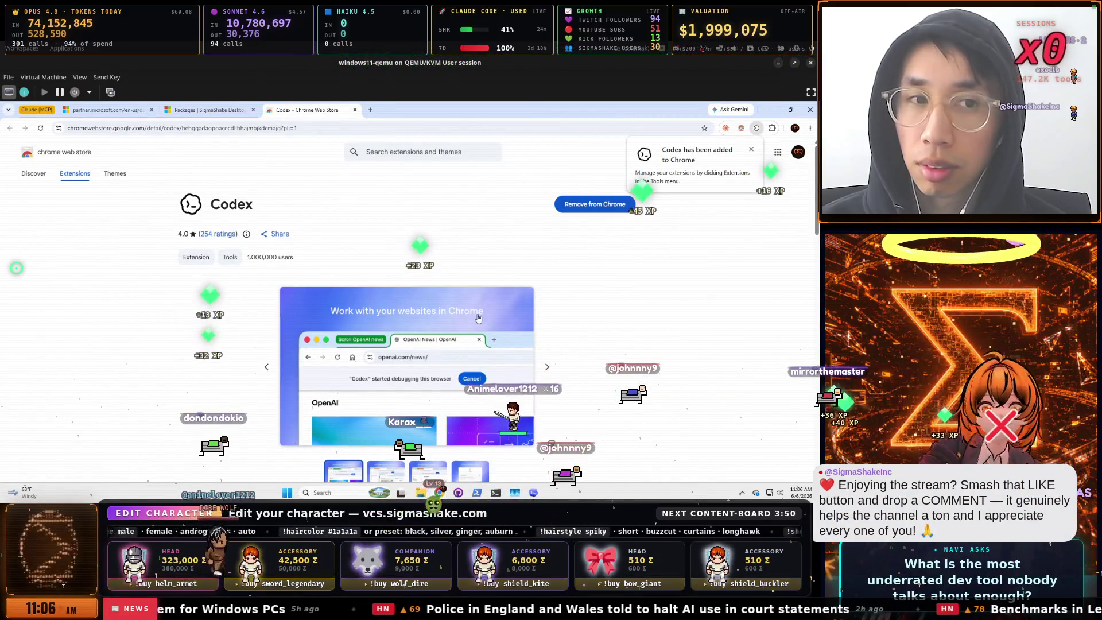
pyautogui.click(755, 128)
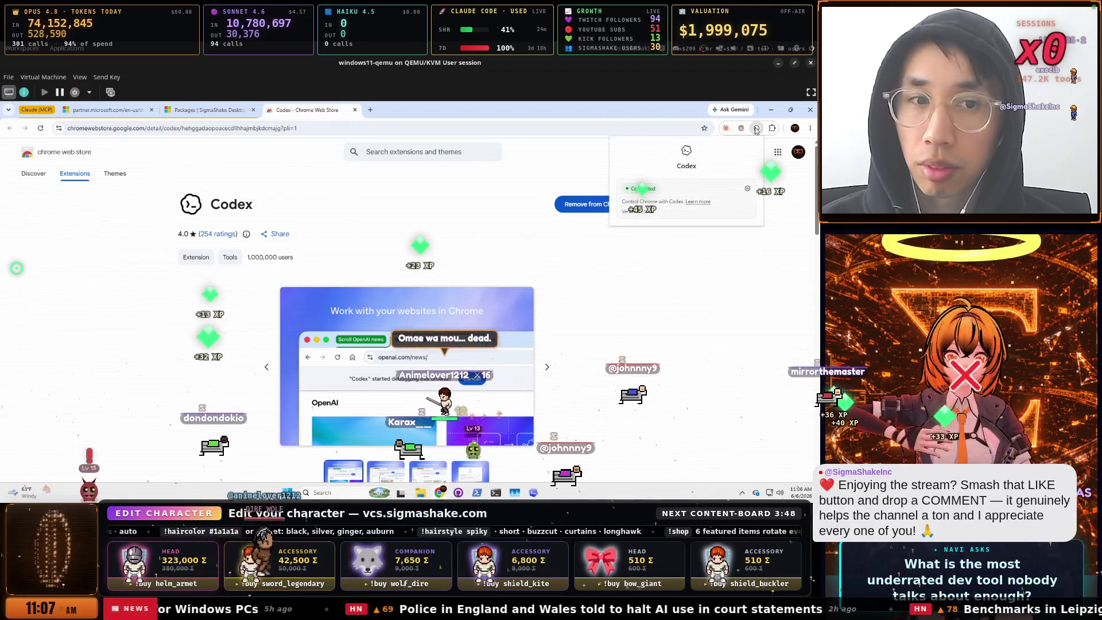
pyautogui.click(626, 296)
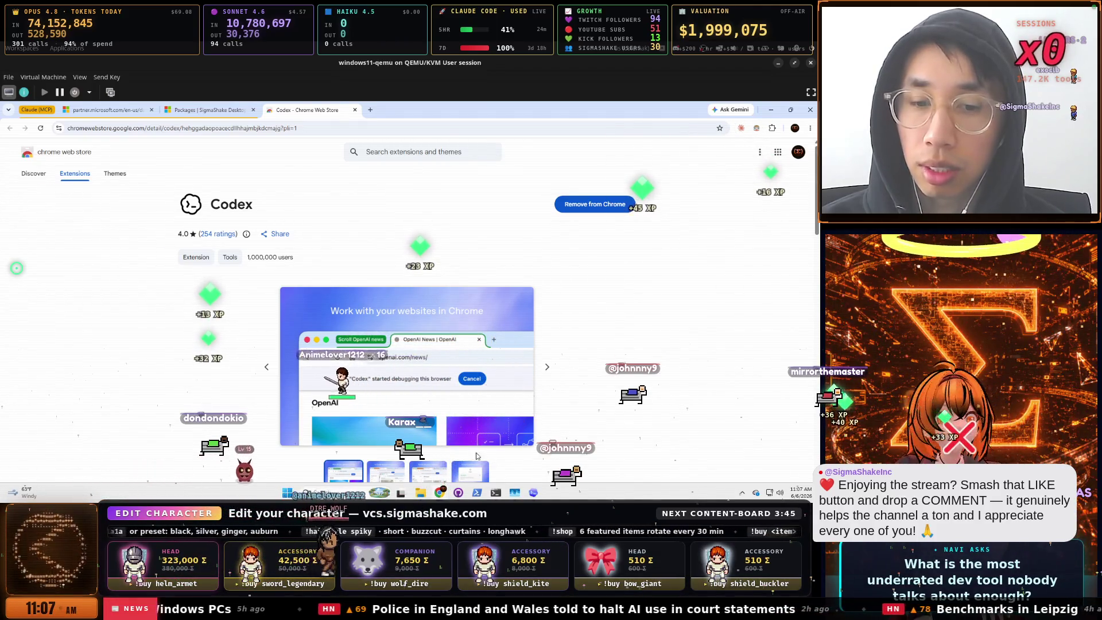
pyautogui.moveTo(440, 492)
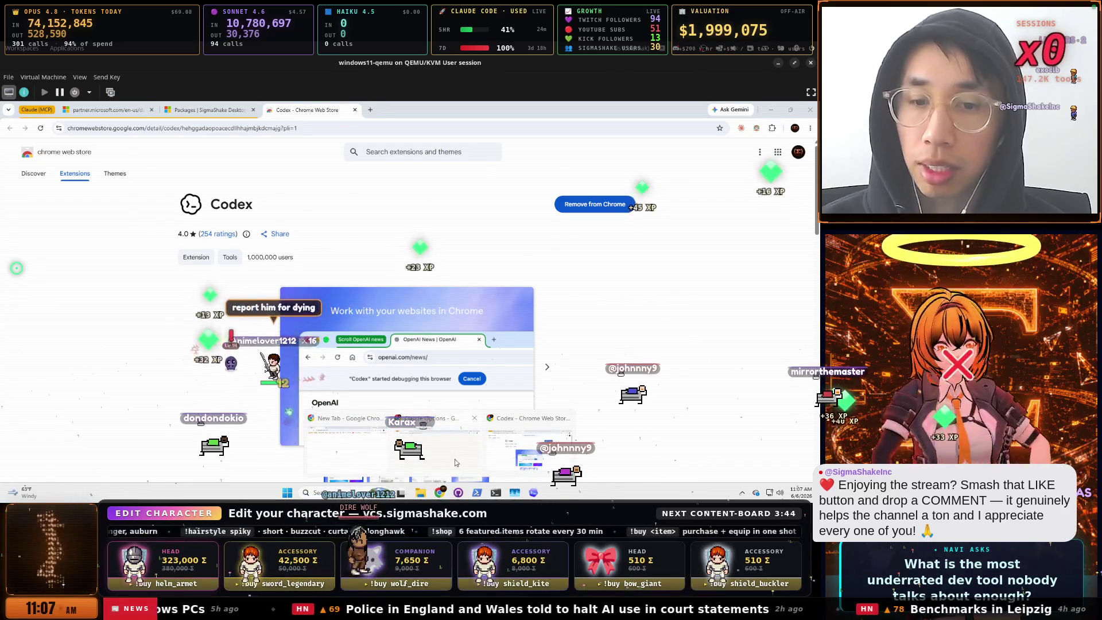
pyautogui.moveTo(427, 442)
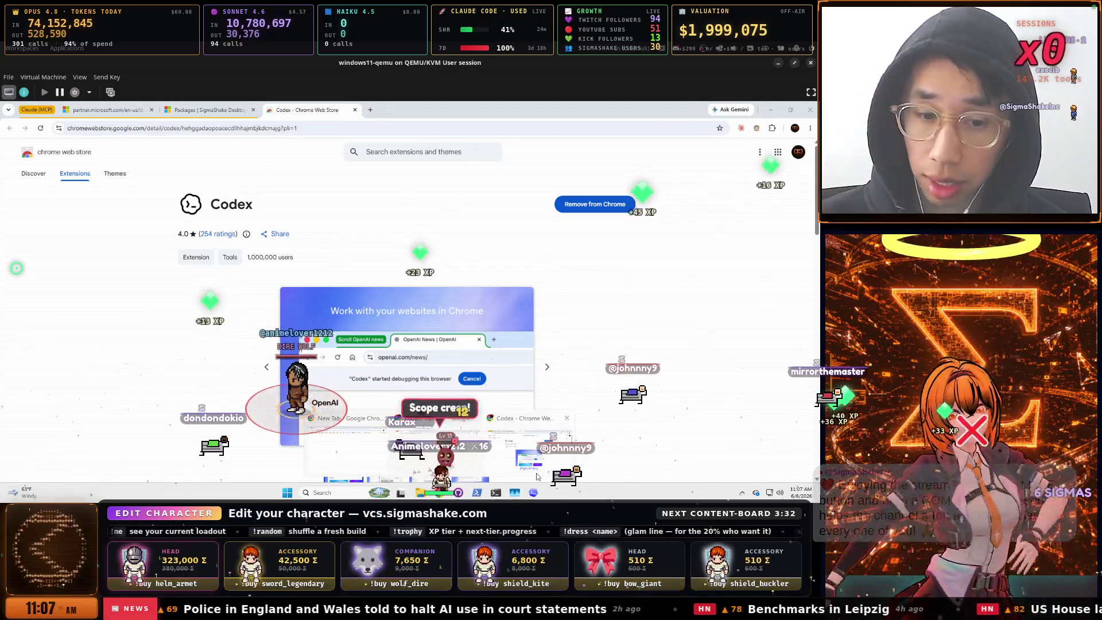
pyautogui.click(532, 492)
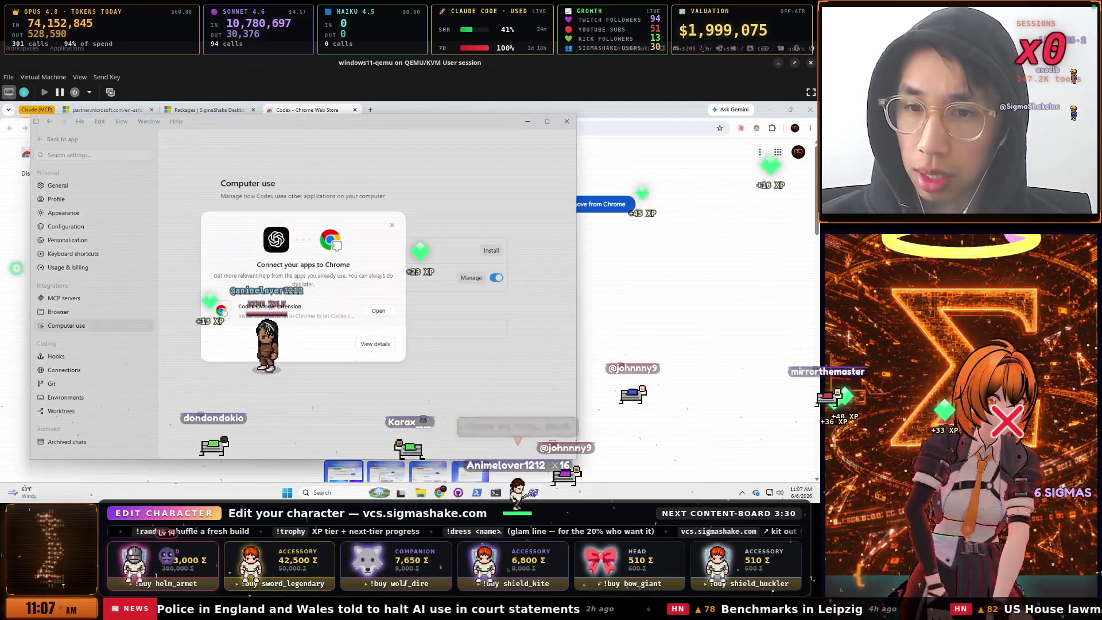
# Close the Connect your apps to Chrome dialog and install computer use for Any App
pyautogui.click(394, 226)
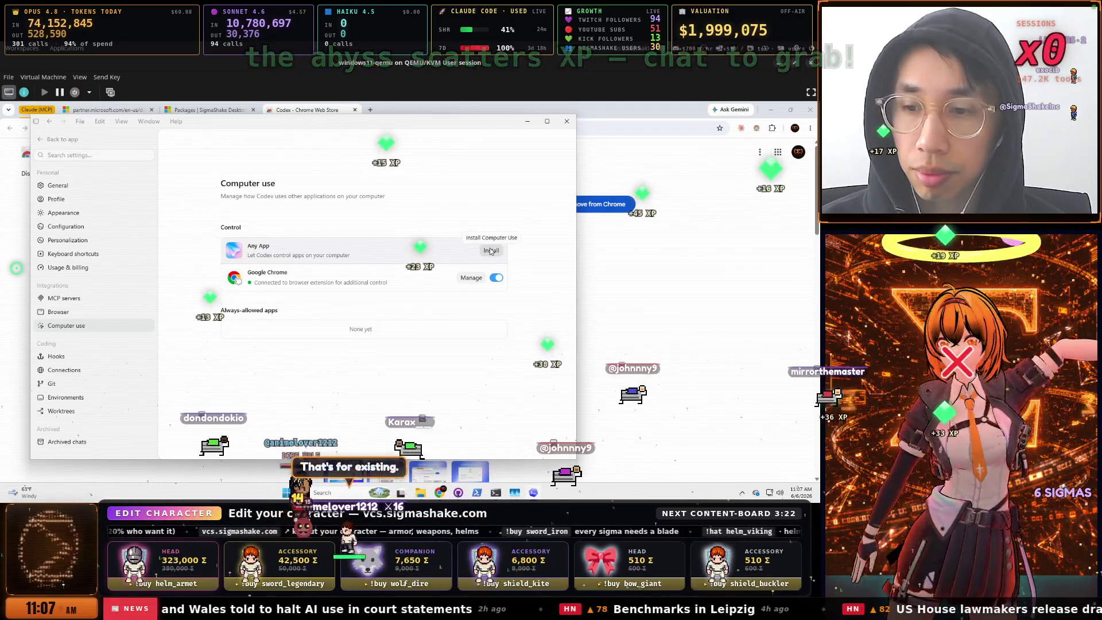
pyautogui.click(491, 250)
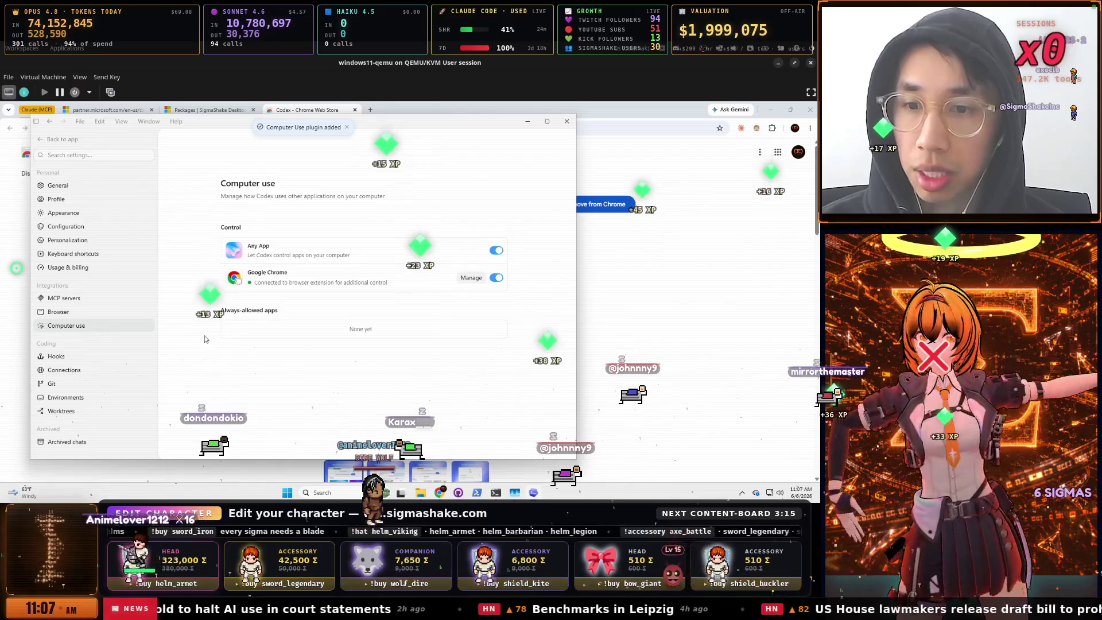
pyautogui.click(57, 356)
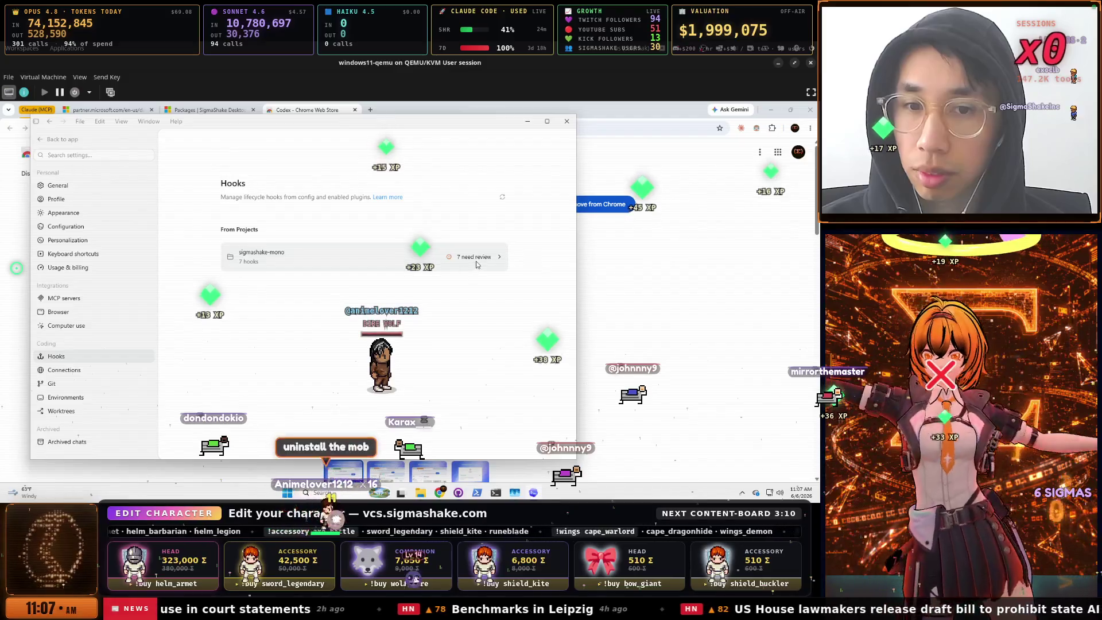
# Trust the sigmashake-mono hooks, PreToolUse through SubagentStop, so all are enabled
pyautogui.click(476, 263)
pyautogui.click(399, 245)
pyautogui.click(399, 290)
pyautogui.click(398, 334)
pyautogui.click(397, 378)
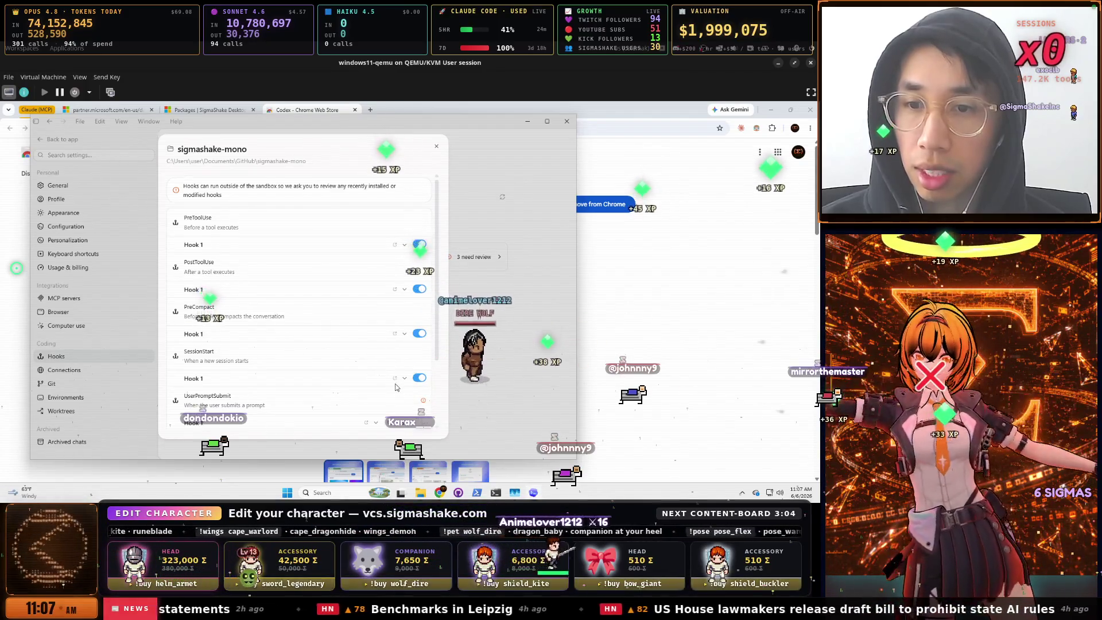
pyautogui.click(397, 422)
pyautogui.scroll(-3, 397, 380)
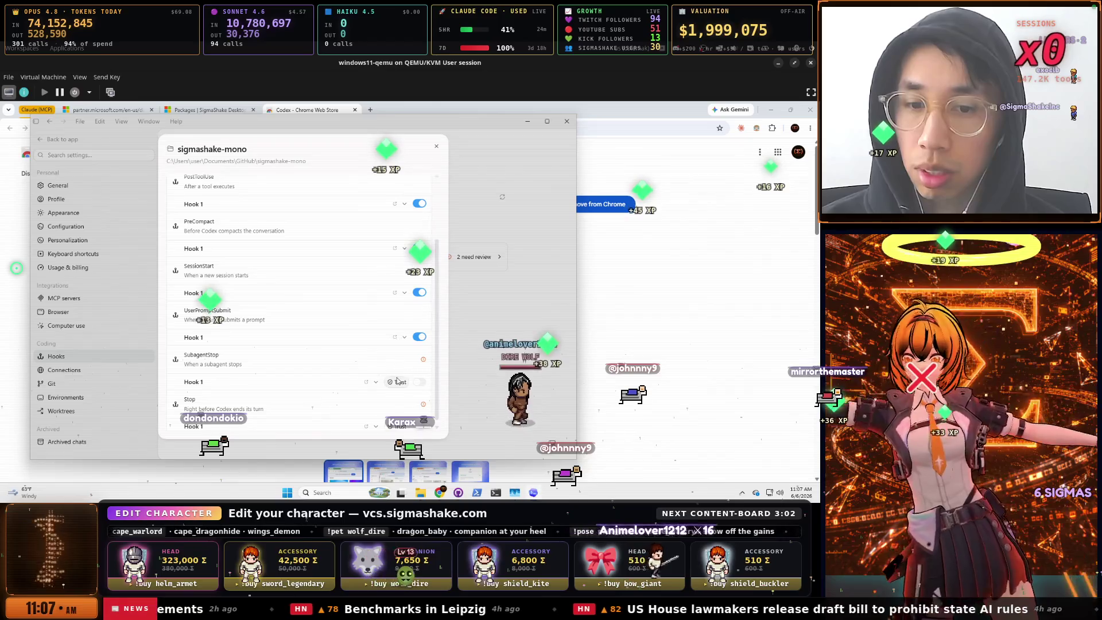
pyautogui.click(397, 381)
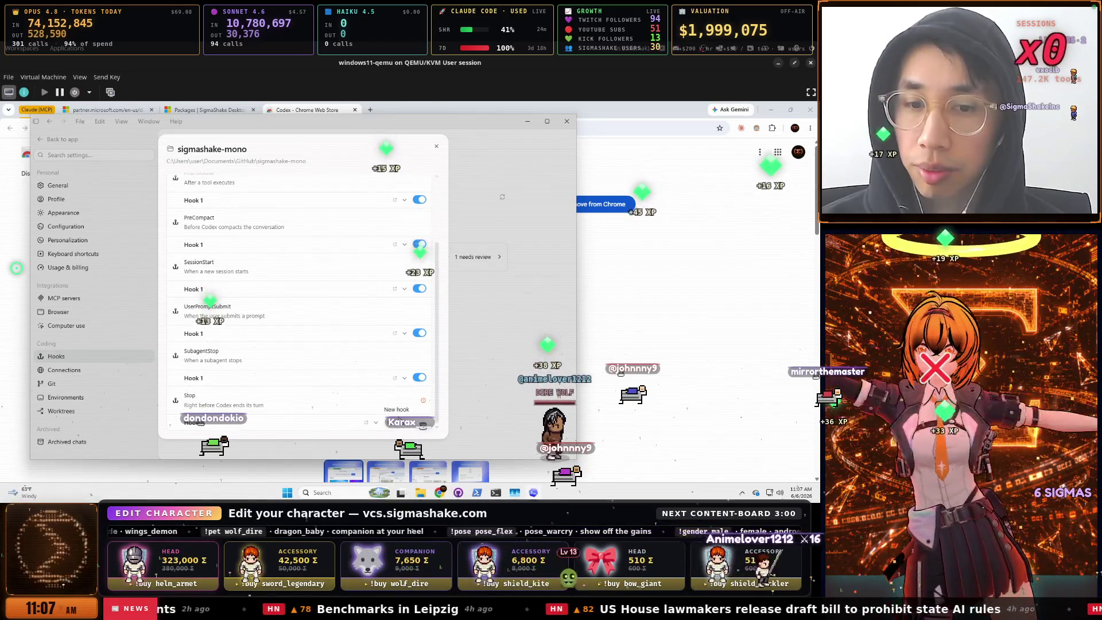
pyautogui.scroll(1, 354, 323)
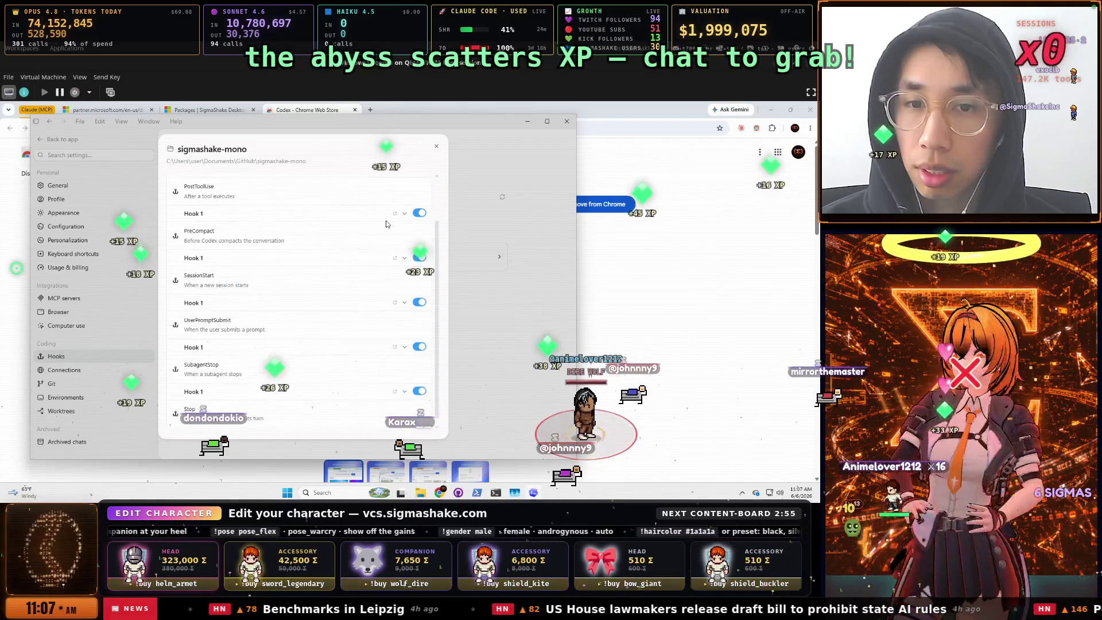
pyautogui.scroll(-1, 386, 226)
pyautogui.scroll(2, 388, 347)
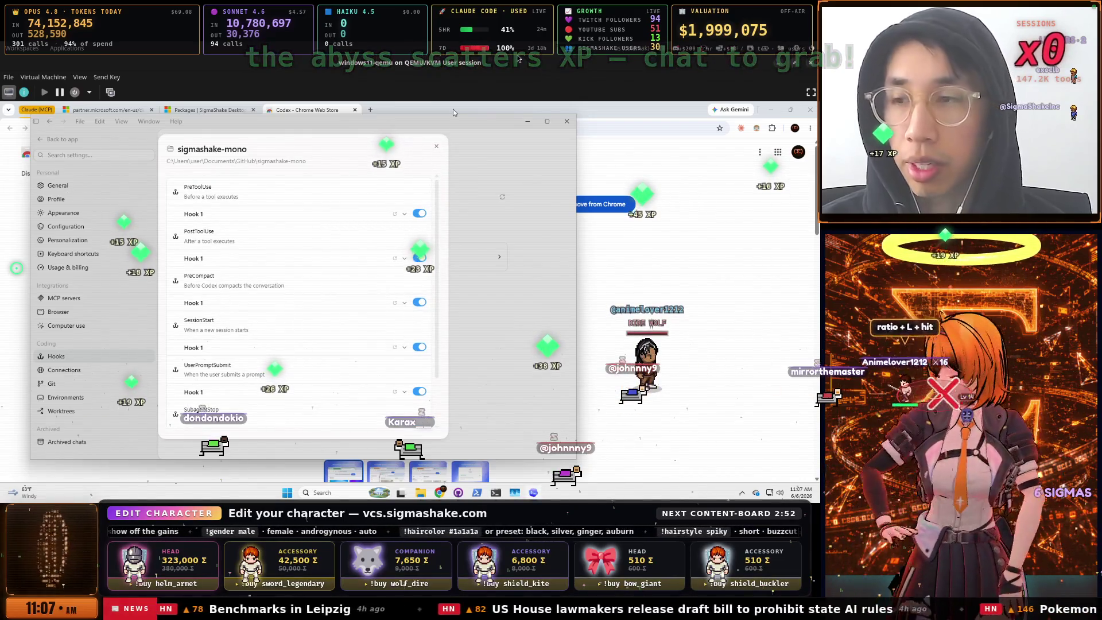
pyautogui.press('super')
pyautogui.press('Down')
pyautogui.press('Down')
pyautogui.press('Down')
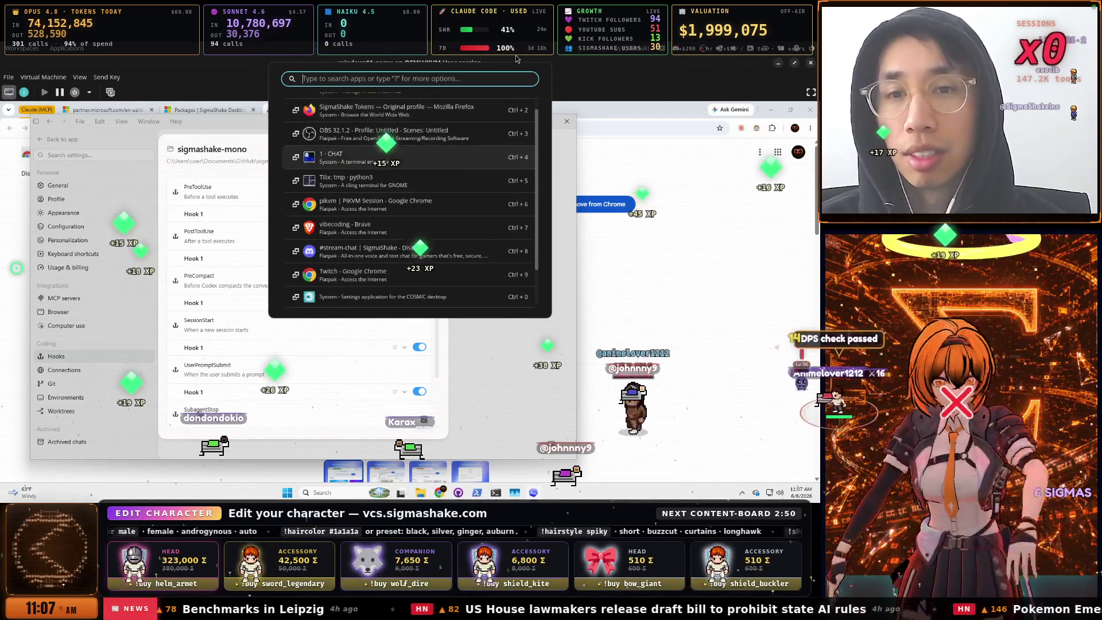
pyautogui.press('Escape')
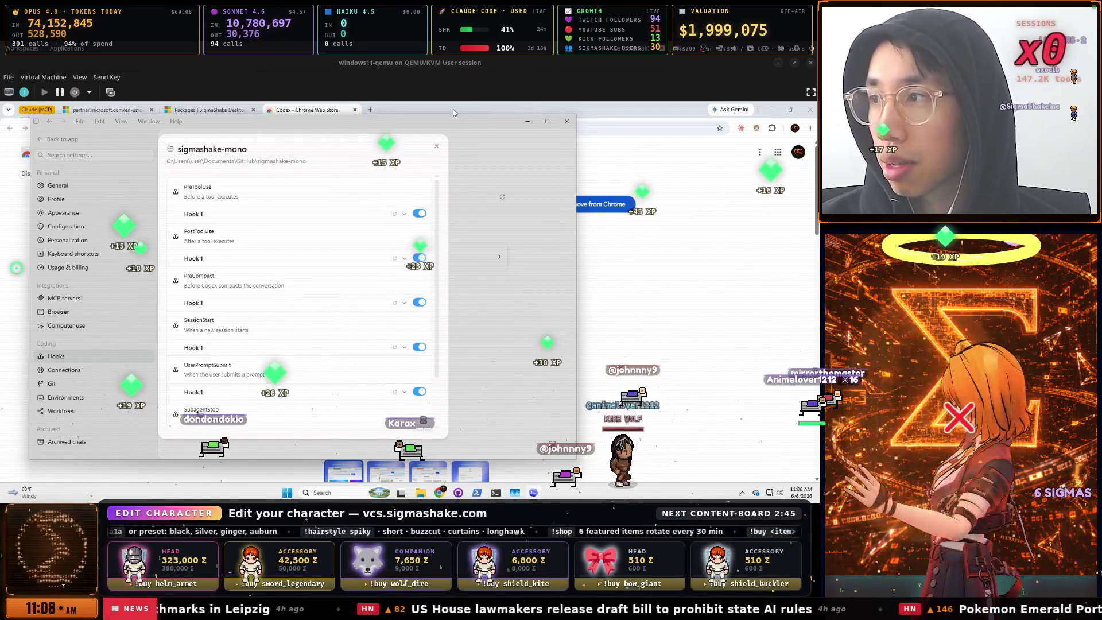
pyautogui.doubleClick(453, 138)
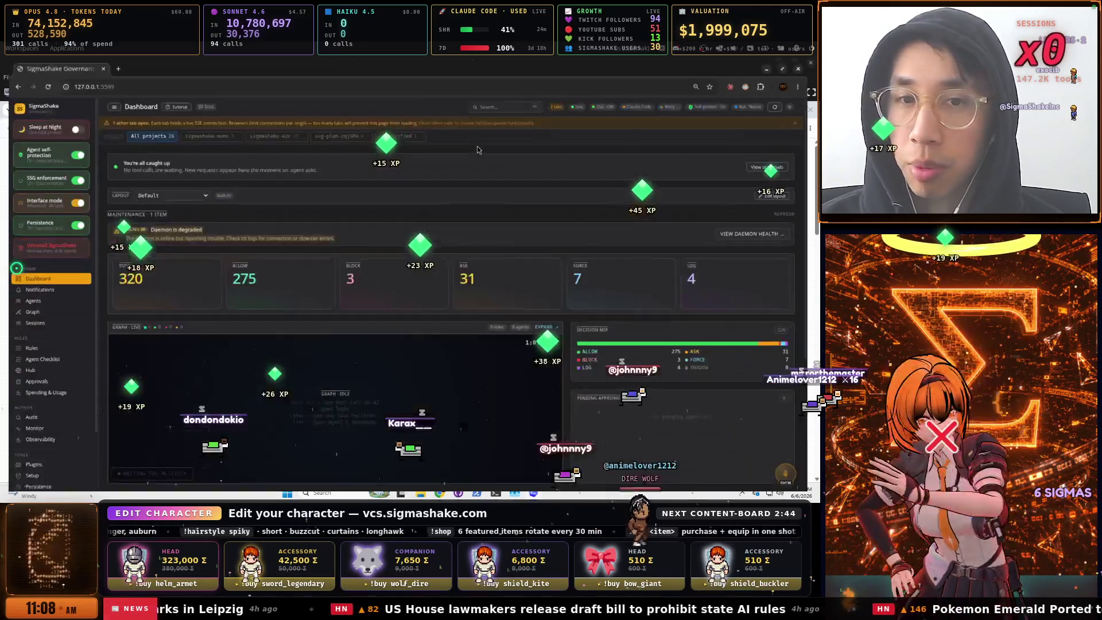
pyautogui.click(808, 64)
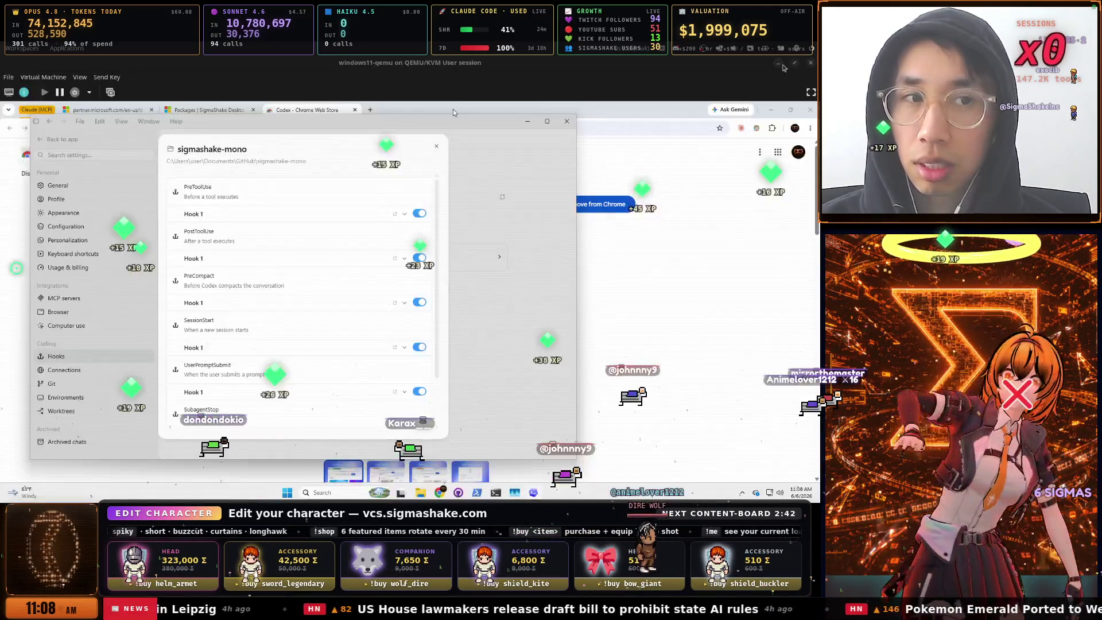
pyautogui.press('super')
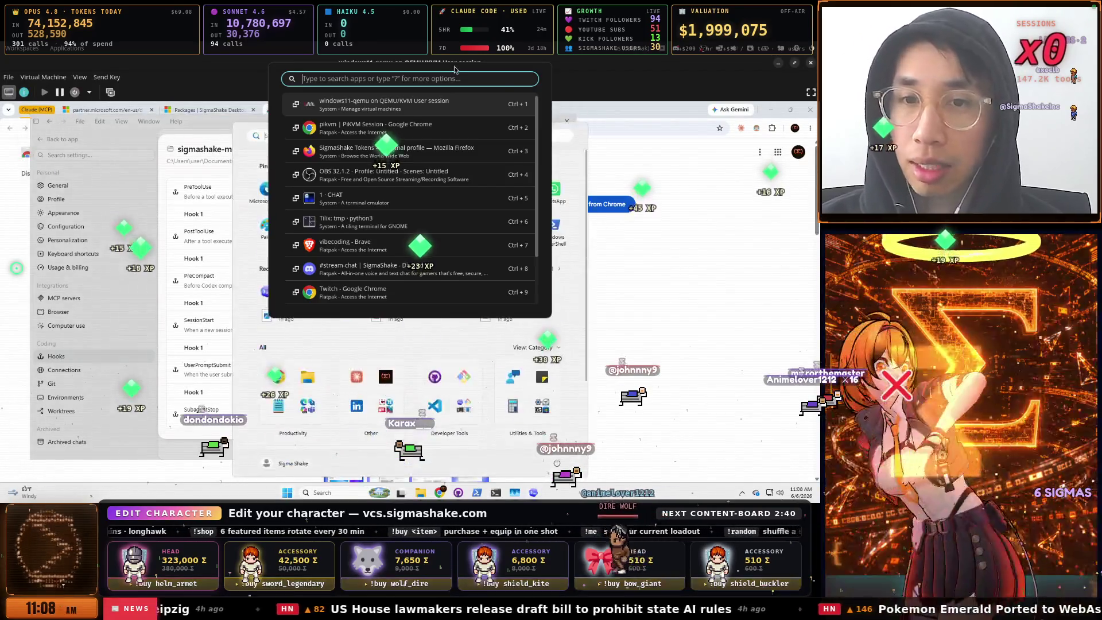
# Open the SCHEDULE Google Doc in Firefox via the 'sched' address-bar suggestion
pyautogui.press('Return')
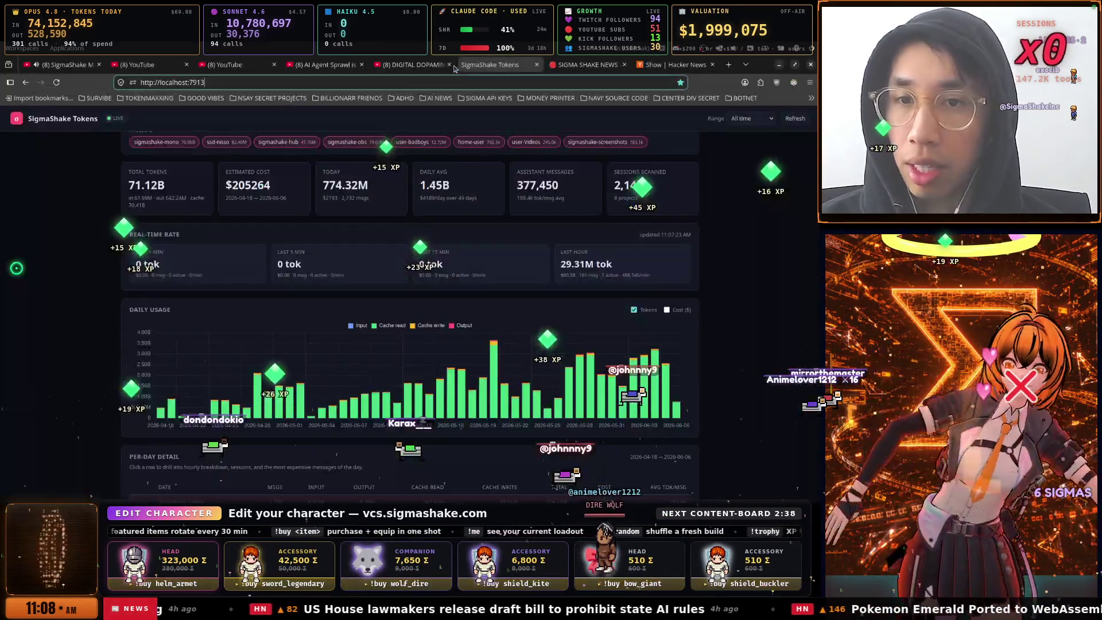
pyautogui.click(586, 65)
pyautogui.click(517, 82)
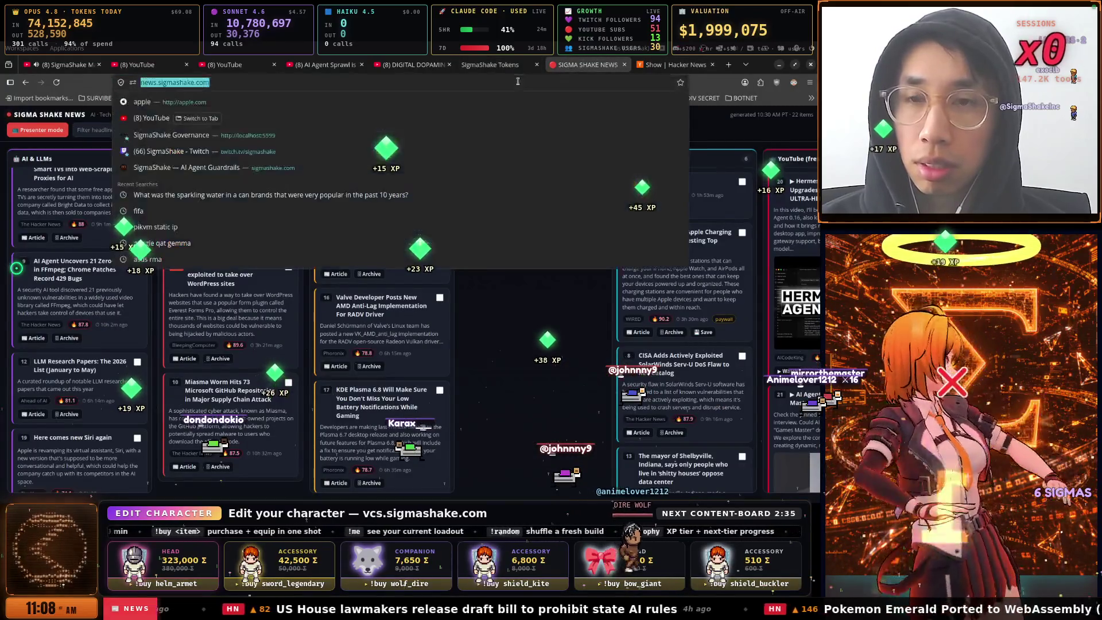
pyautogui.write('sched')
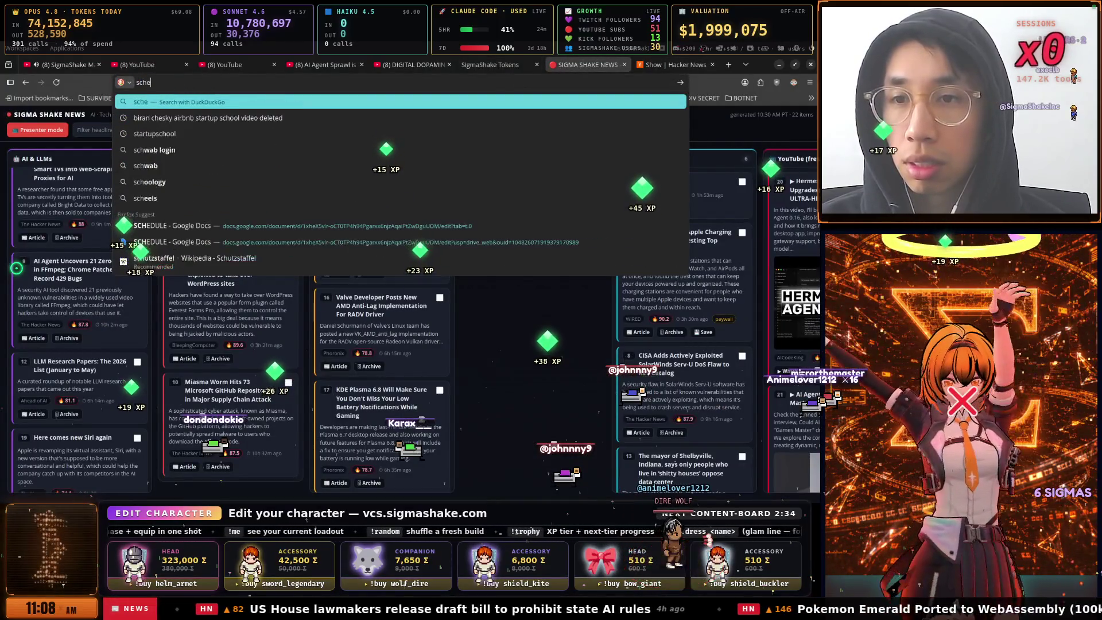
pyautogui.press('Down')
pyautogui.press('Down')
pyautogui.press('Down')
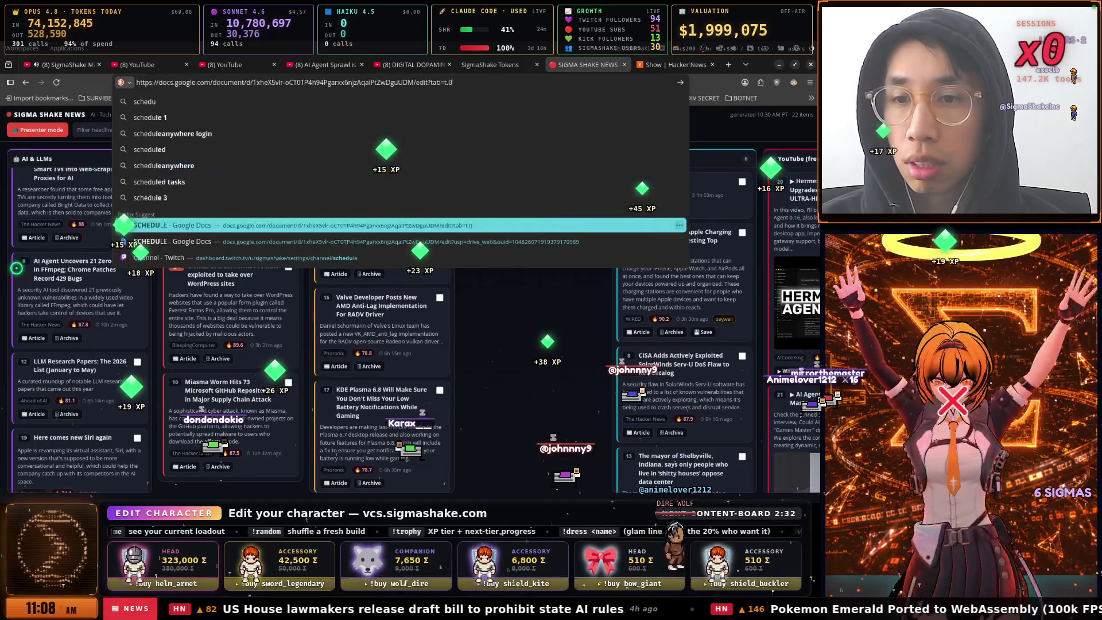
pyautogui.press('Return')
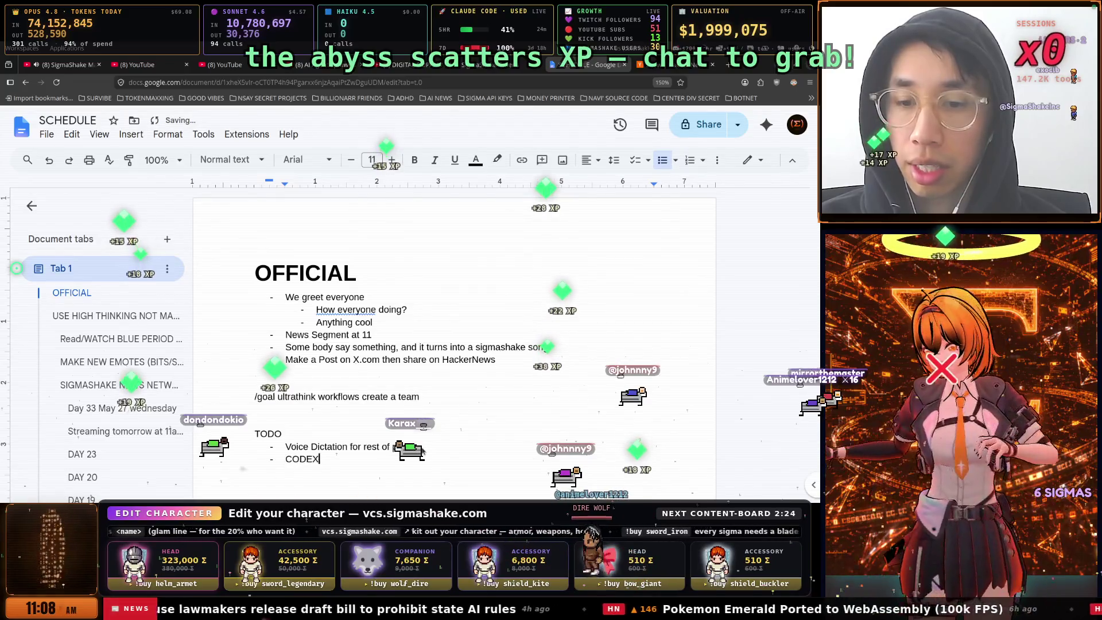
# Add the TODO 'CODEX - TRUST HOOKS when setting up with desktop', then return to the VM's Codex page
pyautogui.write('T')
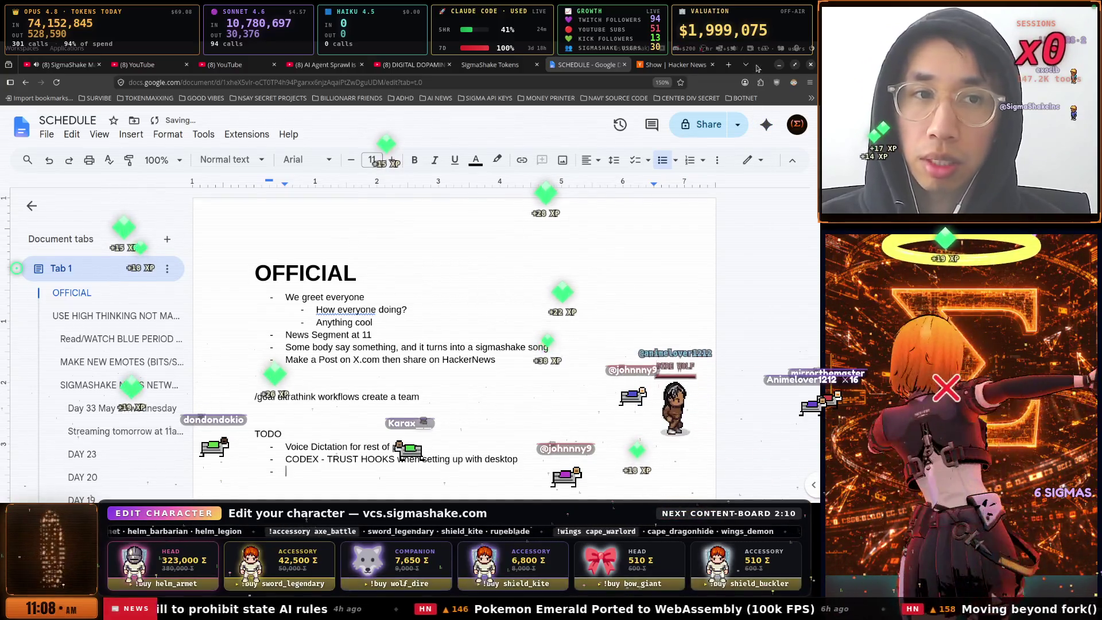
pyautogui.hotkey('alt', 'Tab')
pyautogui.click(716, 209)
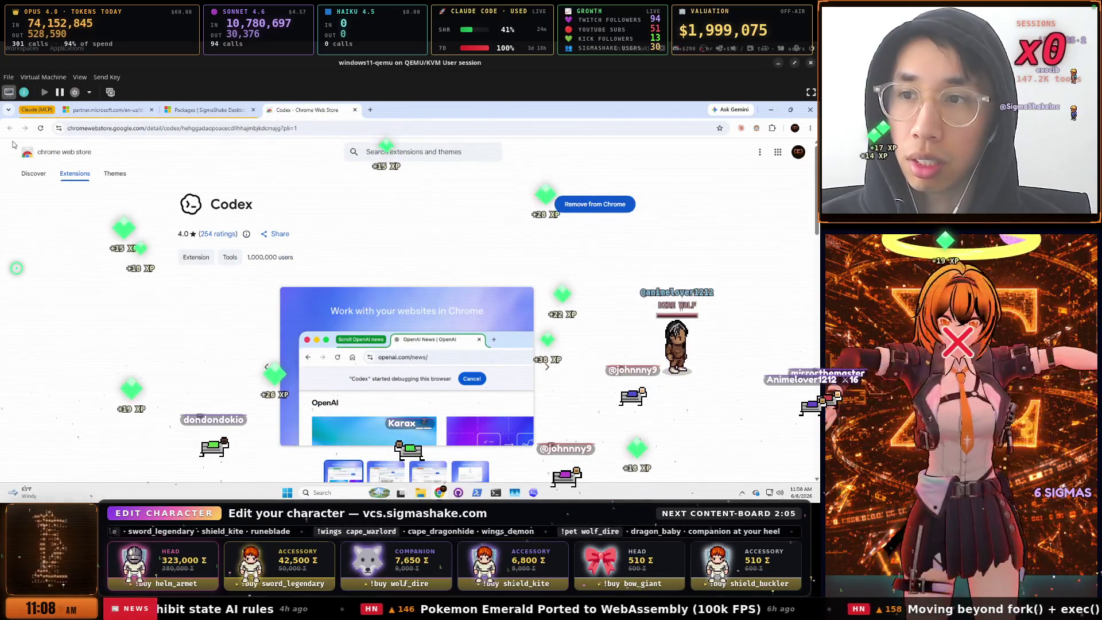
# Add TODOs 'Create SigmaShake Chrome Extension' and 'Publish to Microsoft Marketplace', checking Partner Center packages
pyautogui.hotkey('alt', 'Tab')
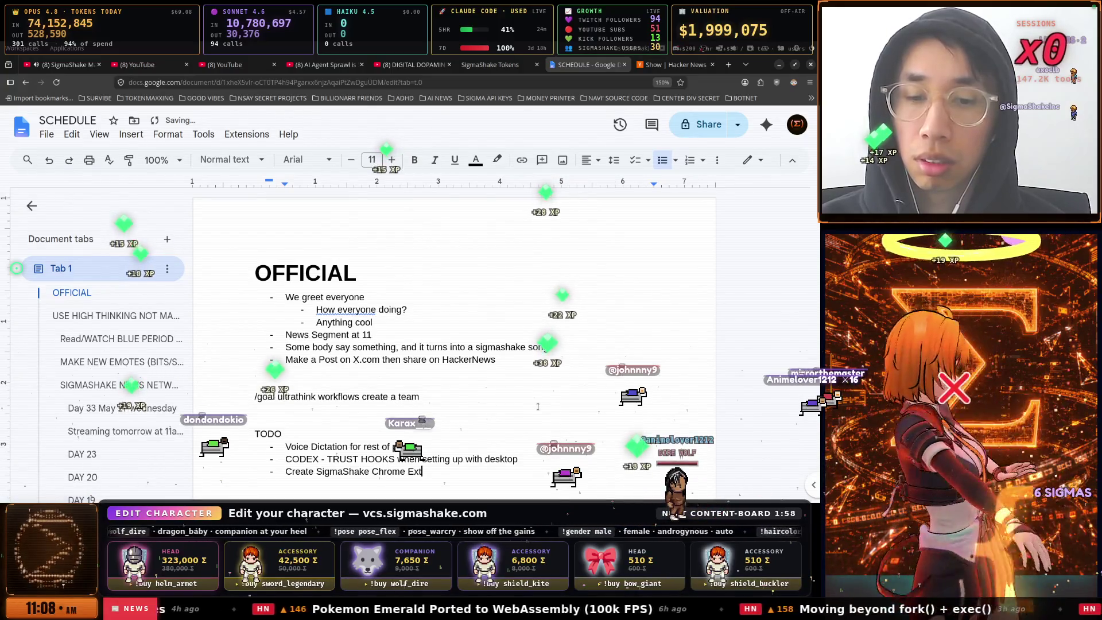
pyautogui.write('ion')
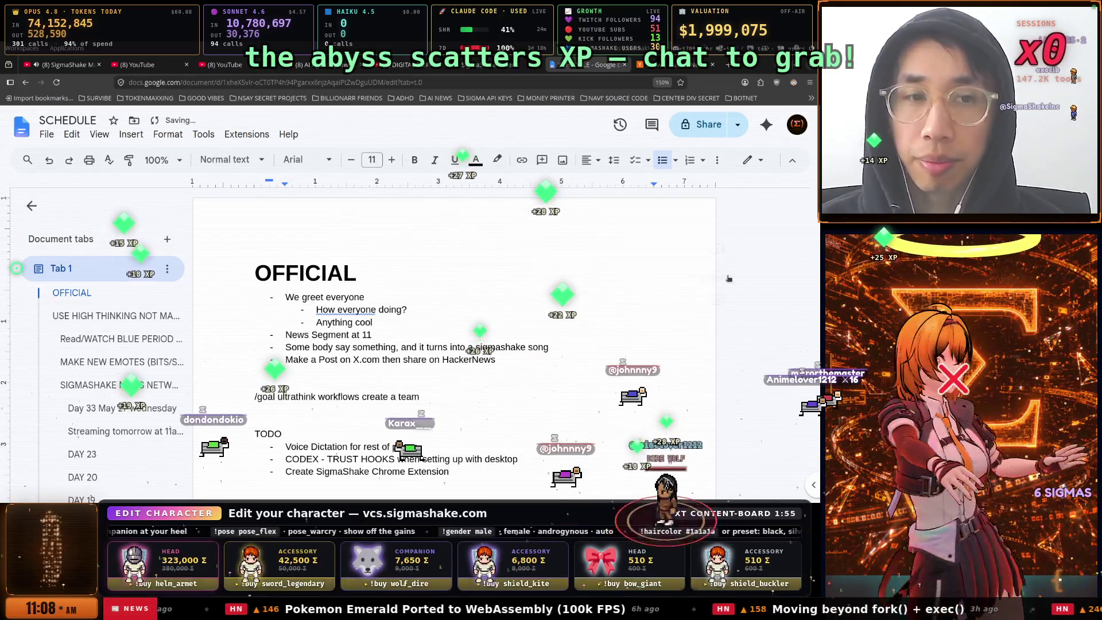
pyautogui.click(760, 69)
pyautogui.click(235, 109)
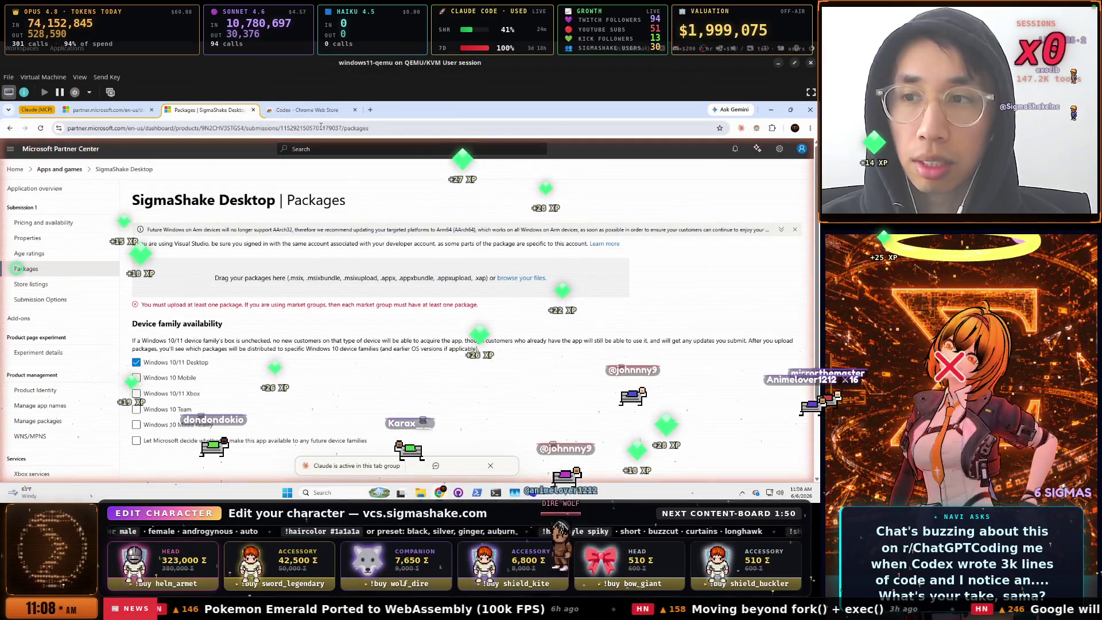
pyautogui.hotkey('alt', 'Tab')
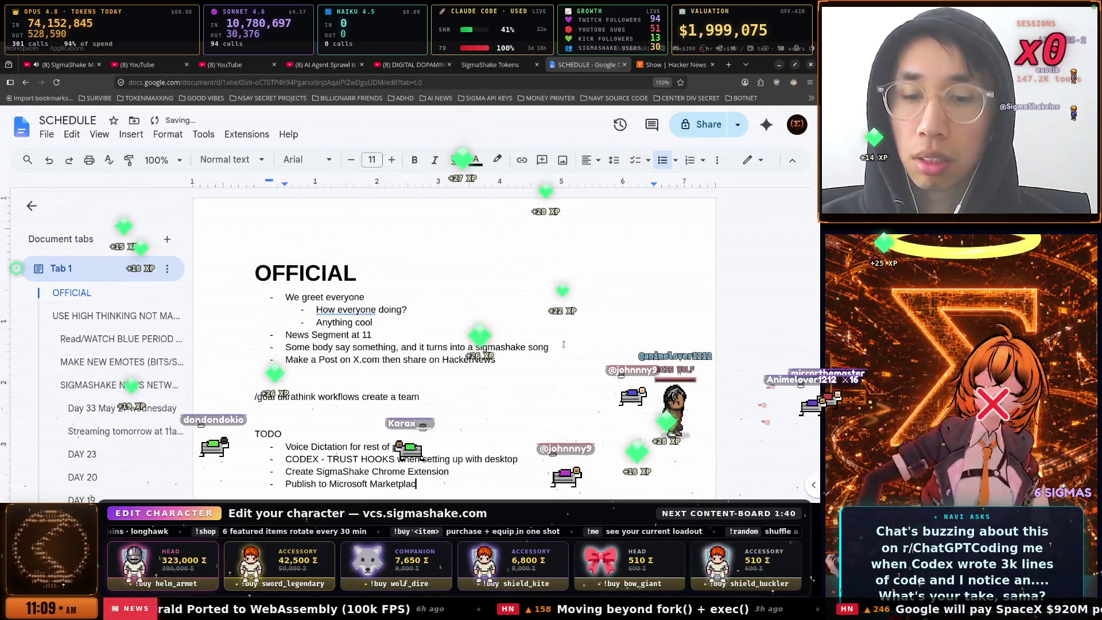
pyautogui.scroll(-2, 564, 344)
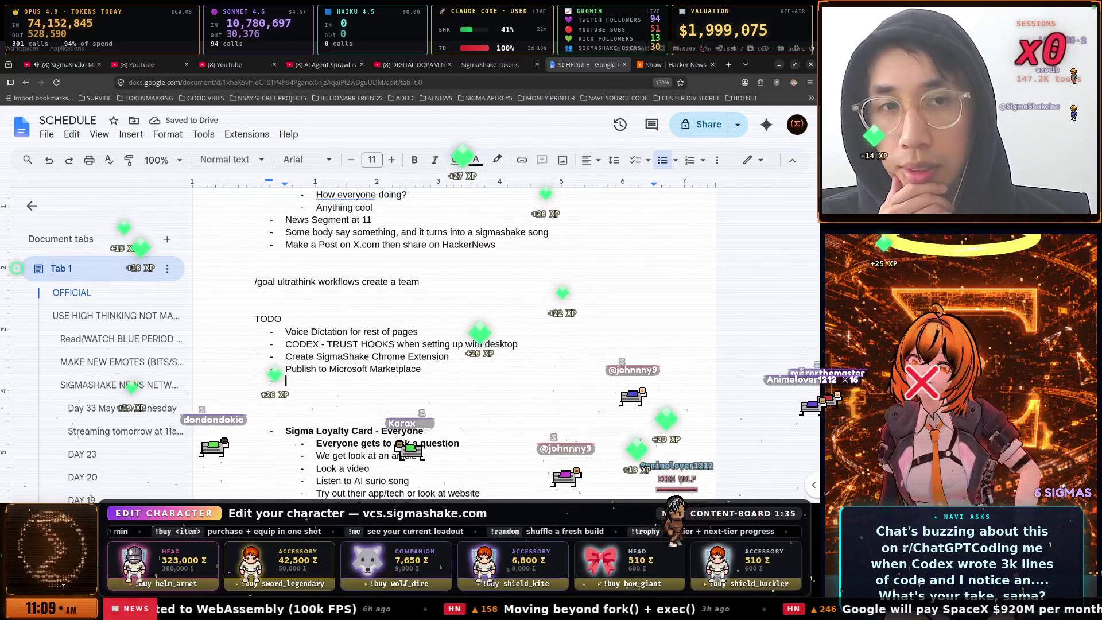
pyautogui.hotkey('alt', 'Tab')
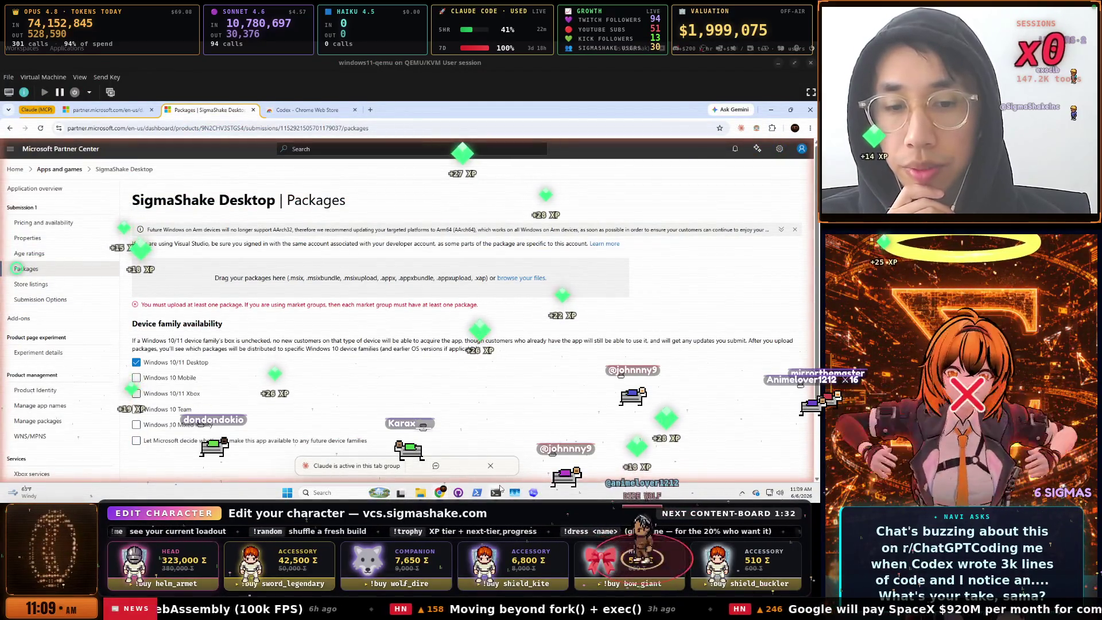
# Copy Claude Code's note about the failing registry-coverage test and return to the SCHEDULE doc
pyautogui.moveTo(497, 494)
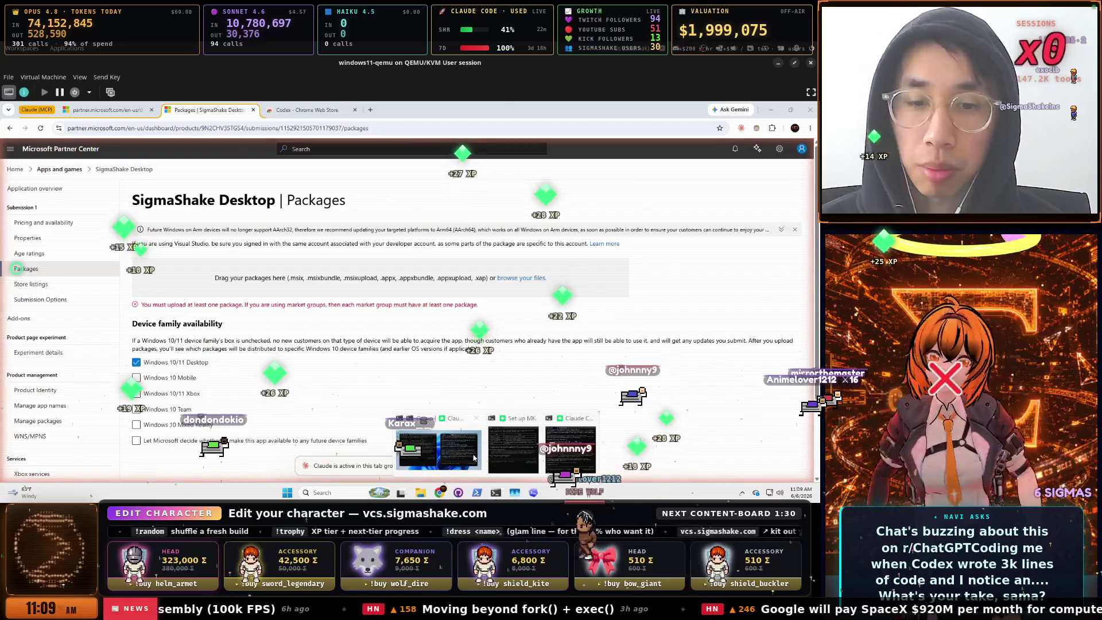
pyautogui.click(463, 457)
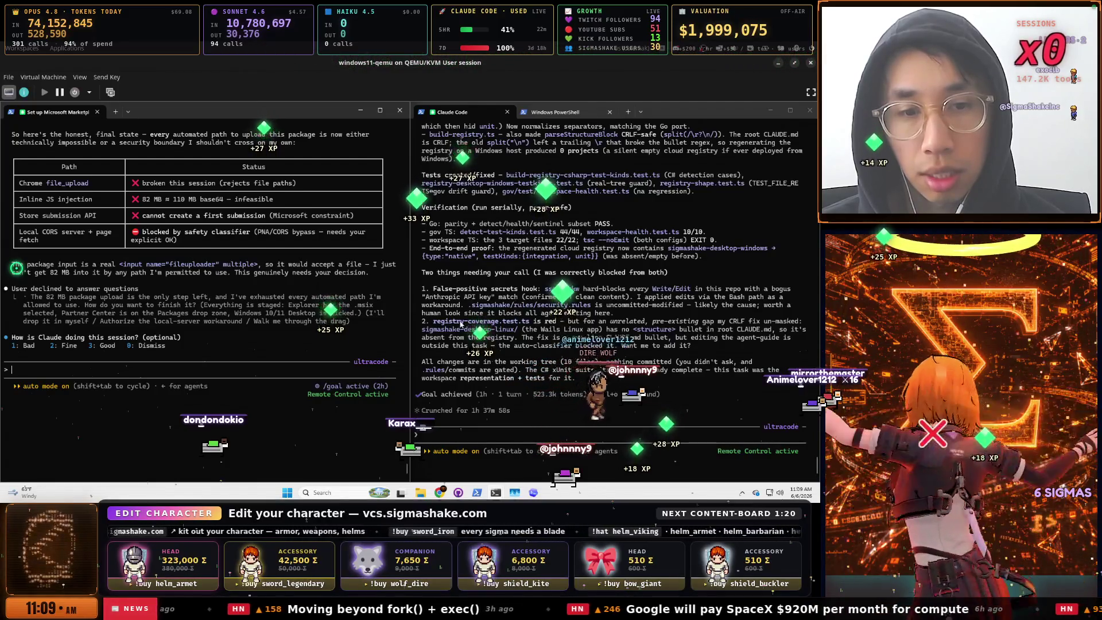
pyautogui.moveTo(651, 329); pyautogui.dragTo(695, 352)
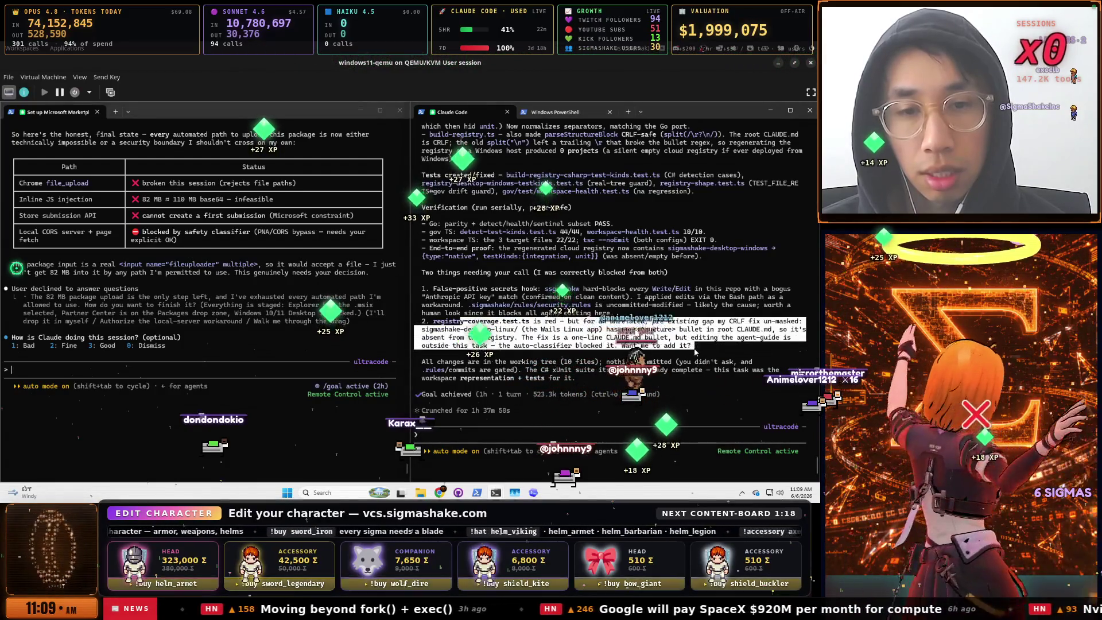
pyautogui.rightClick(694, 347)
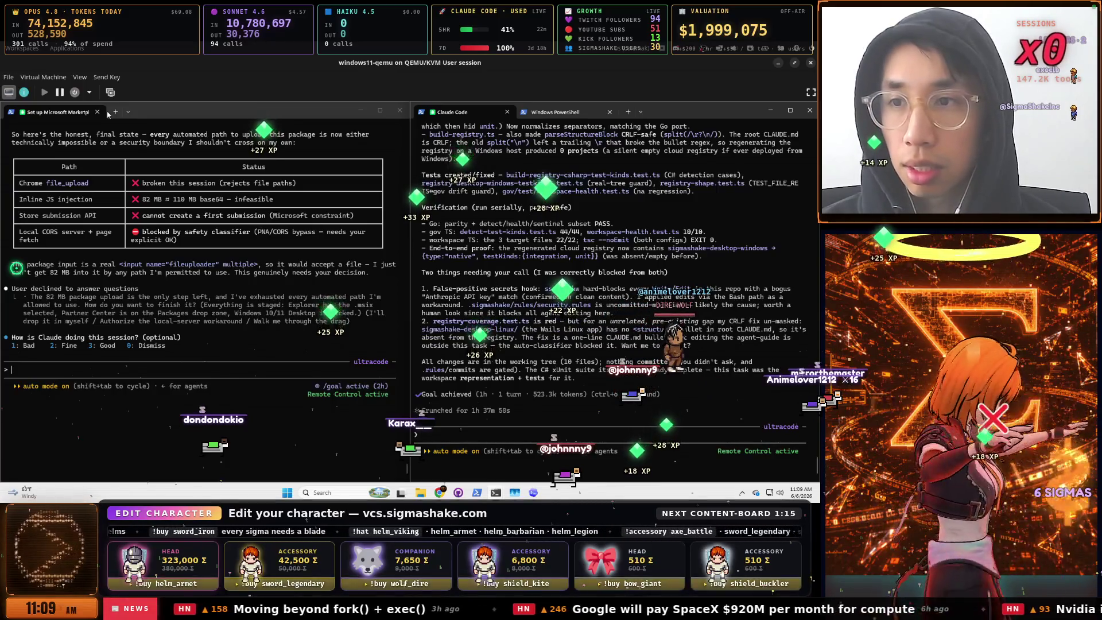
pyautogui.hotkey('alt', 'Tab')
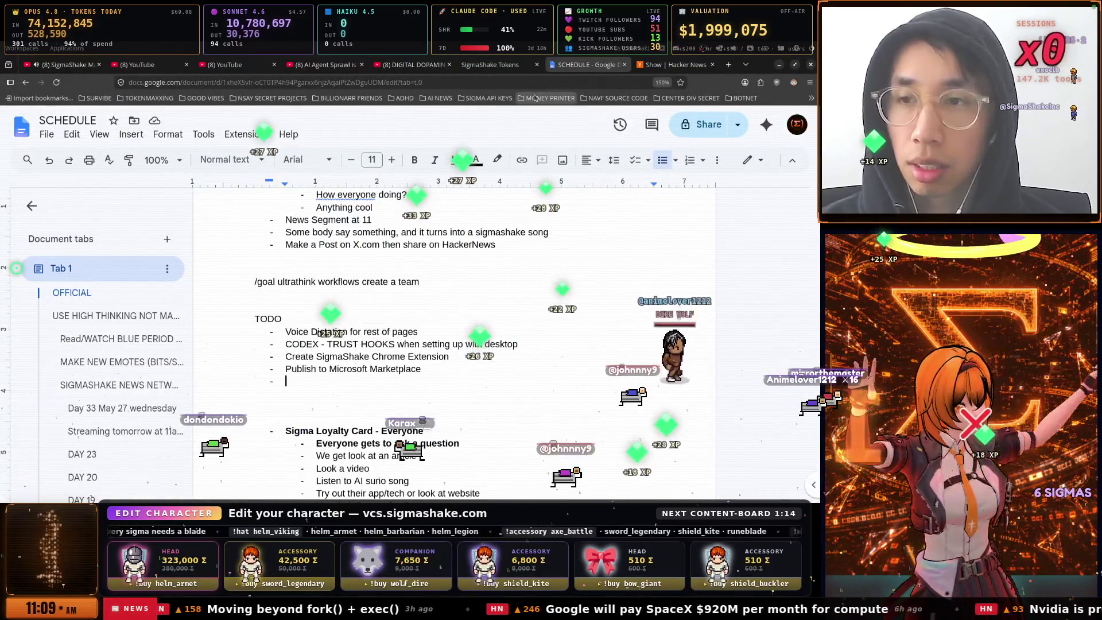
# Move from the SCHEDULE doc to the SigmaShake Tokens dashboard showing 71.12B total tokens
pyautogui.hotkey('ctrl', 'shift', 'a')
pyautogui.press('Escape')
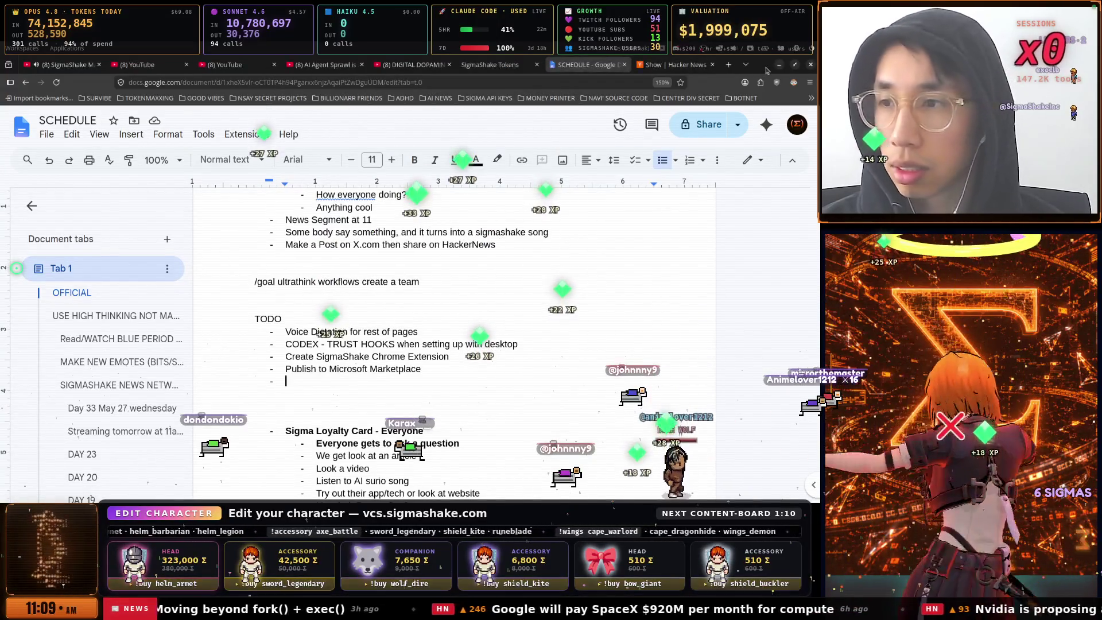
pyautogui.press('super')
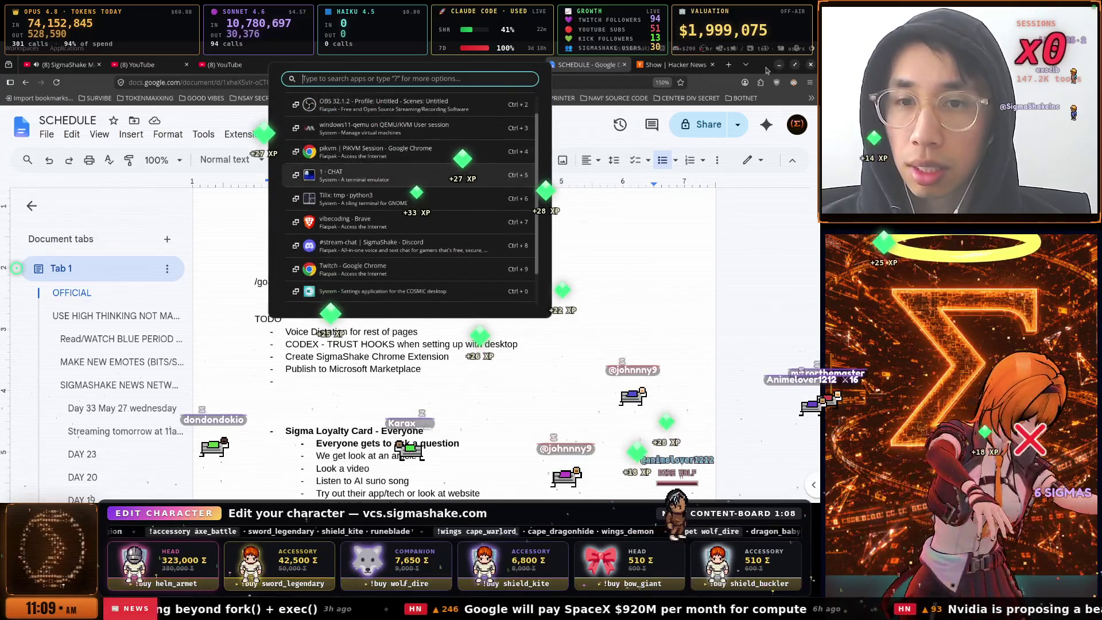
pyautogui.press('Escape')
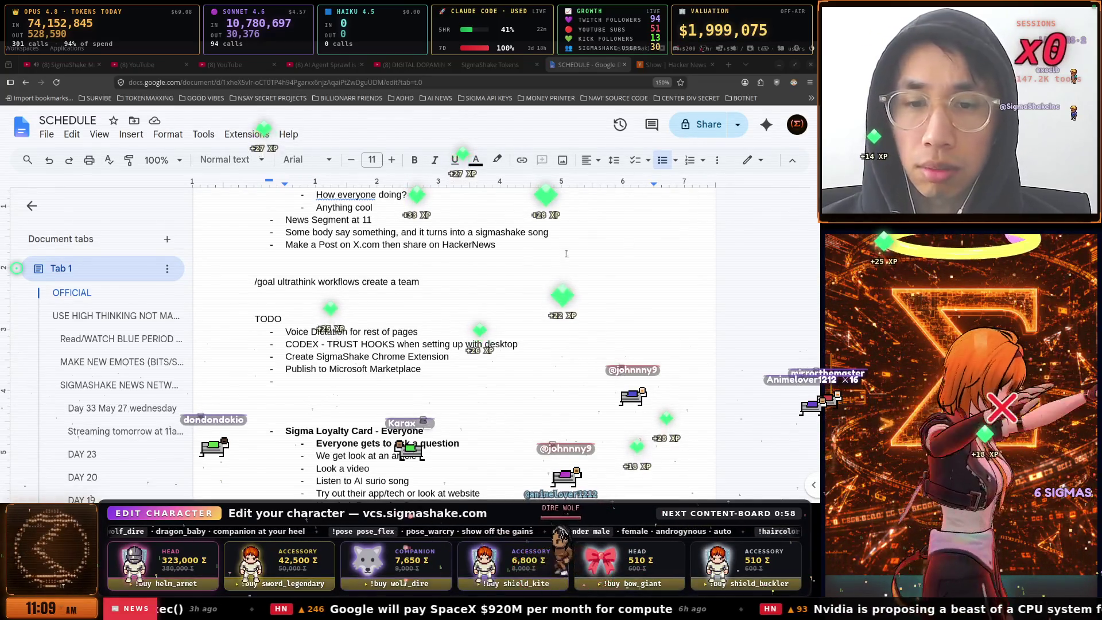
pyautogui.scroll(-2, 565, 253)
pyautogui.scroll(5, 471, 263)
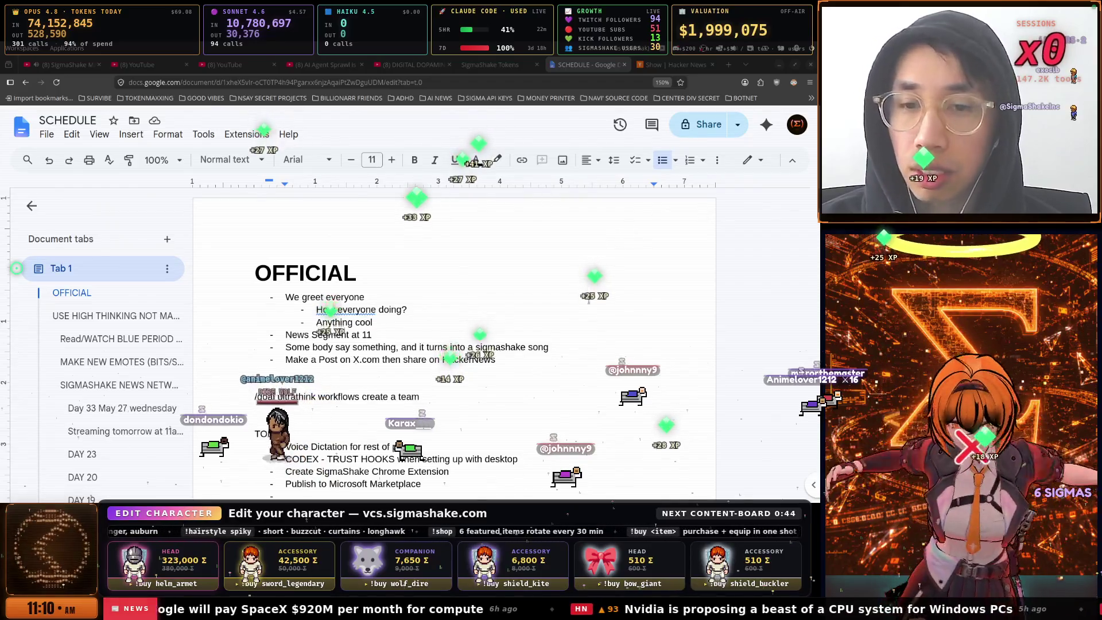
pyautogui.scroll(-3, 588, 299)
pyautogui.scroll(3, 588, 299)
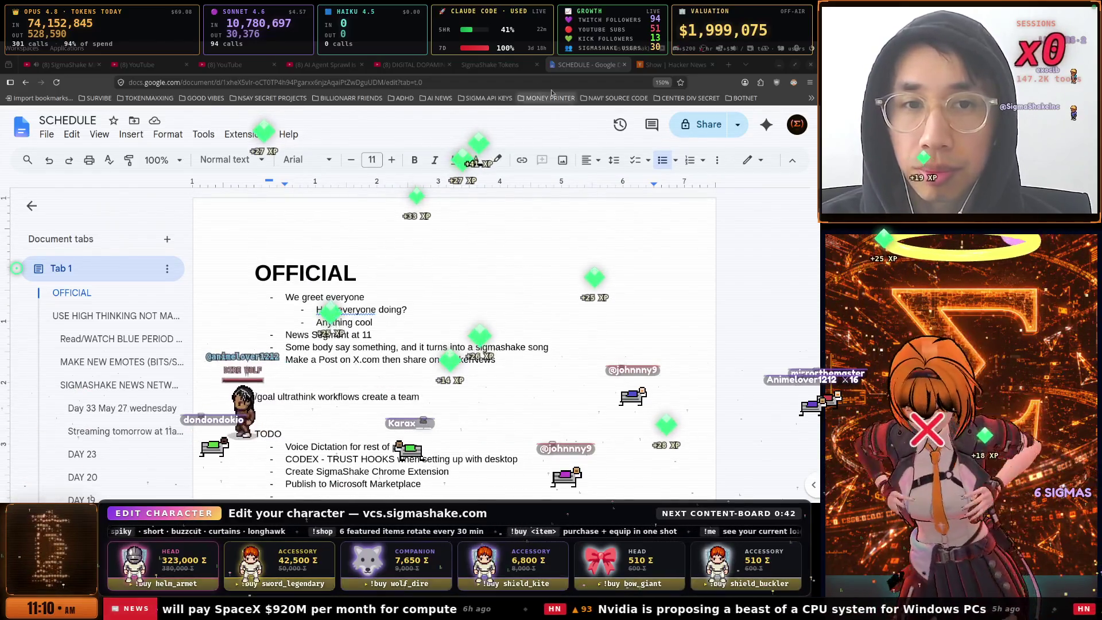
pyautogui.hotkey('ctrl', 'shift', 'Tab')
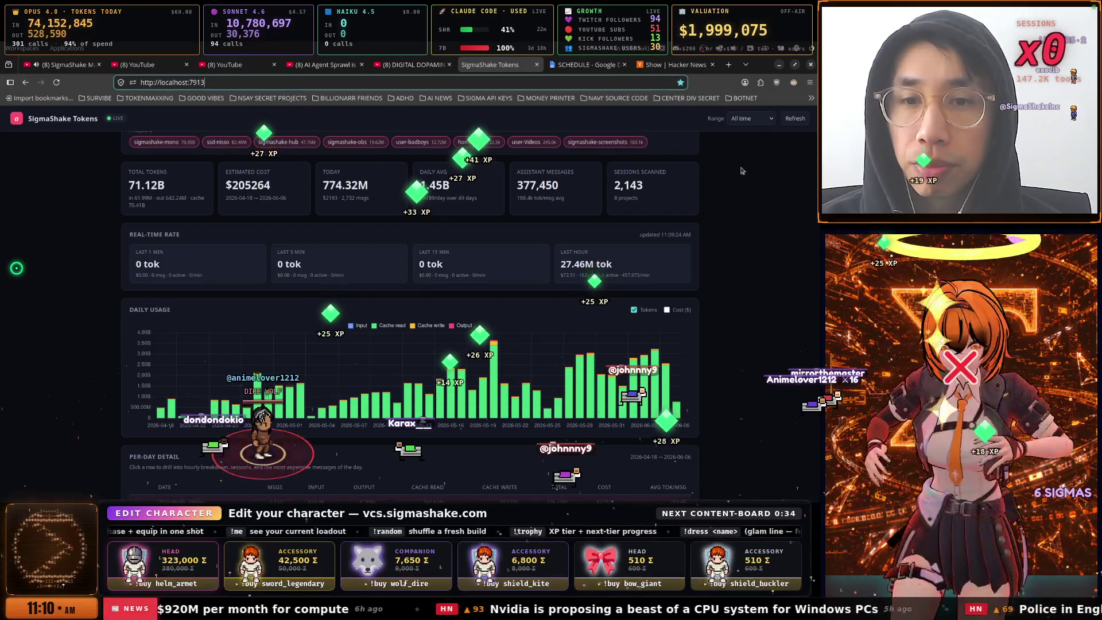
# From the Show HN listing, open Nanocode-CLI and Cost.dev each in a new background tab
pyautogui.click(658, 66)
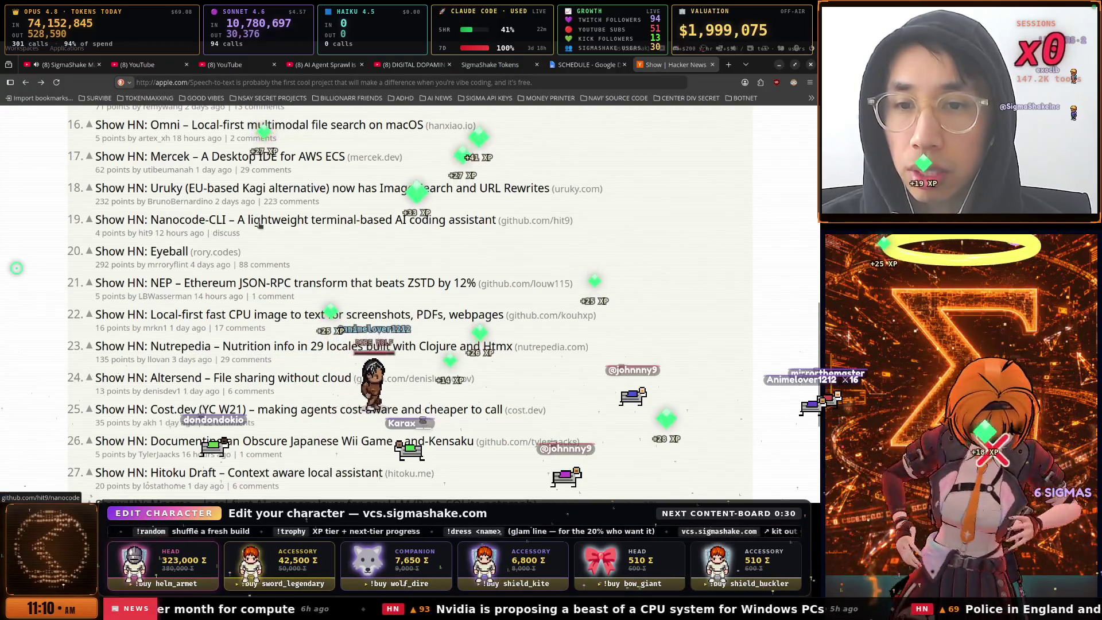
pyautogui.rightClick(358, 224)
pyautogui.click(427, 233)
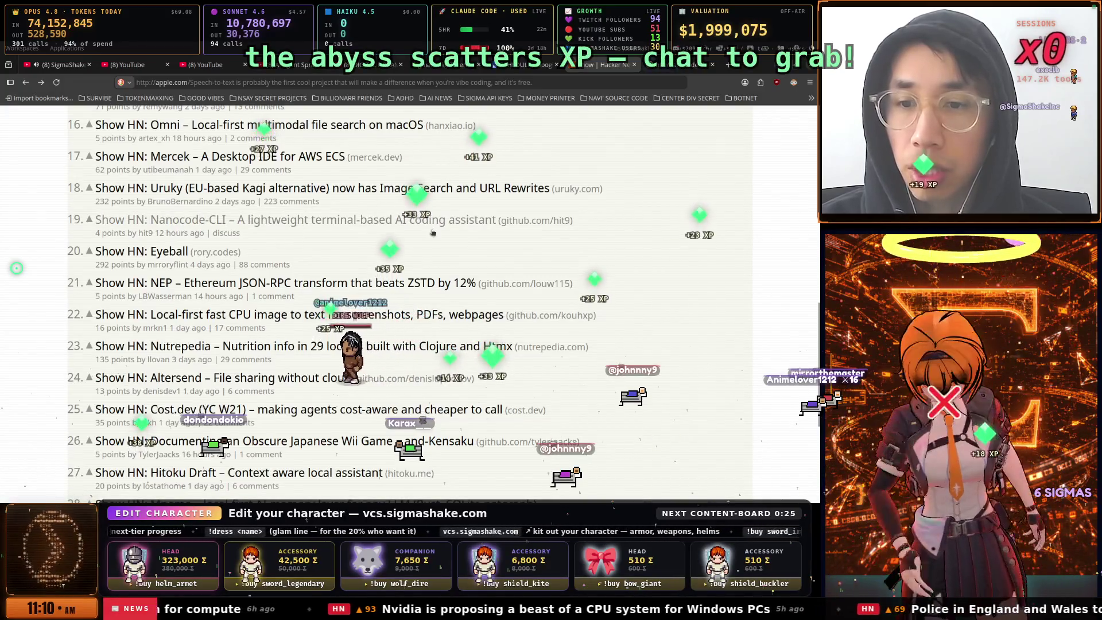
pyautogui.scroll(-3, 425, 275)
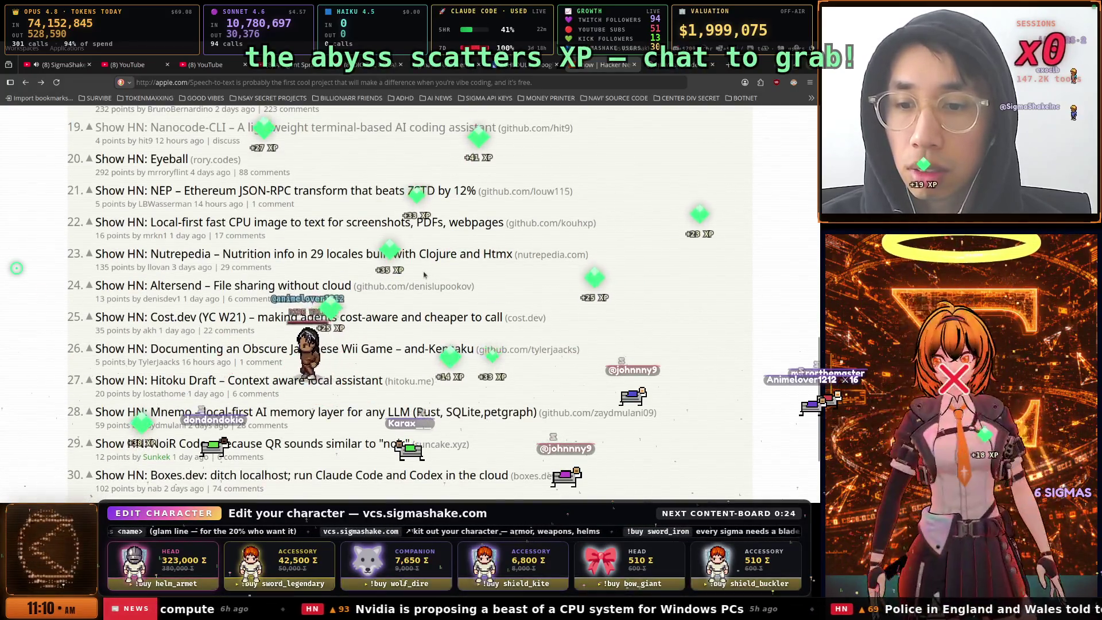
pyautogui.scroll(-3, 425, 276)
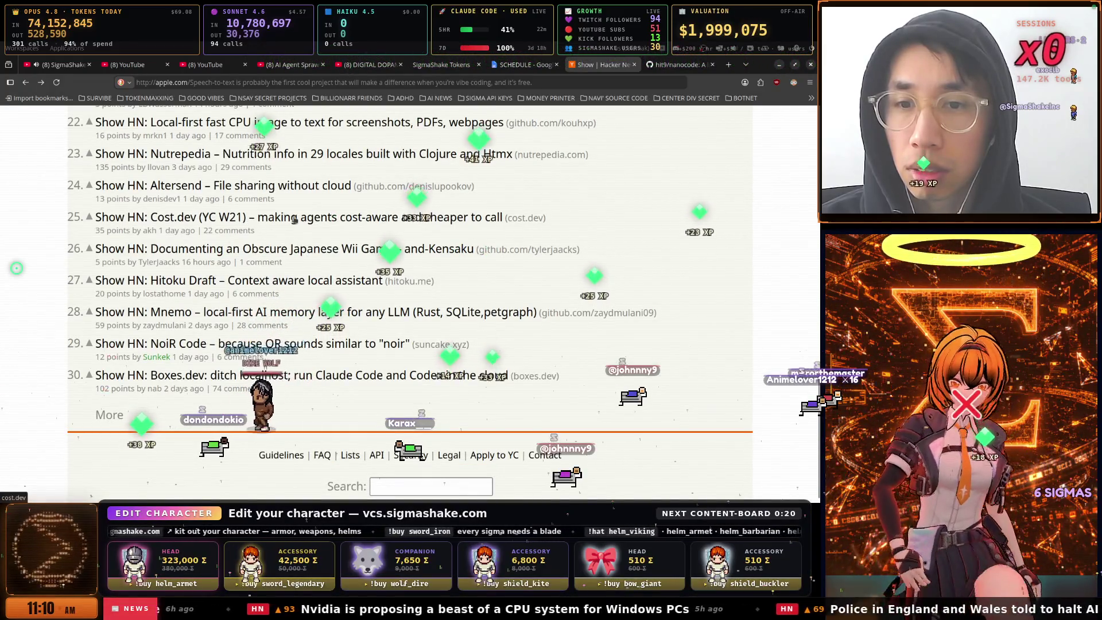
pyautogui.rightClick(381, 221)
pyautogui.click(402, 228)
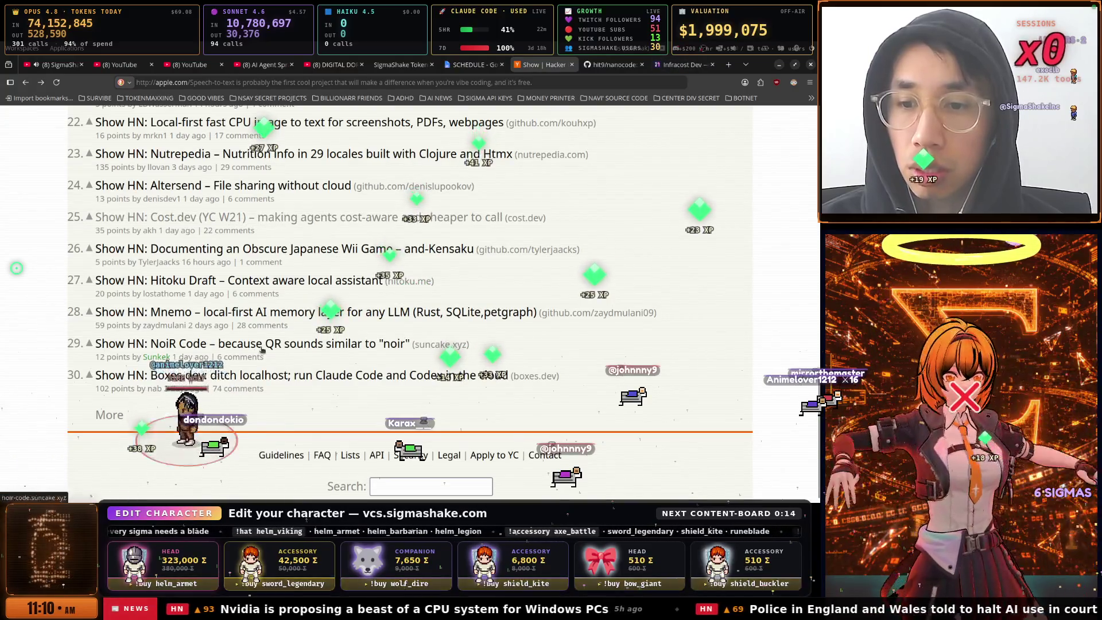
pyautogui.scroll(12, 349, 369)
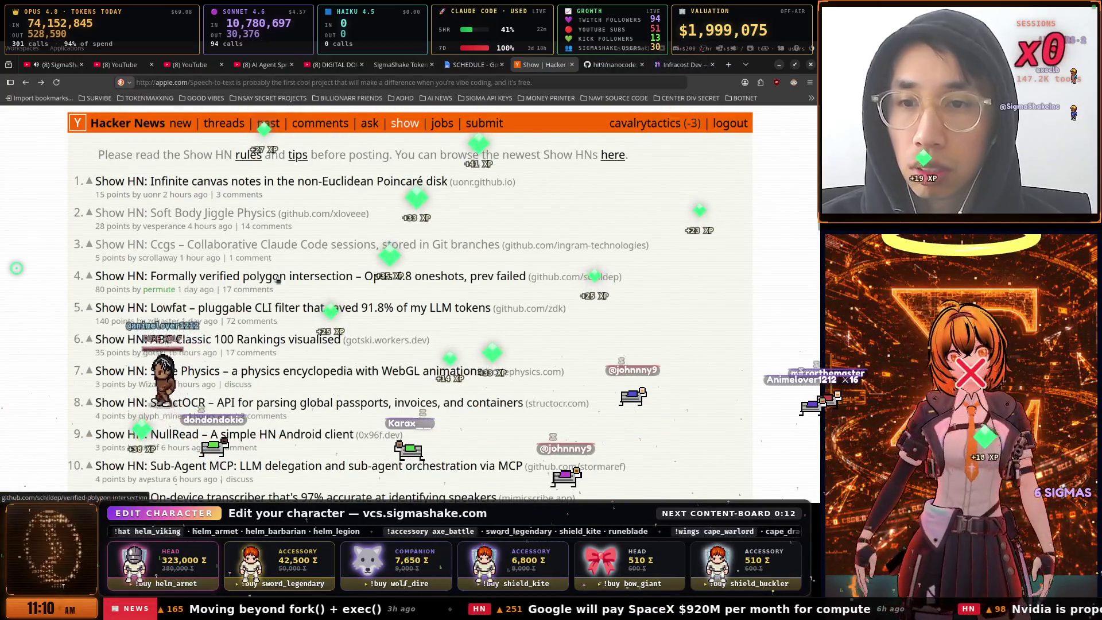
pyautogui.scroll(-12, 349, 369)
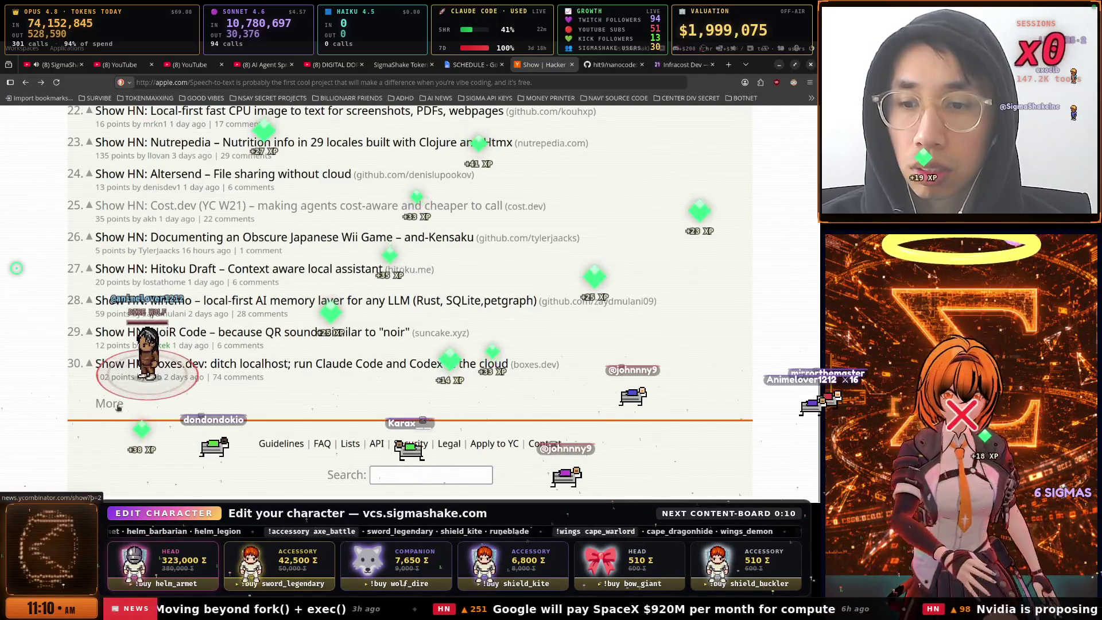
# Load page 2 of Show HN and open RePlaya and Concord in new tabs
pyautogui.click(112, 403)
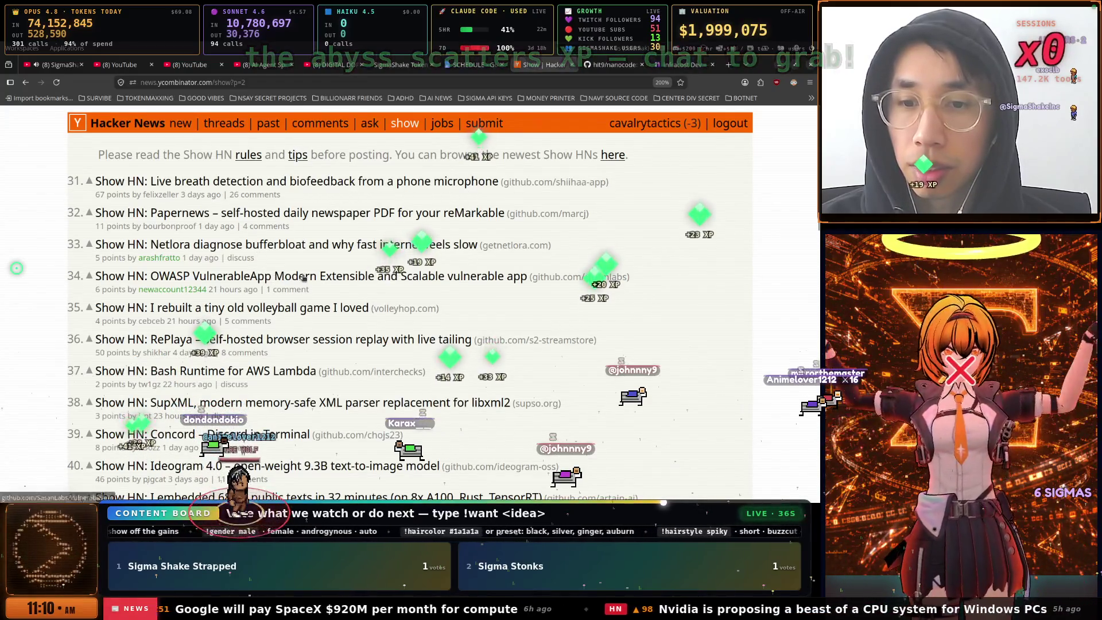
pyautogui.scroll(-3, 310, 274)
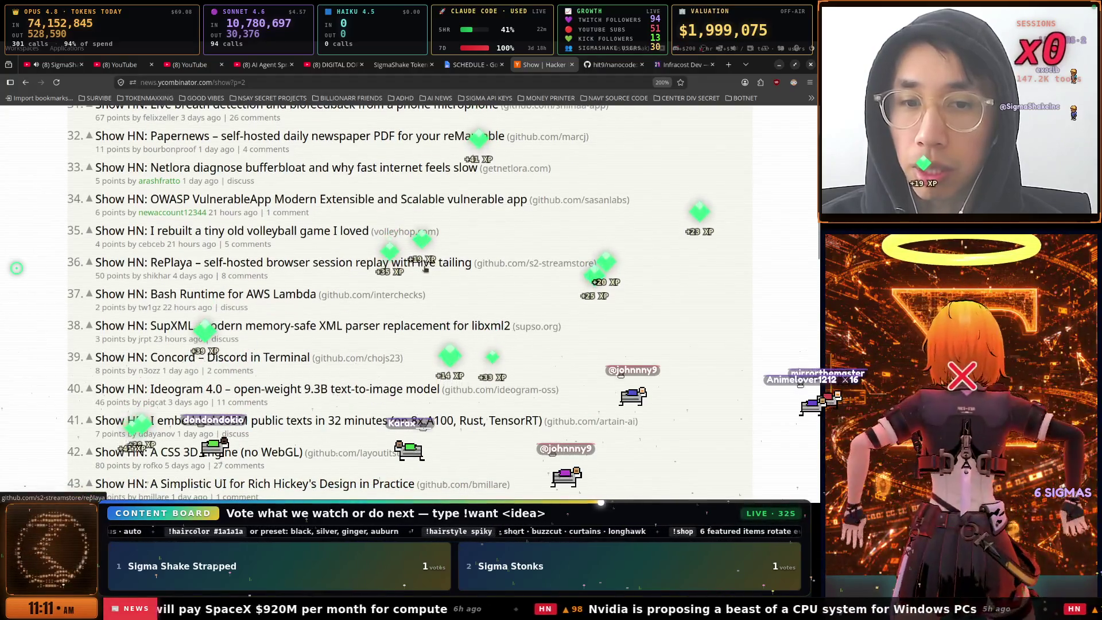
pyautogui.rightClick(371, 267)
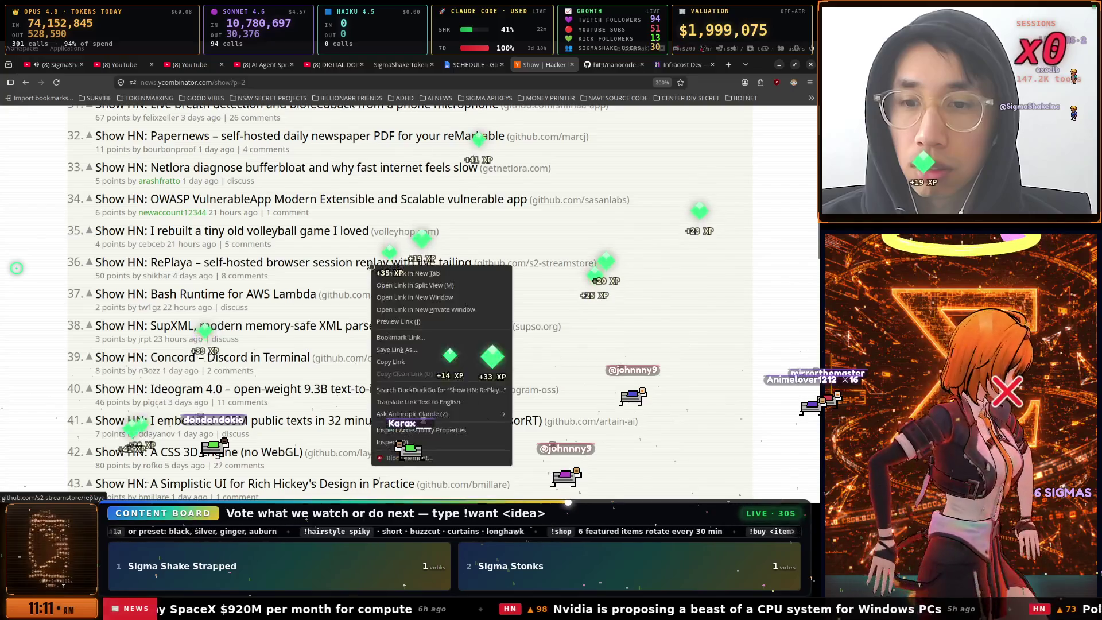
pyautogui.click(383, 272)
pyautogui.scroll(-3, 398, 273)
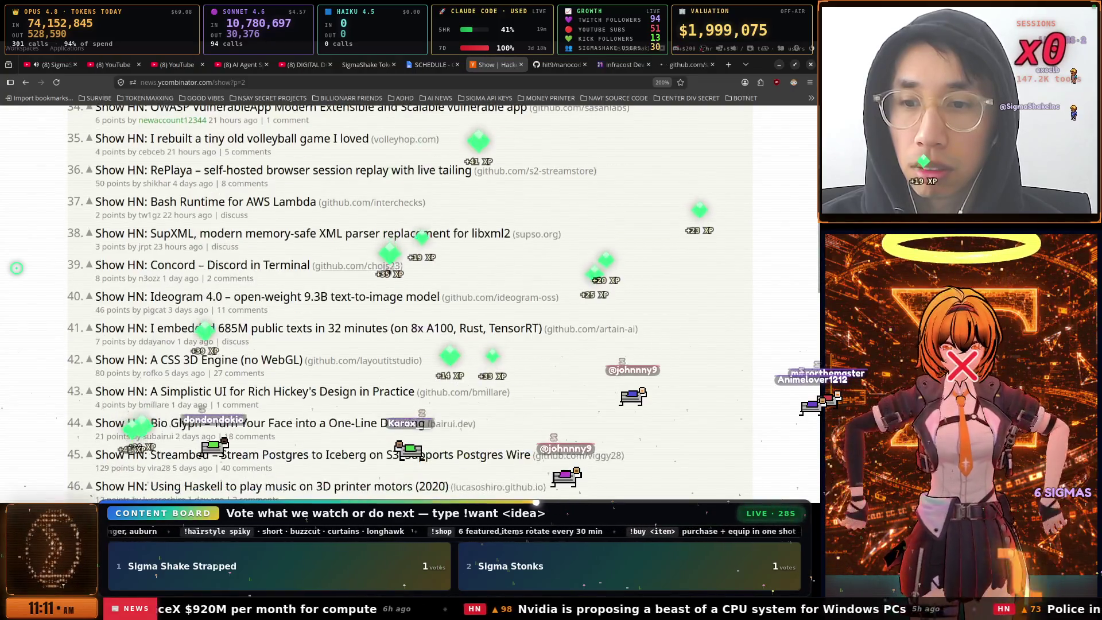
pyautogui.rightClick(293, 270)
pyautogui.click(365, 273)
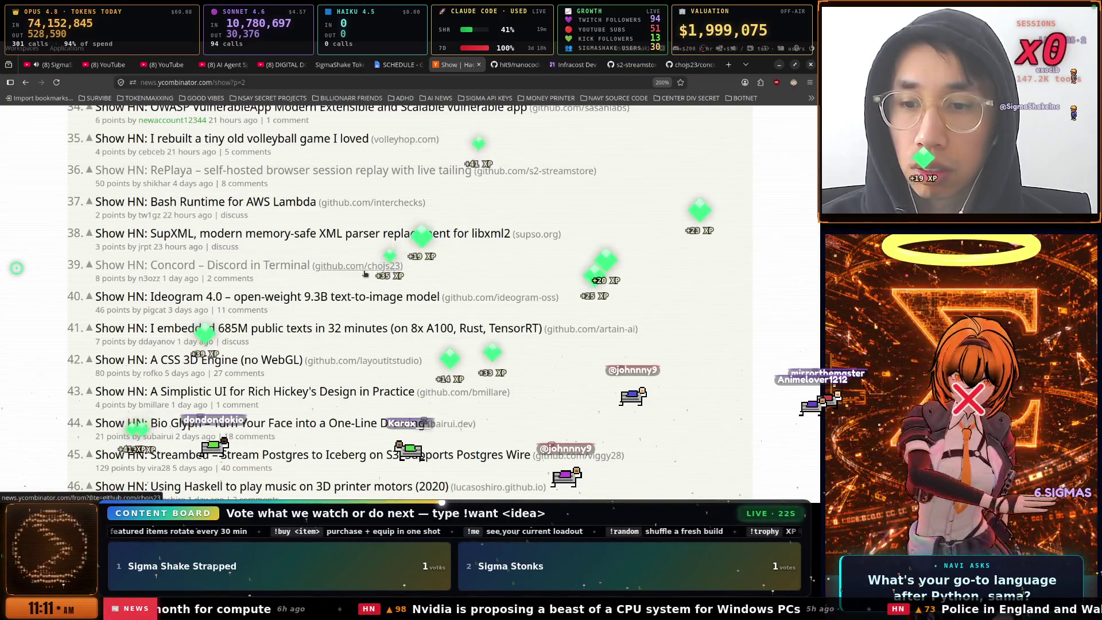
# Scroll page 2 of Show HN down to the end, item 60
pyautogui.scroll(-3, 364, 274)
pyautogui.scroll(-3, 365, 273)
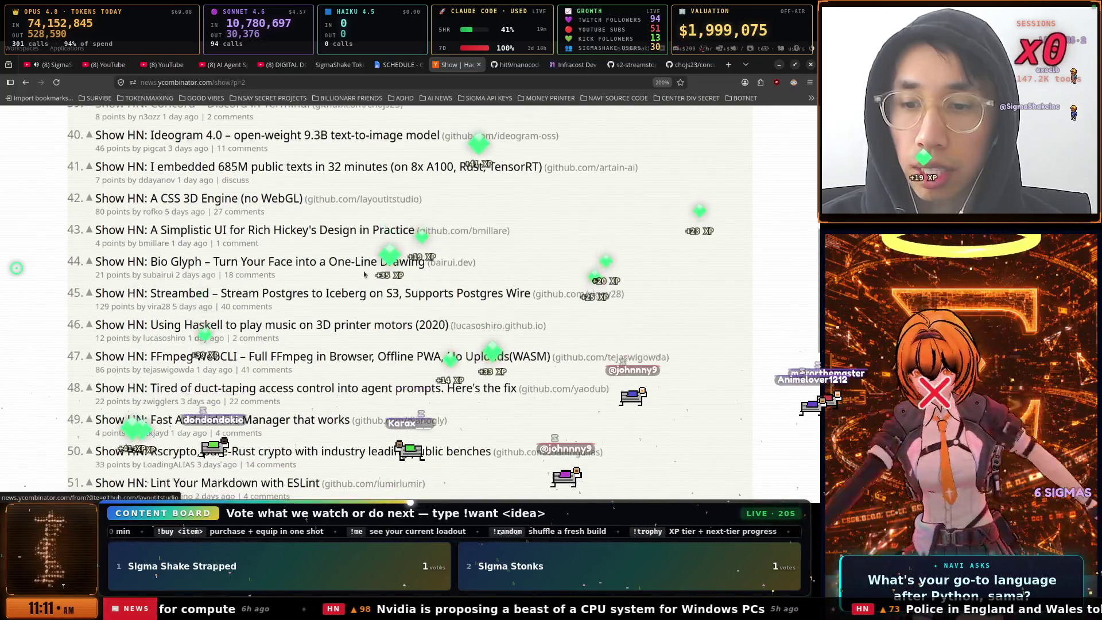
pyautogui.scroll(-2, 365, 273)
pyautogui.scroll(-3, 365, 273)
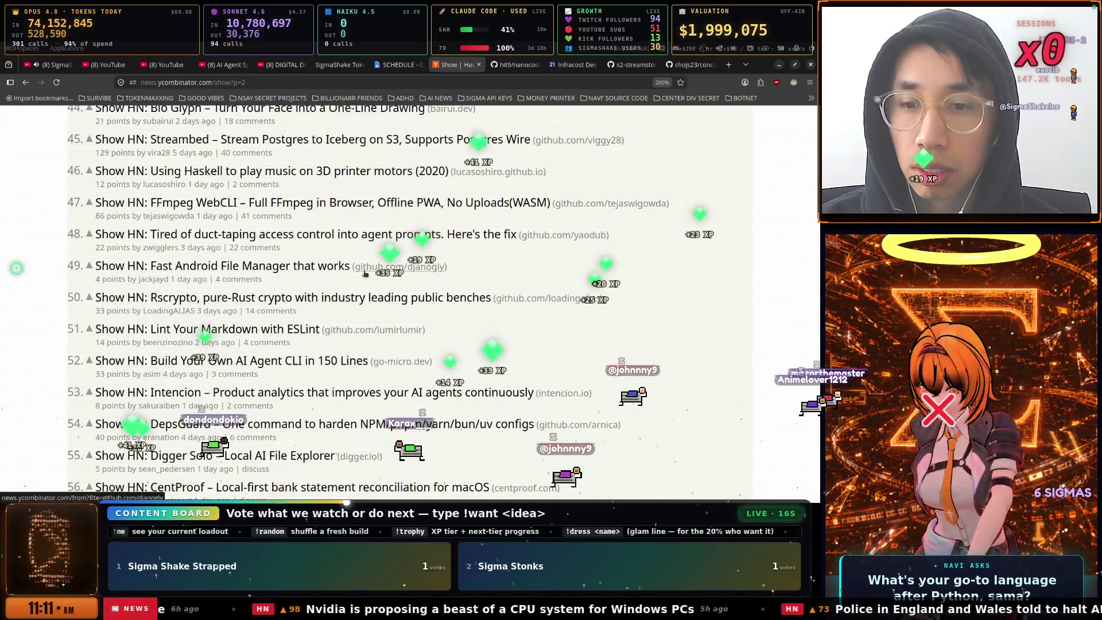
pyautogui.scroll(-3, 255, 287)
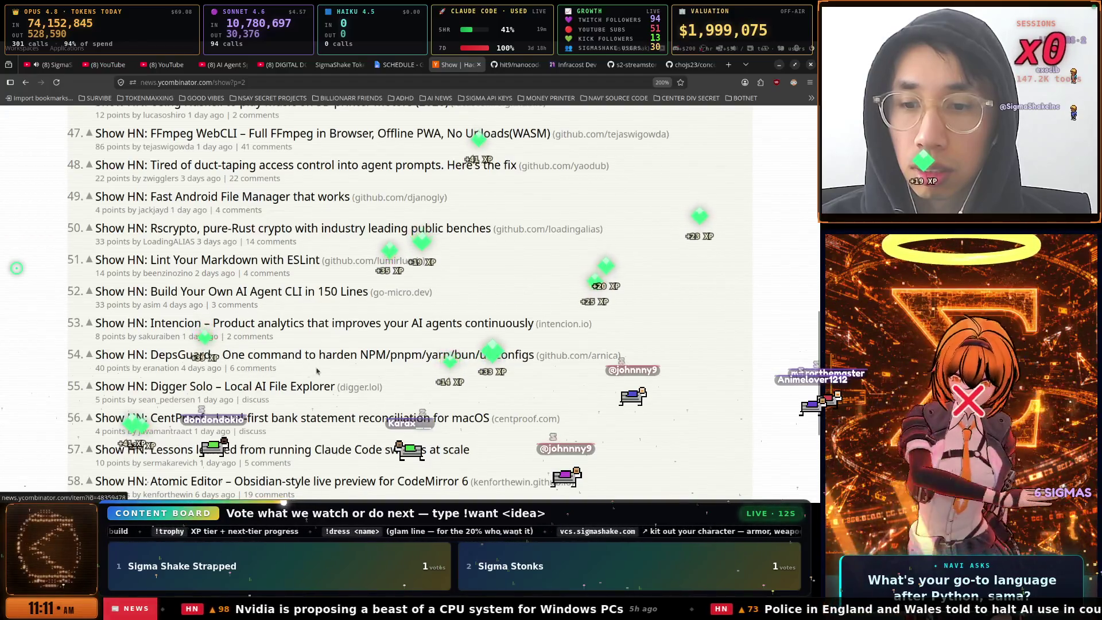
pyautogui.scroll(-3, 316, 371)
pyautogui.scroll(-3, 320, 352)
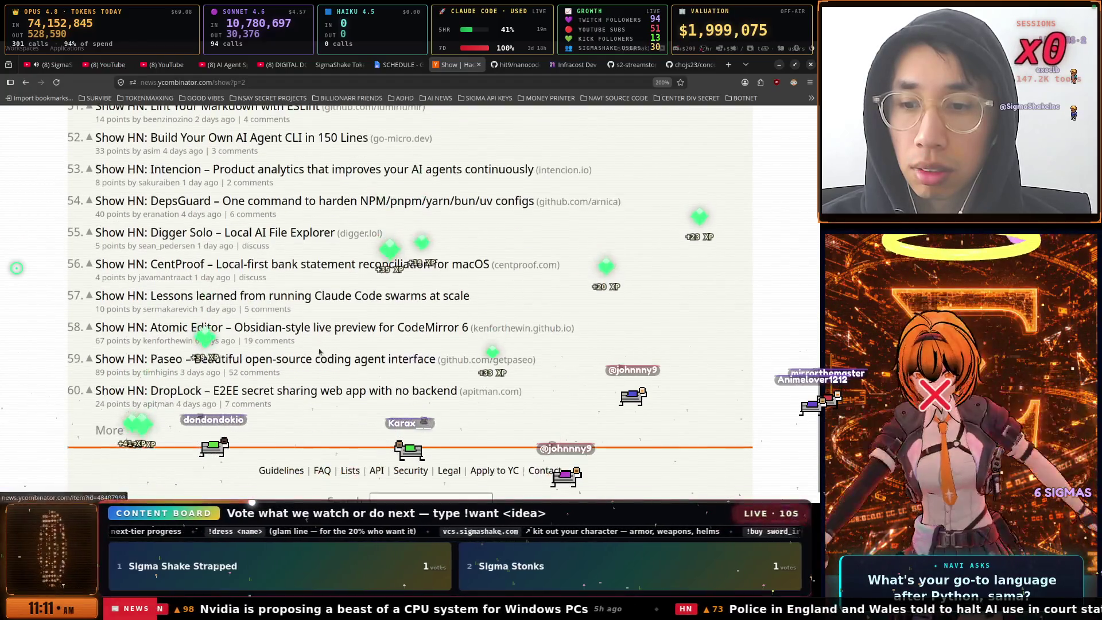
# Skim the hit9/nanocode README and features on GitHub, then close that tab
pyautogui.click(516, 66)
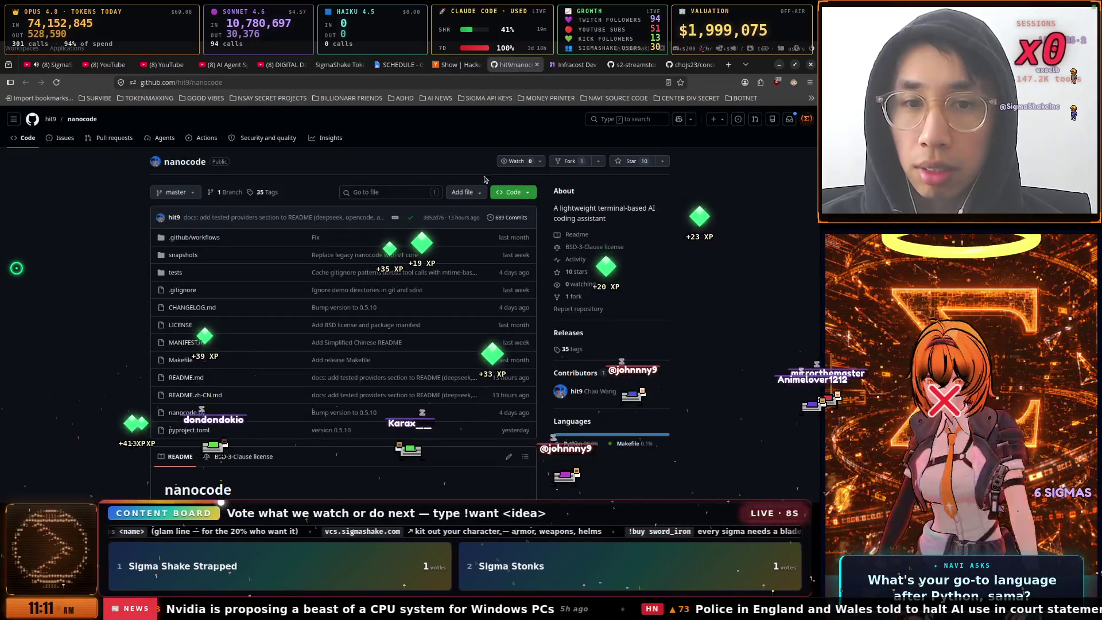
pyautogui.scroll(-2, 375, 189)
pyautogui.scroll(-8, 375, 189)
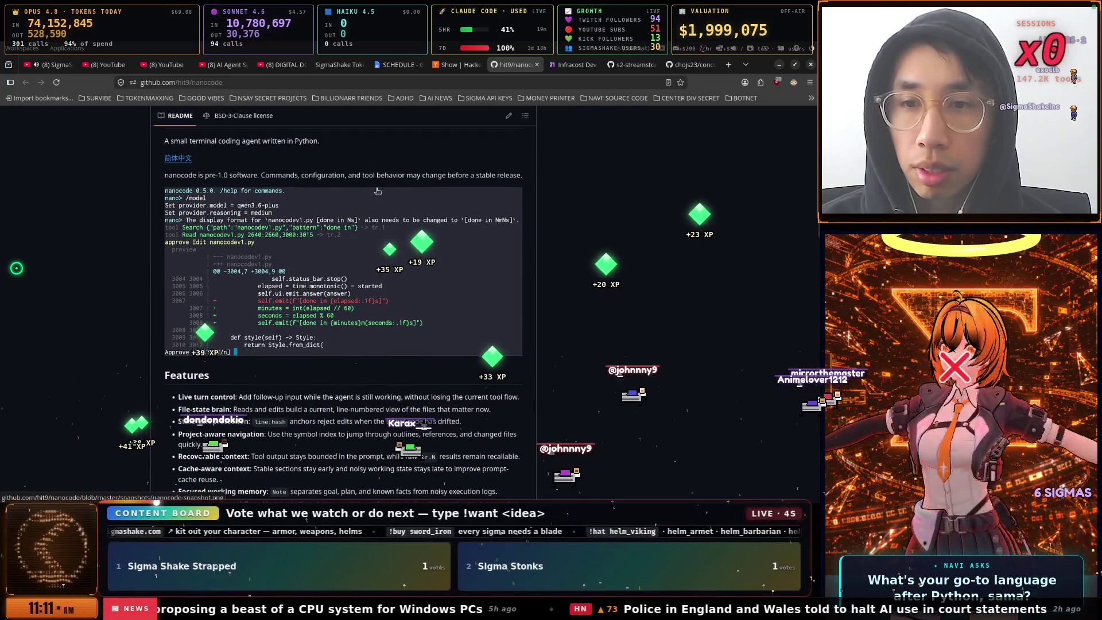
pyautogui.scroll(-4, 378, 191)
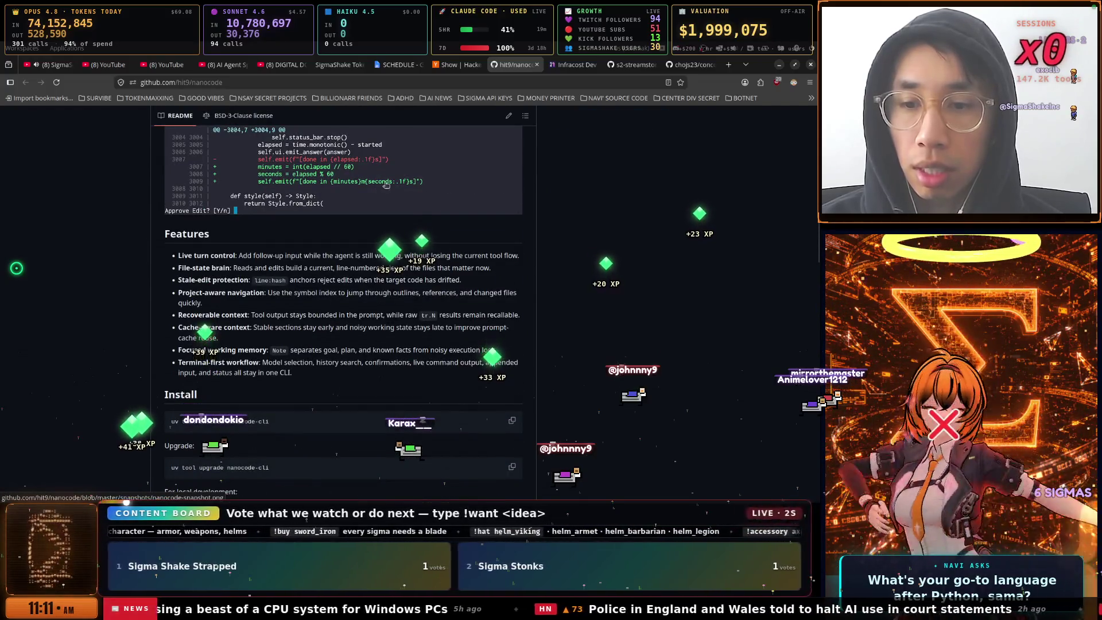
pyautogui.click(537, 65)
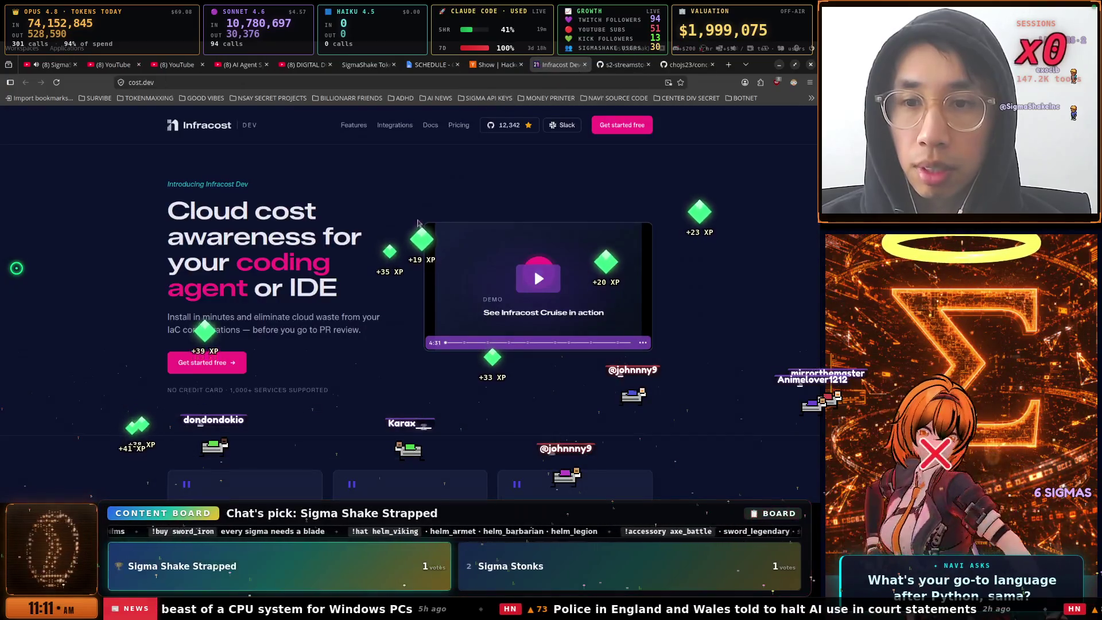
# Play the Infracost Dev demo video, skip it ahead to 2:15, then close the Infracost tab
pyautogui.click(535, 281)
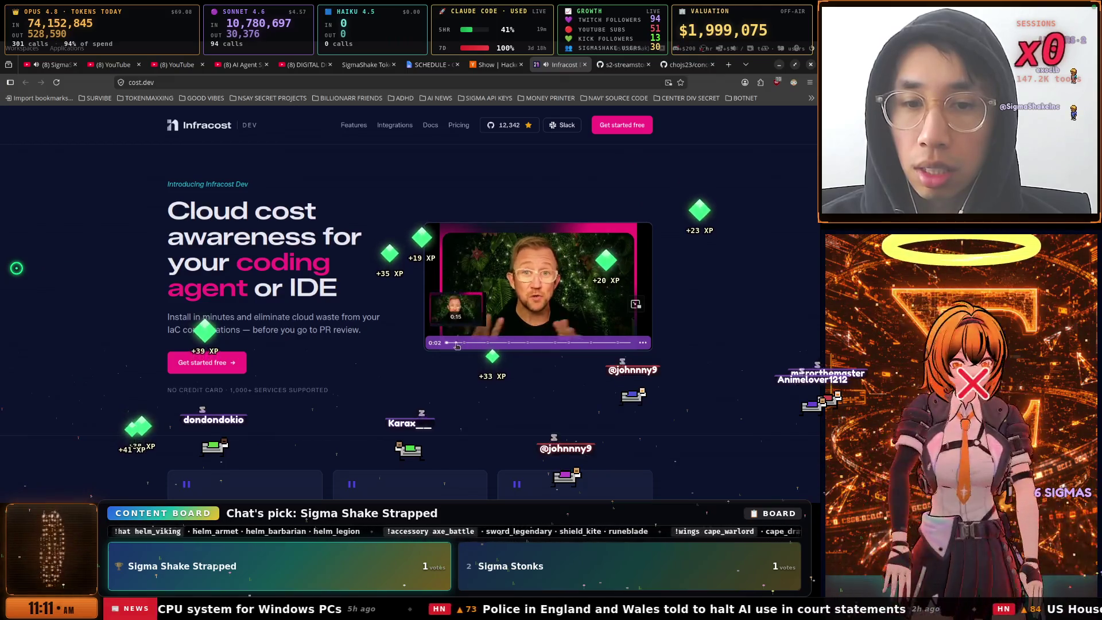
pyautogui.scroll(-15, 393, 338)
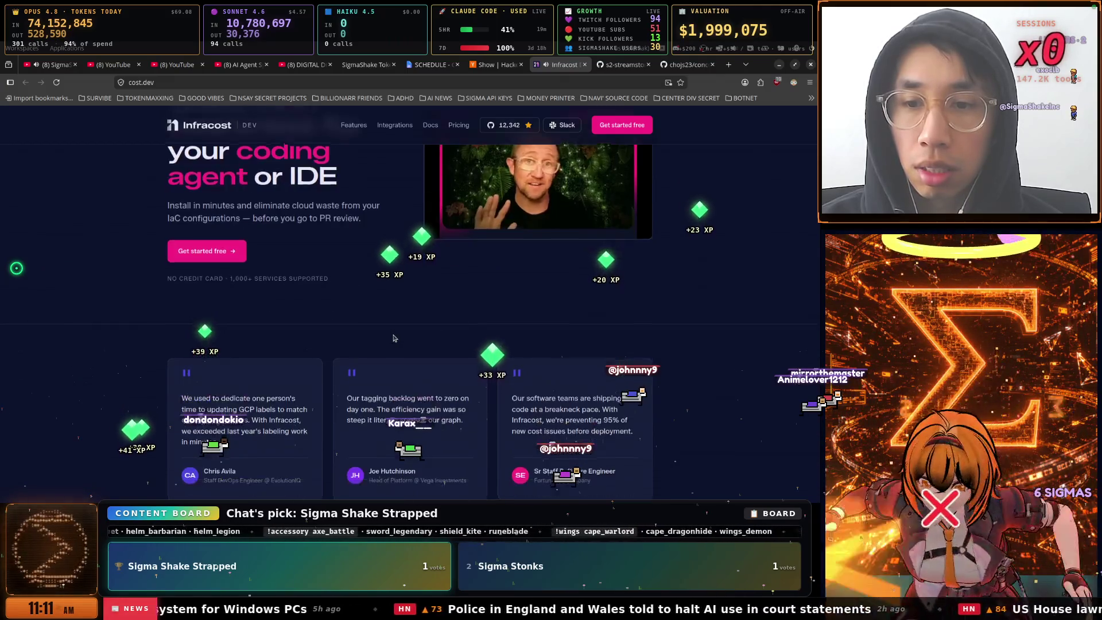
pyautogui.scroll(-15, 393, 334)
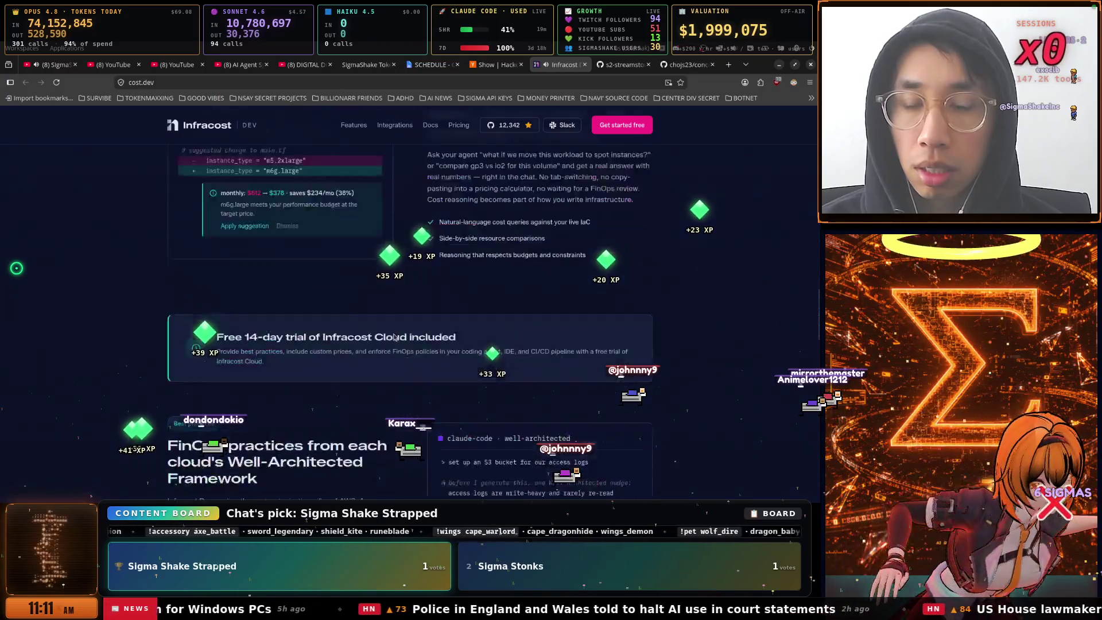
pyautogui.scroll(20, 393, 337)
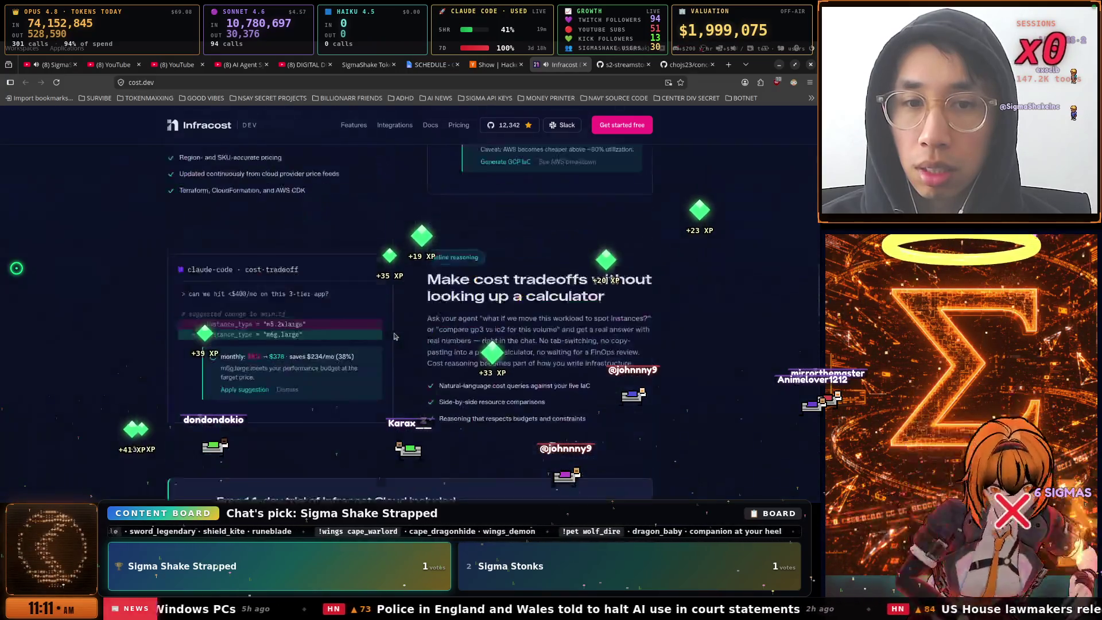
pyautogui.moveTo(537, 276)
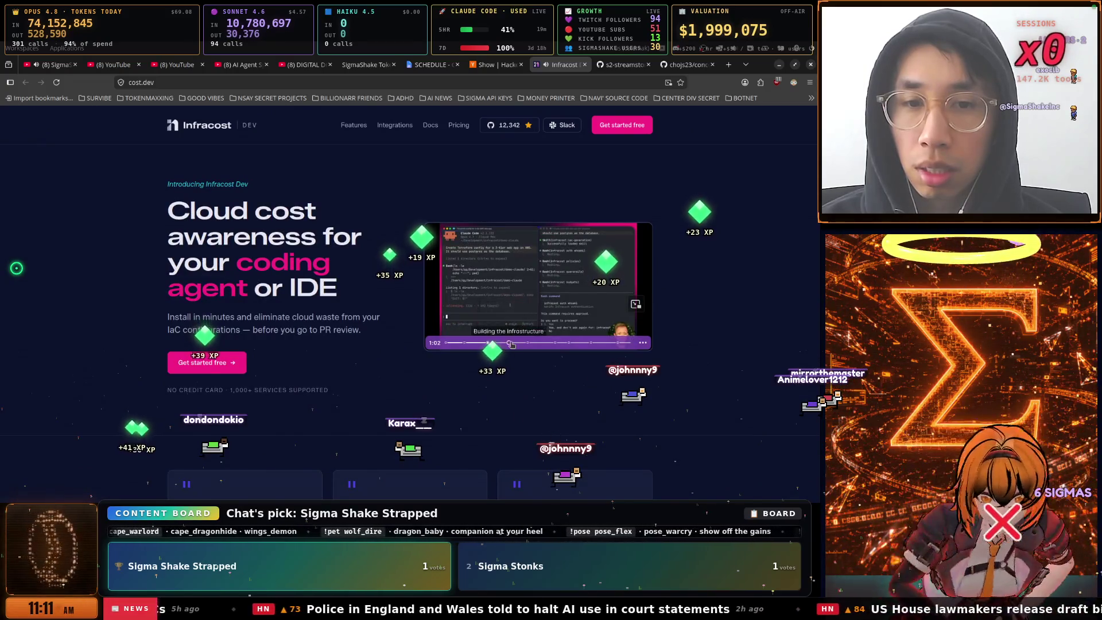
pyautogui.click(537, 343)
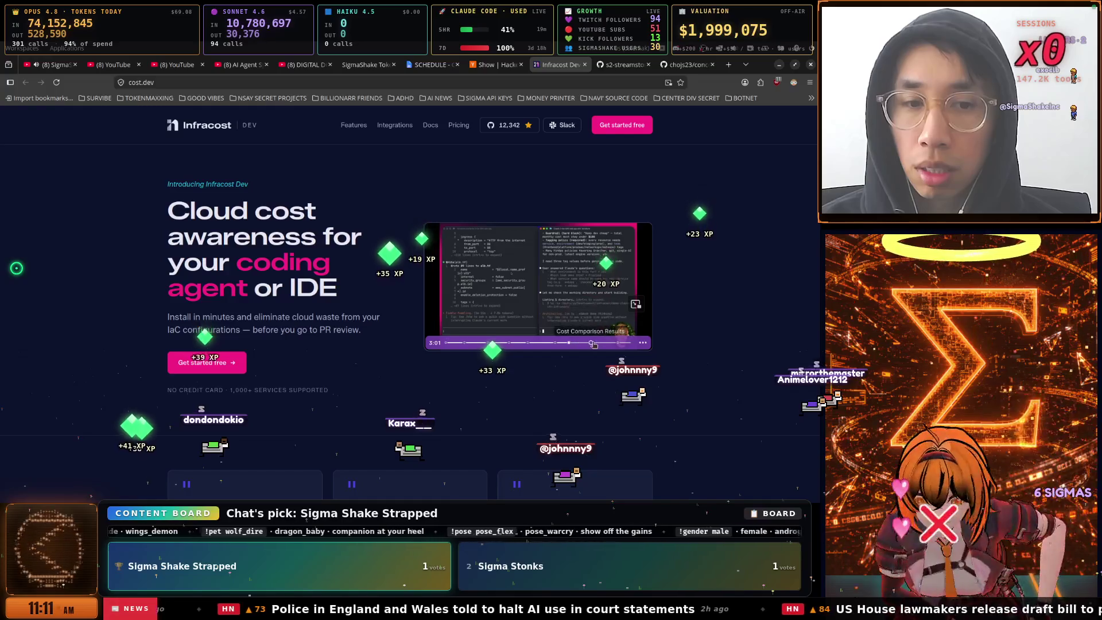
pyautogui.click(585, 67)
# Read and highlight the RePlaya description in the s2-streamstore README, then close that tab
pyautogui.scroll(-10, 442, 200)
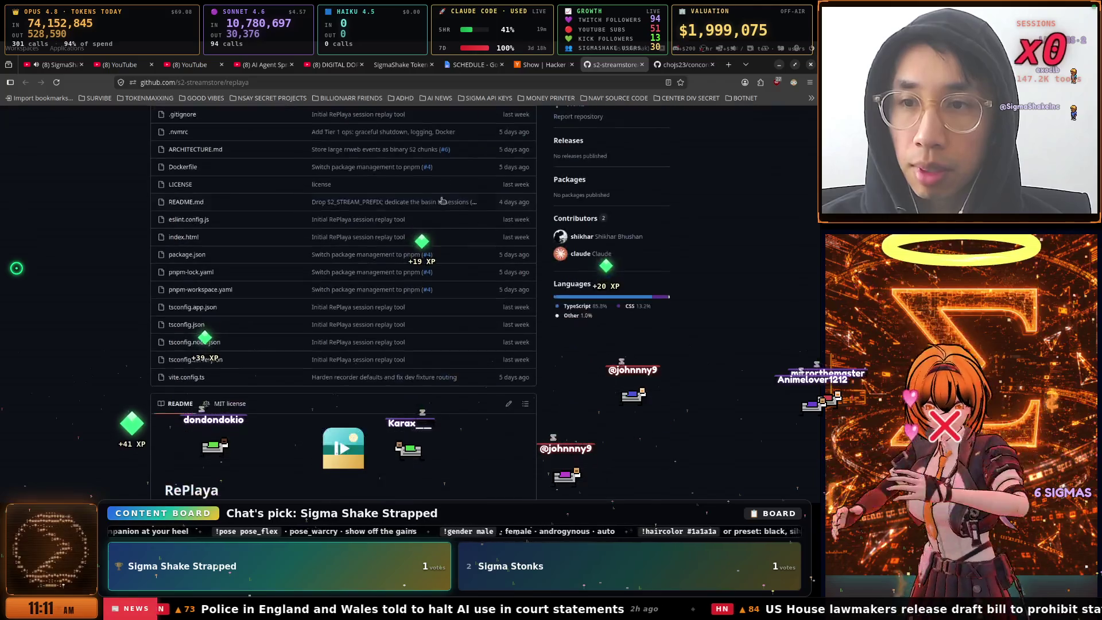
pyautogui.scroll(-3, 442, 200)
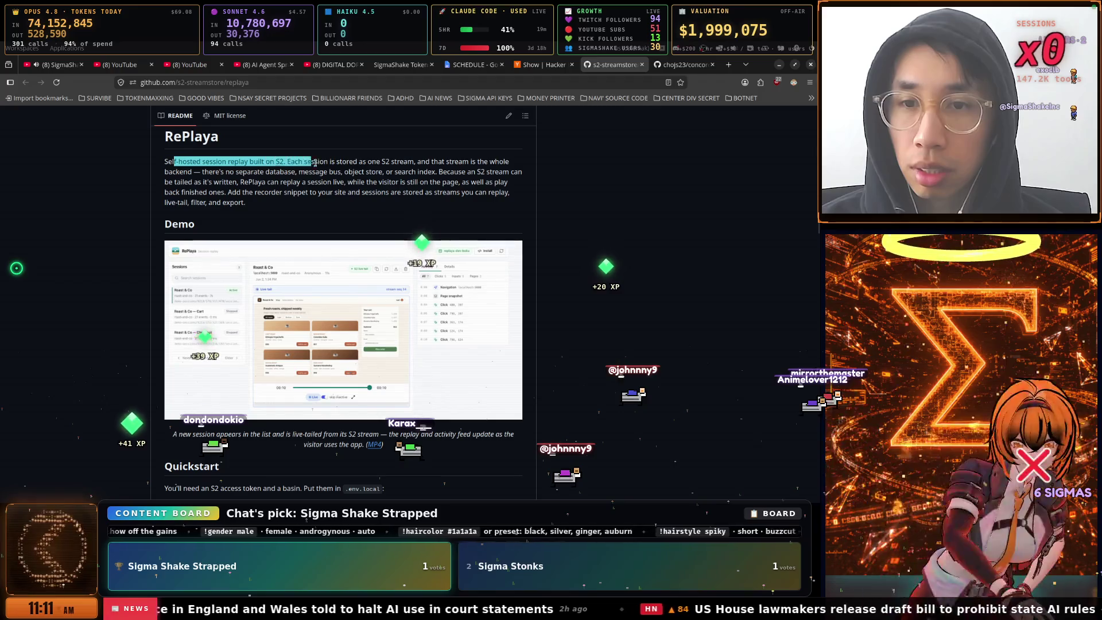
pyautogui.moveTo(383, 165)
pyautogui.mouseDown()
pyautogui.moveTo(452, 171)
pyautogui.moveTo(470, 192)
pyautogui.moveTo(316, 193)
pyautogui.moveTo(499, 192)
pyautogui.mouseUp()
pyautogui.moveTo(332, 196)
pyautogui.mouseDown()
pyautogui.moveTo(227, 194)
pyautogui.moveTo(255, 206)
pyautogui.mouseUp()
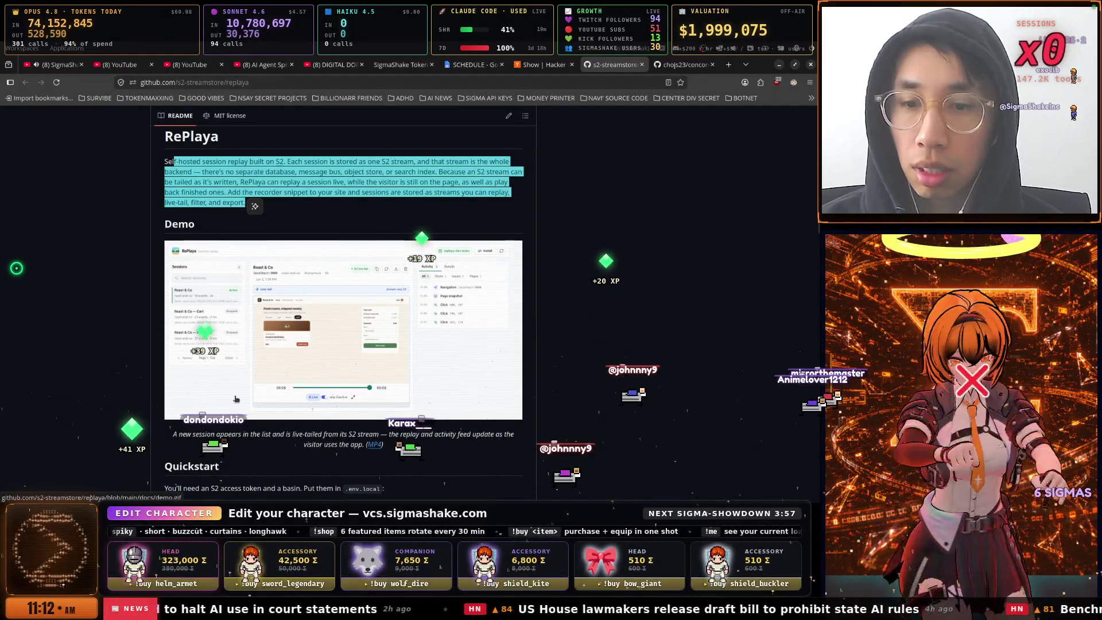
pyautogui.scroll(-5, 310, 321)
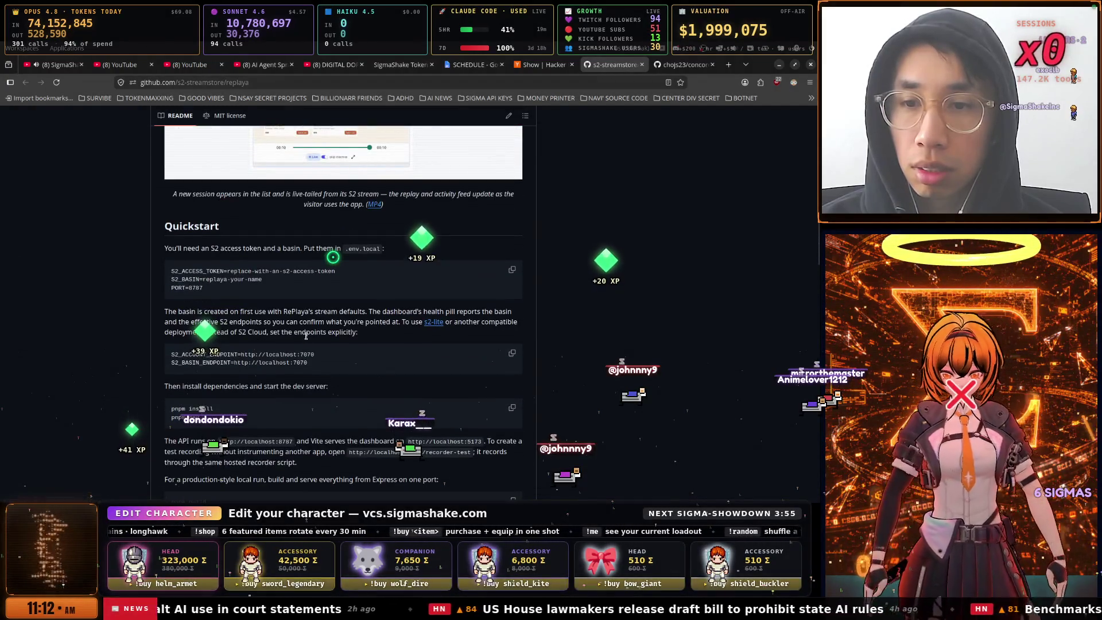
pyautogui.scroll(-4, 306, 335)
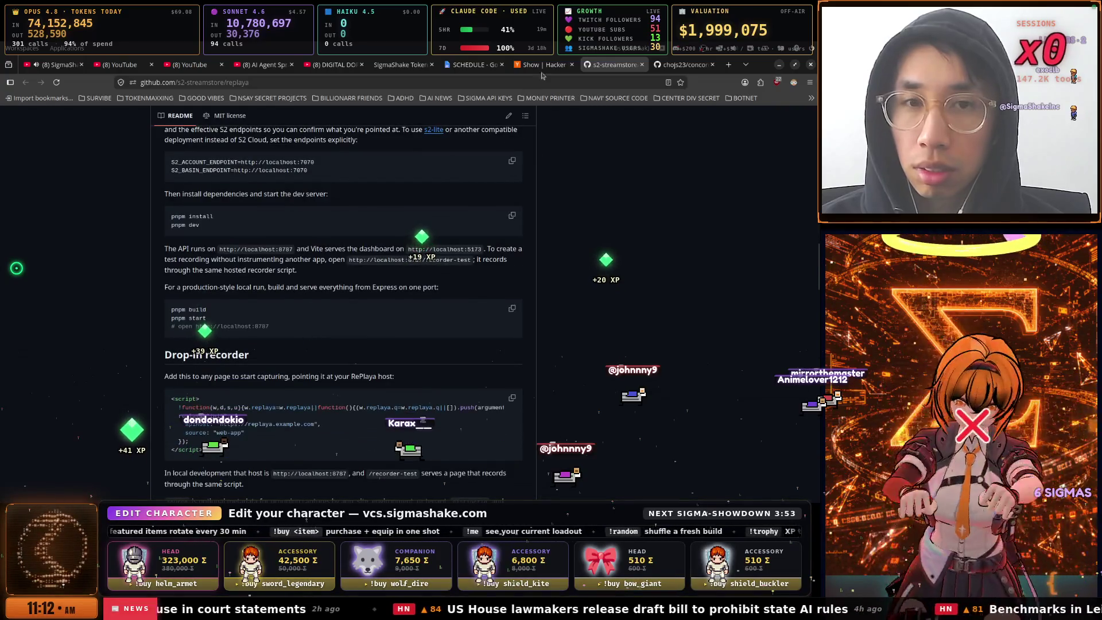
pyautogui.click(642, 64)
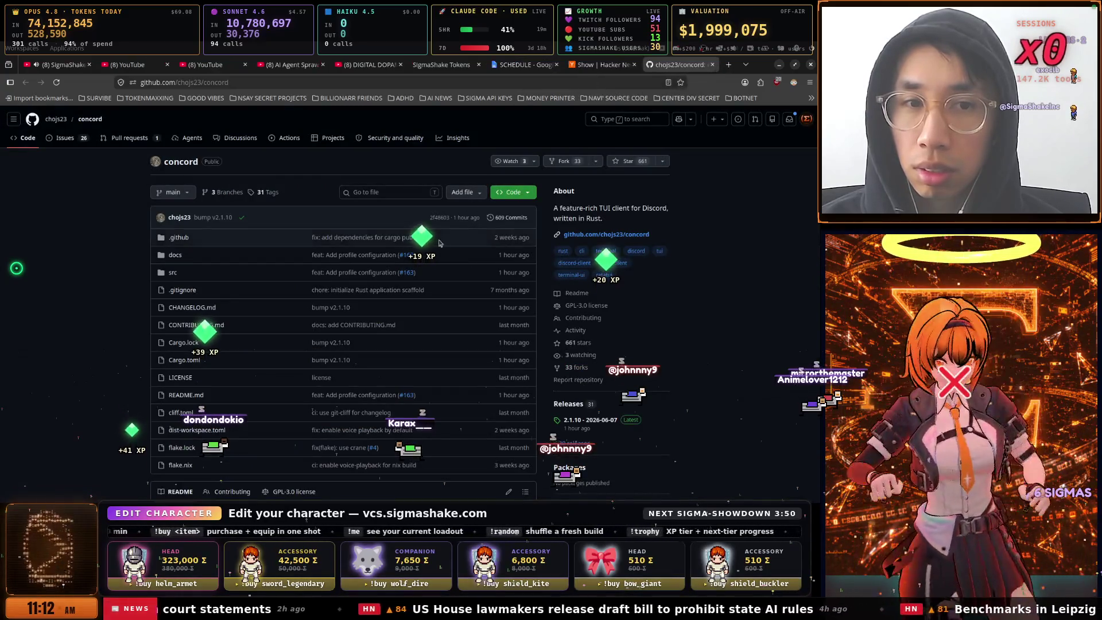
# Scroll through the chojs23/concord README on the Rust ratatui Discord client, then back to the top
pyautogui.scroll(-6, 349, 277)
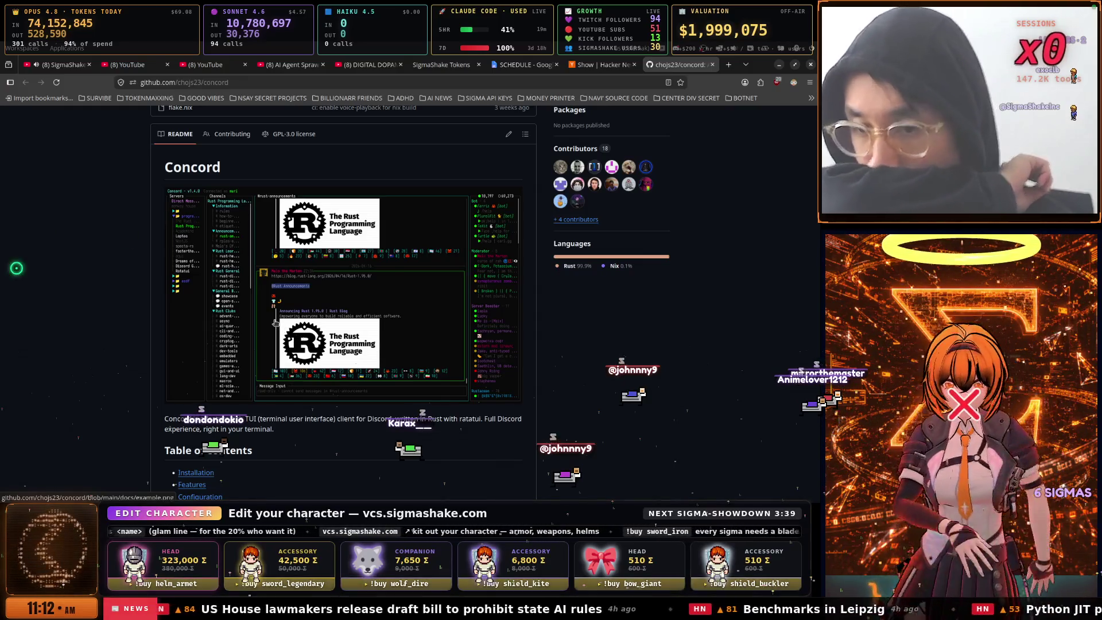
pyautogui.scroll(-8, 275, 324)
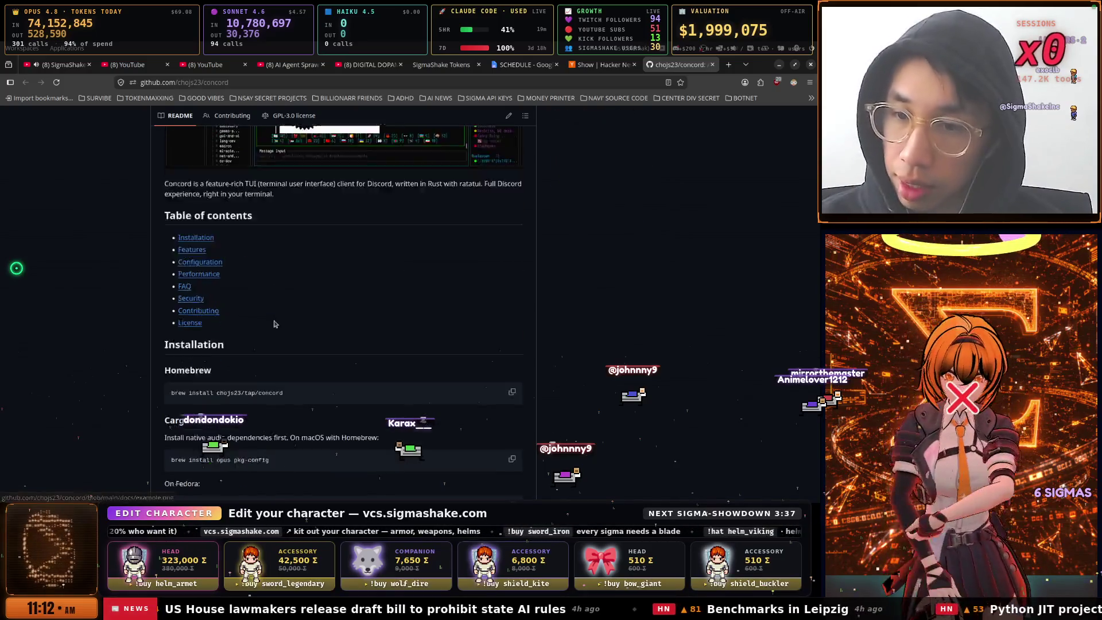
pyautogui.scroll(10, 288, 353)
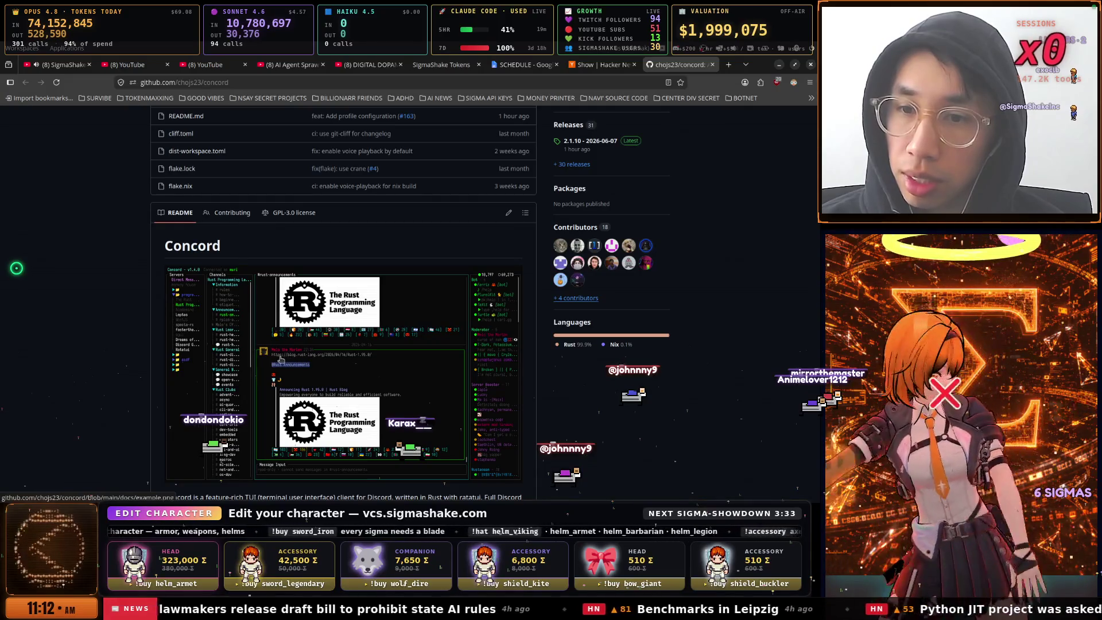
pyautogui.scroll(-3, 280, 359)
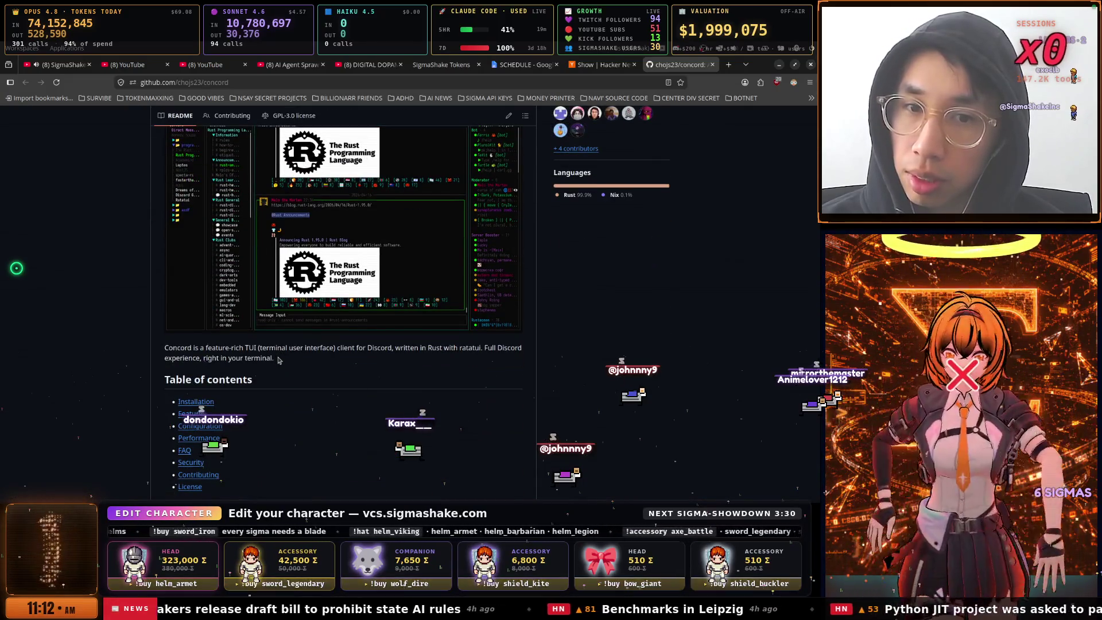
pyautogui.scroll(3, 279, 360)
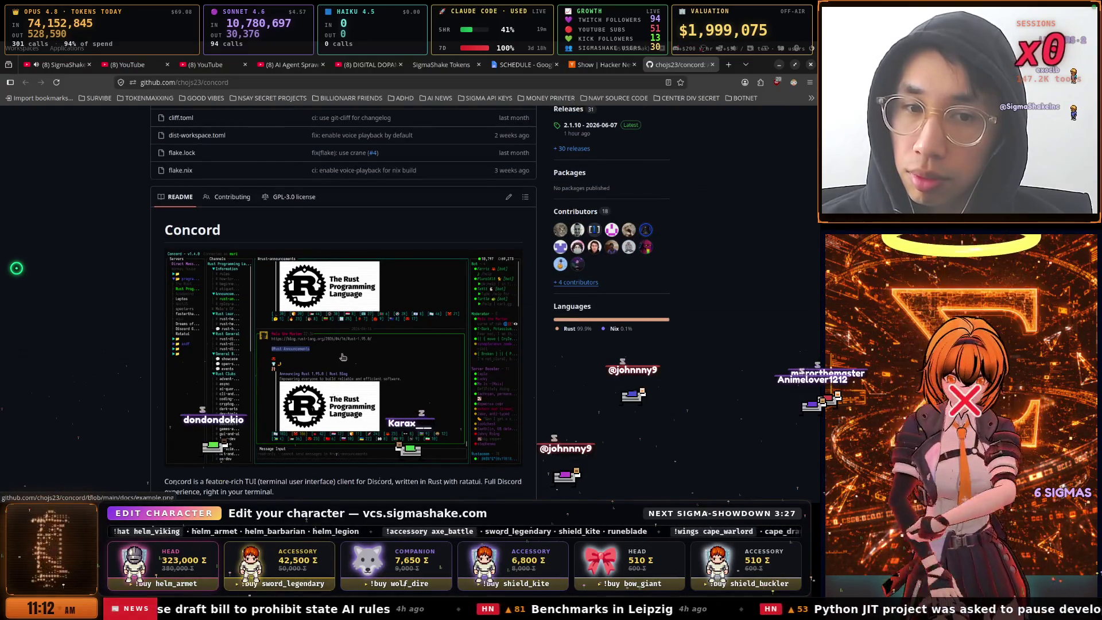
pyautogui.scroll(6, 476, 358)
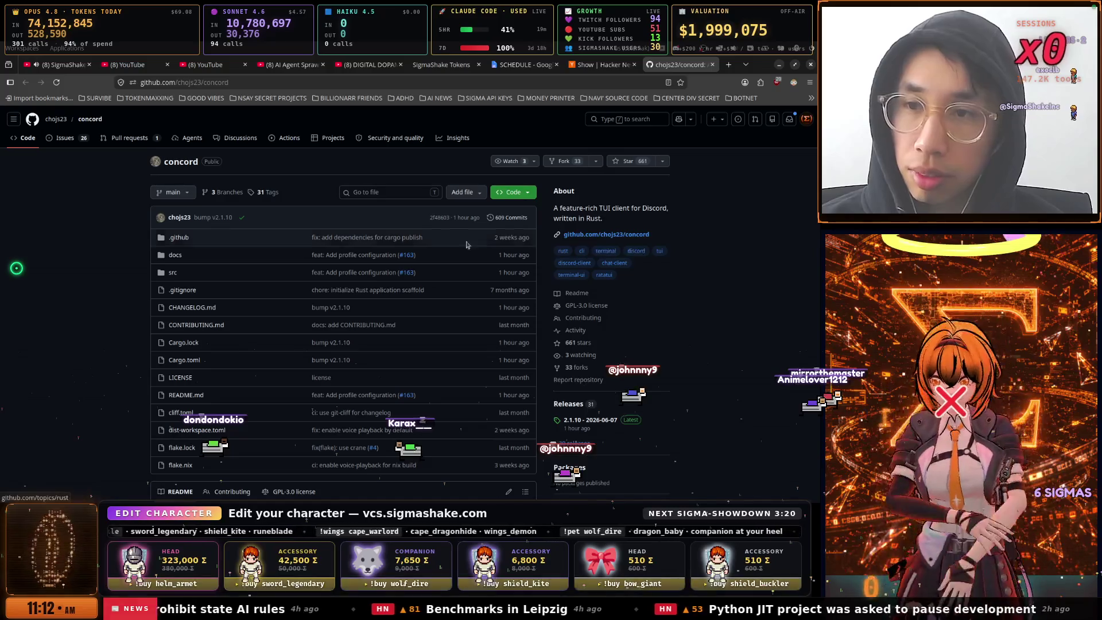
pyautogui.scroll(-6, 385, 231)
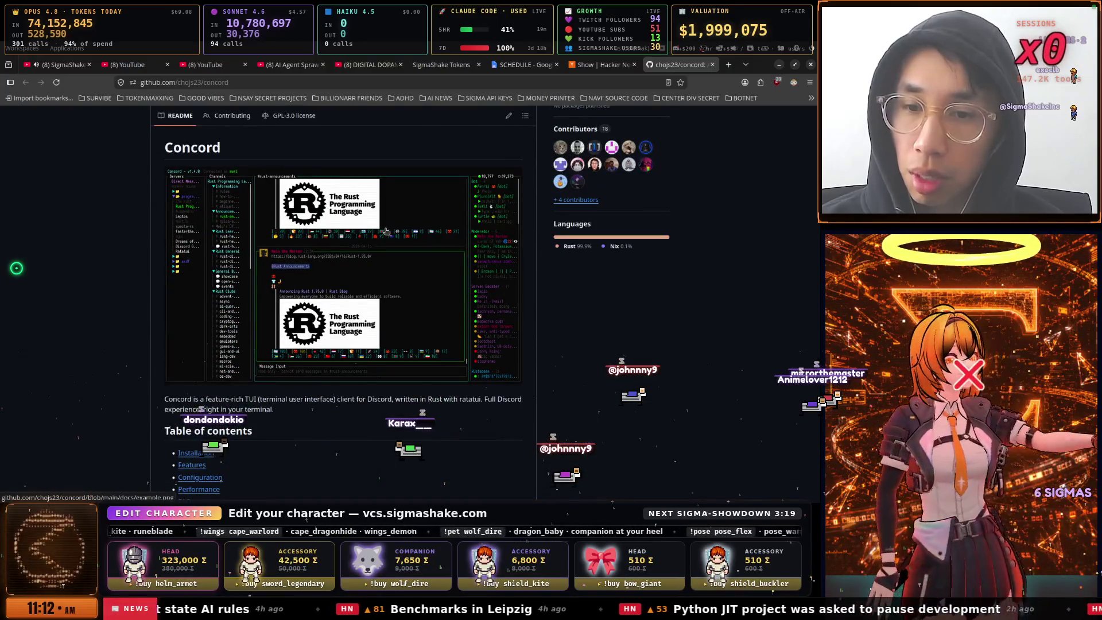
pyautogui.scroll(-3, 385, 232)
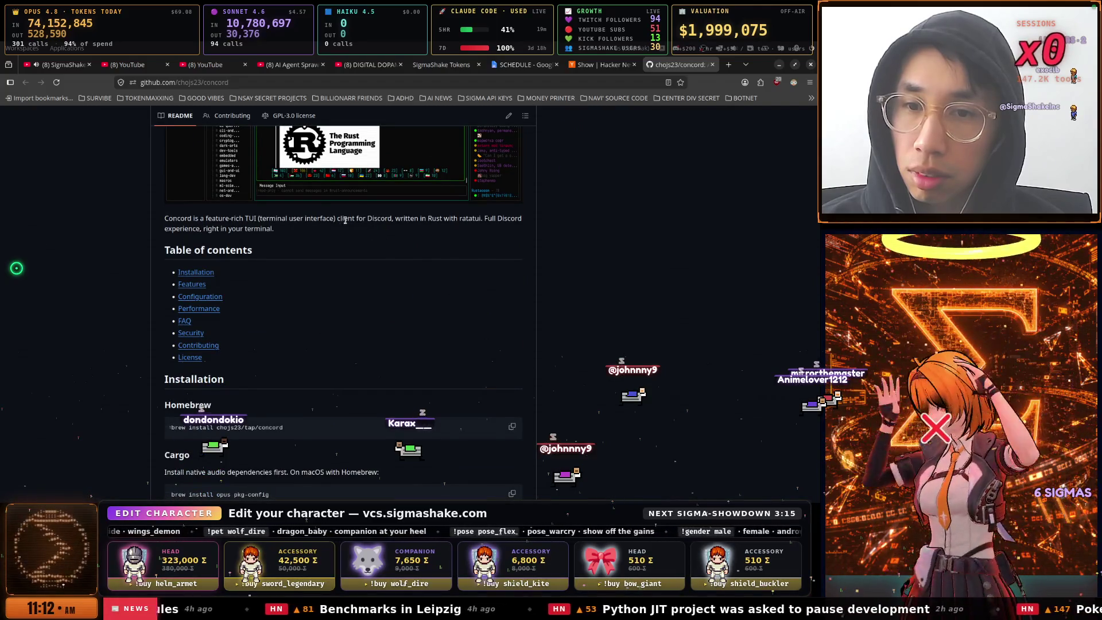
pyautogui.moveTo(393, 219); pyautogui.dragTo(529, 226)
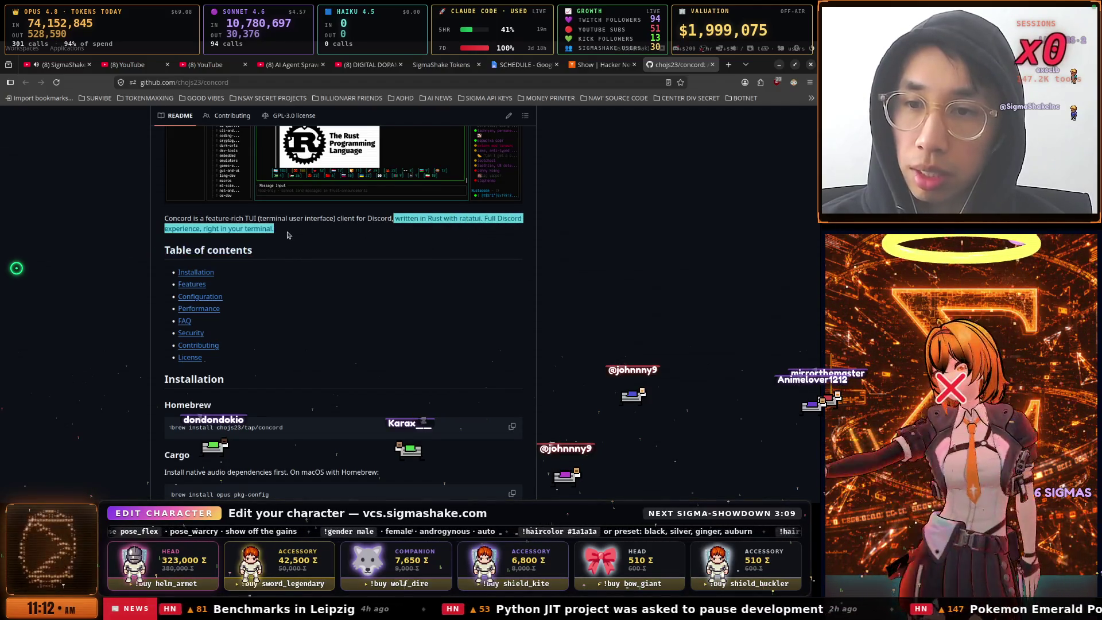
pyautogui.scroll(-3, 314, 223)
pyautogui.scroll(-15, 314, 224)
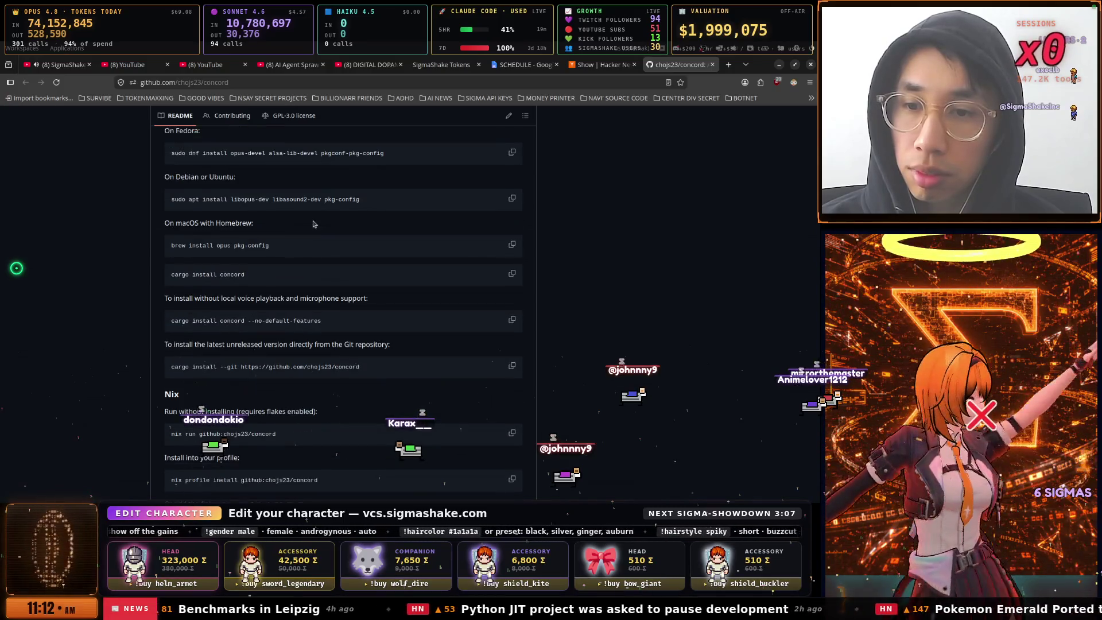
pyautogui.scroll(-10, 314, 224)
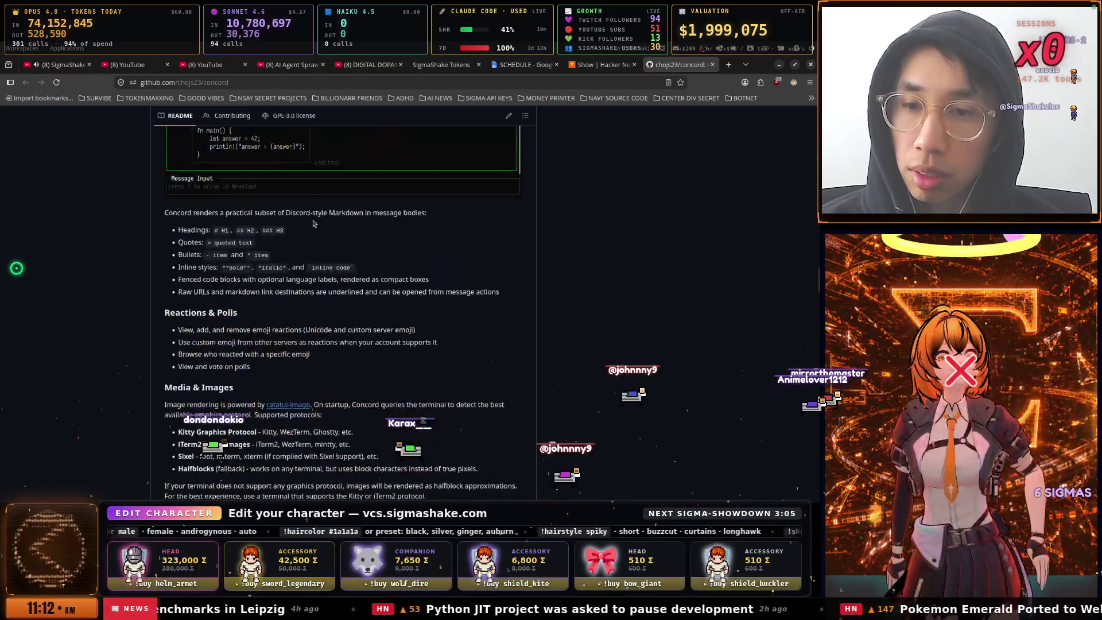
pyautogui.scroll(8, 315, 223)
pyautogui.scroll(-9, 315, 223)
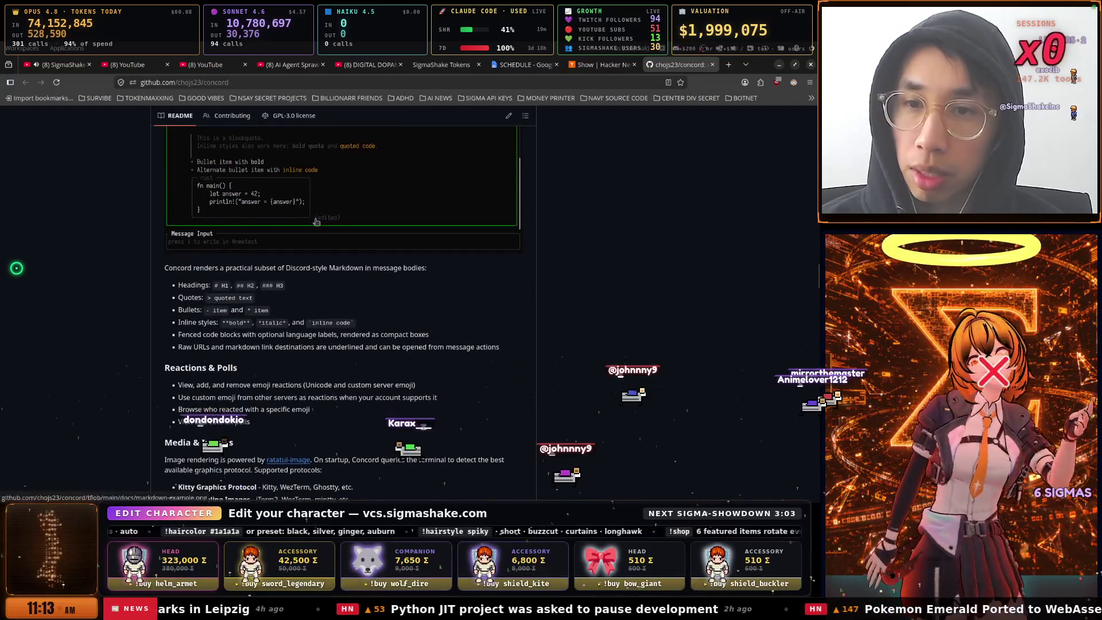
pyautogui.scroll(4, 315, 221)
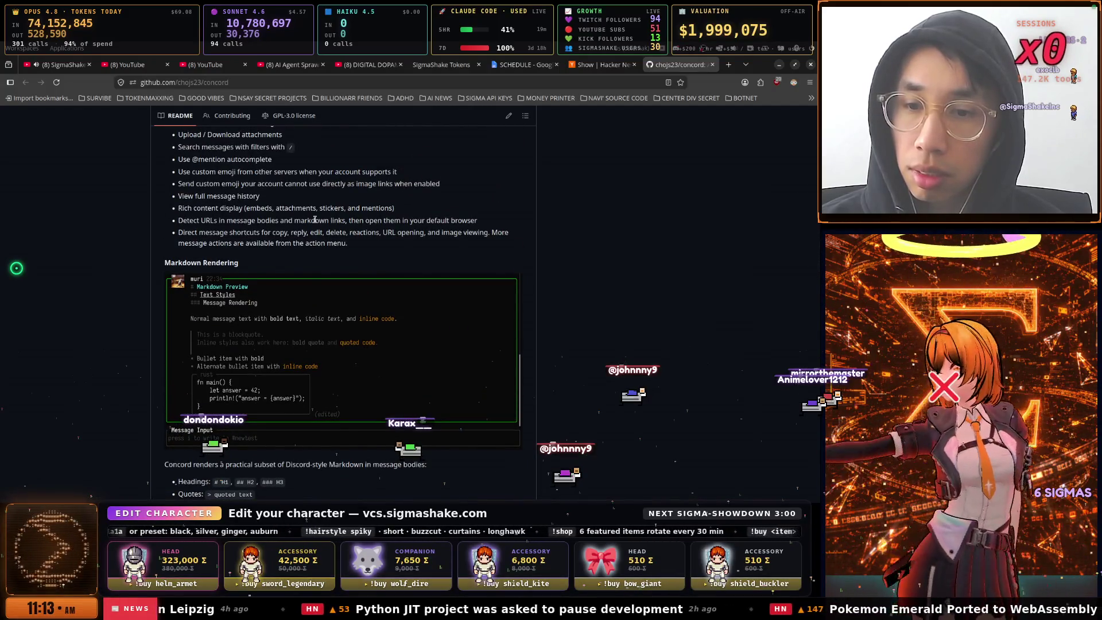
pyautogui.scroll(-8, 315, 220)
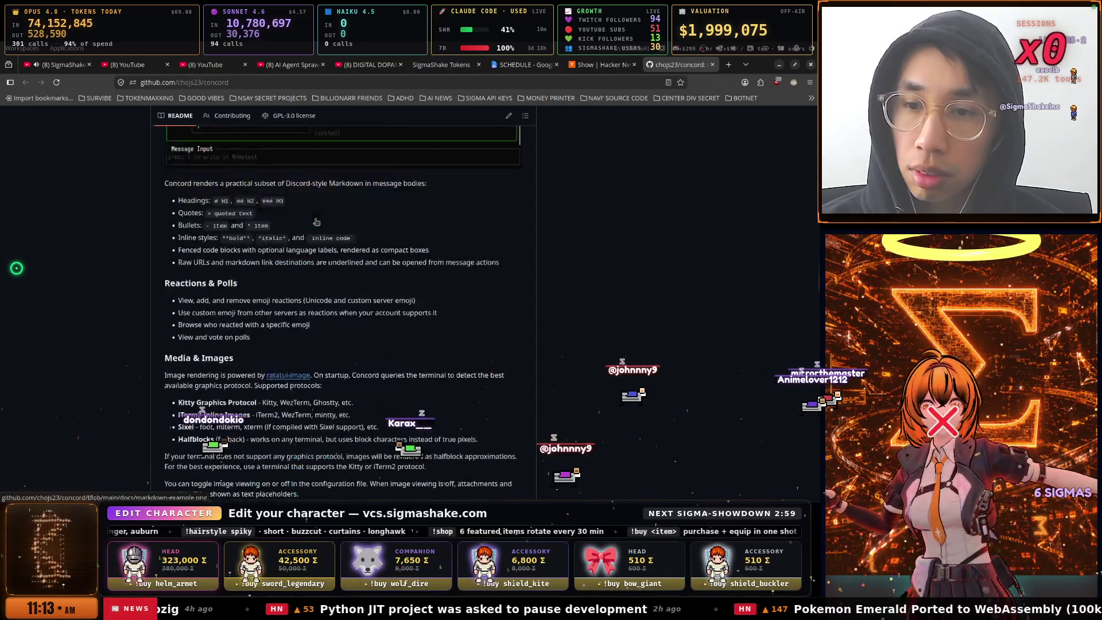
pyautogui.scroll(-15, 315, 219)
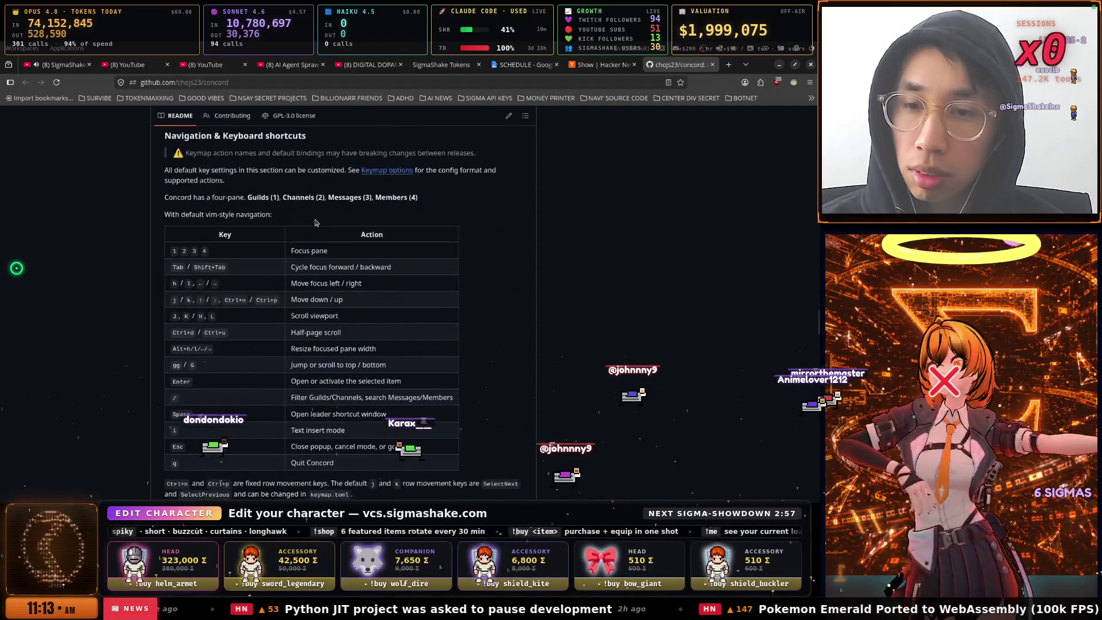
pyautogui.scroll(-15, 315, 219)
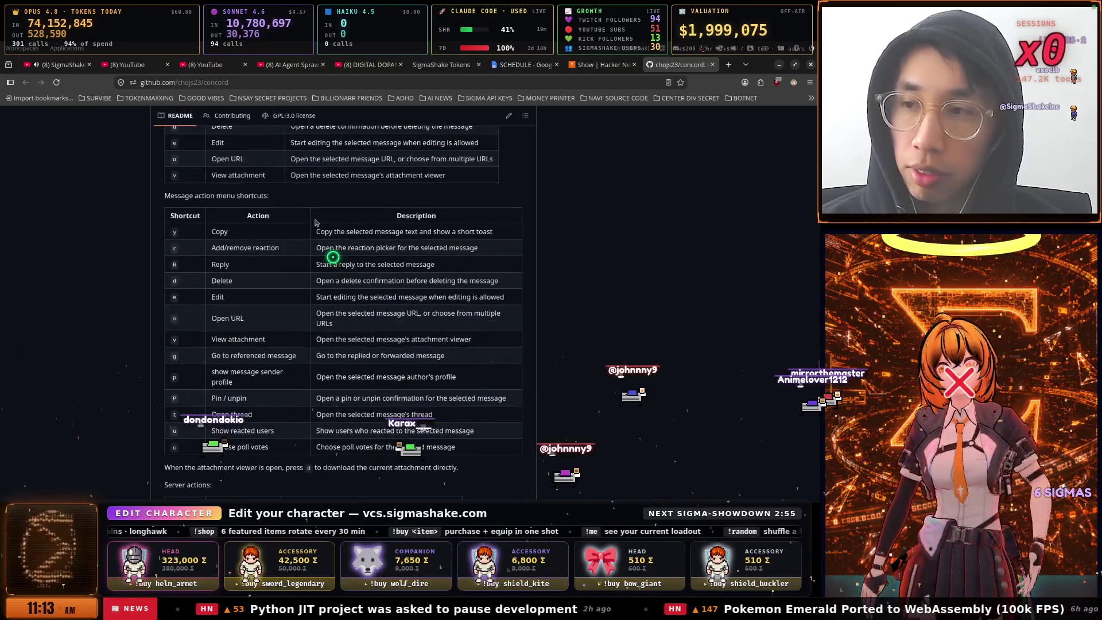
pyautogui.scroll(-15, 315, 219)
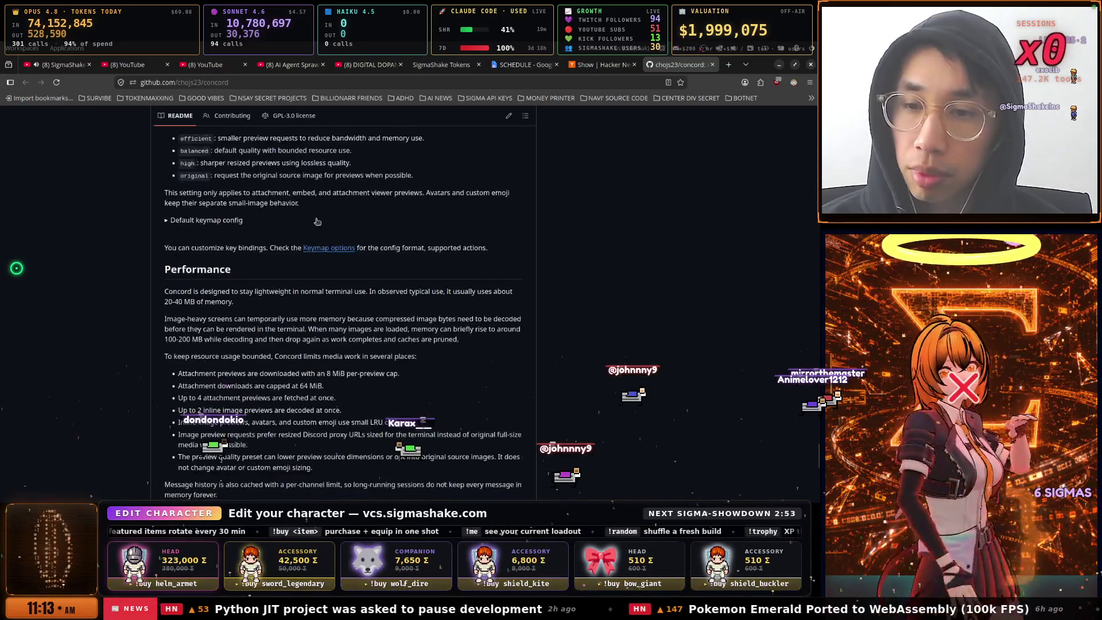
pyautogui.scroll(-5, 316, 221)
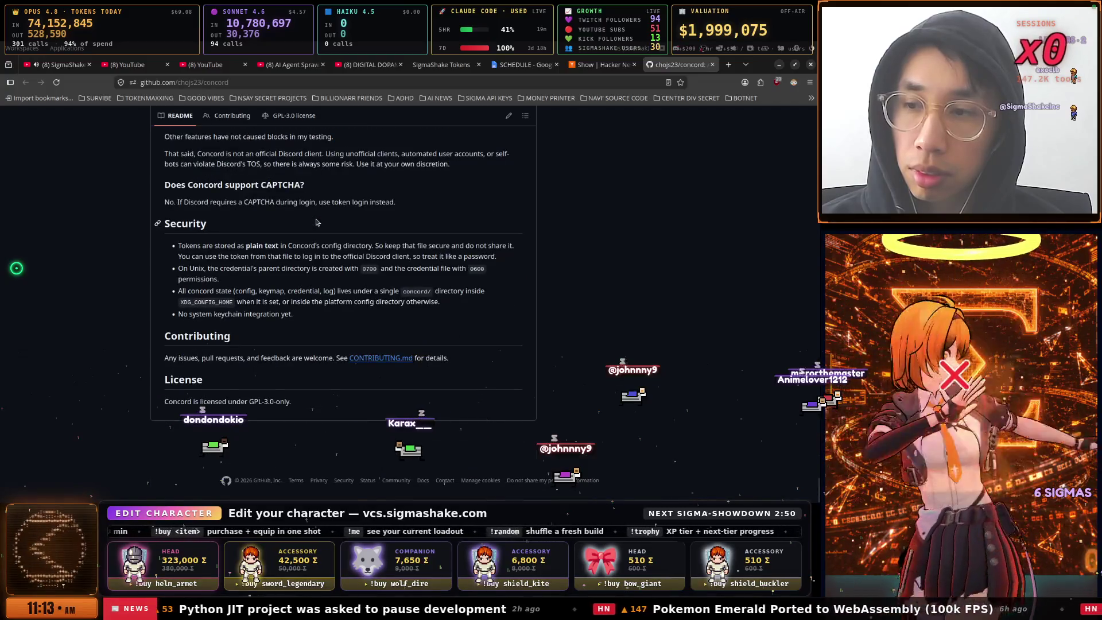
pyautogui.scroll(20, 316, 223)
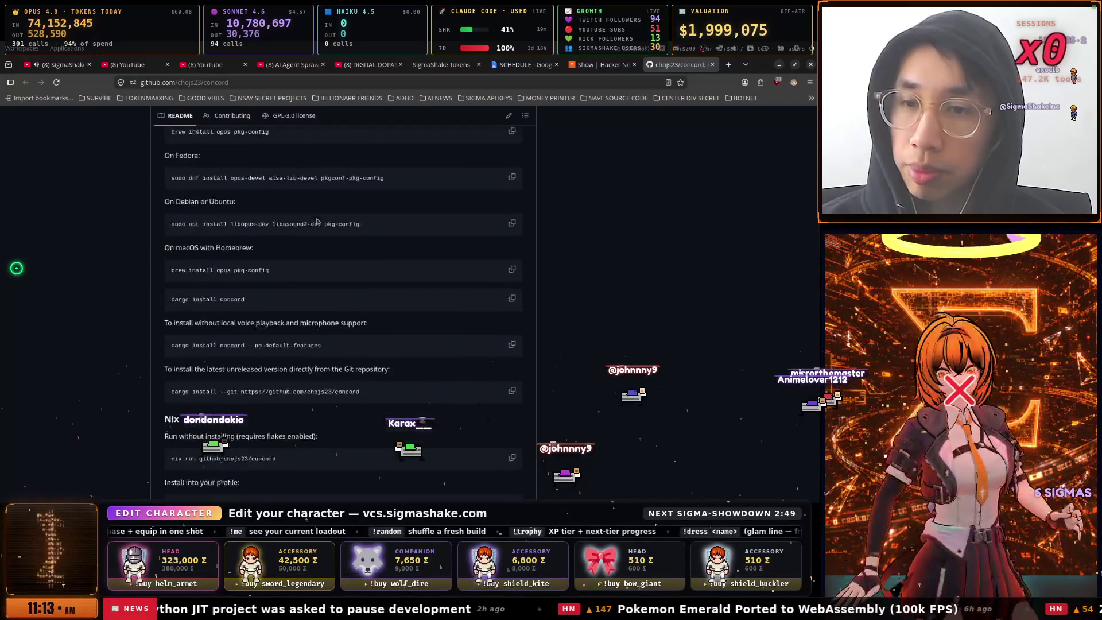
pyautogui.scroll(20, 316, 222)
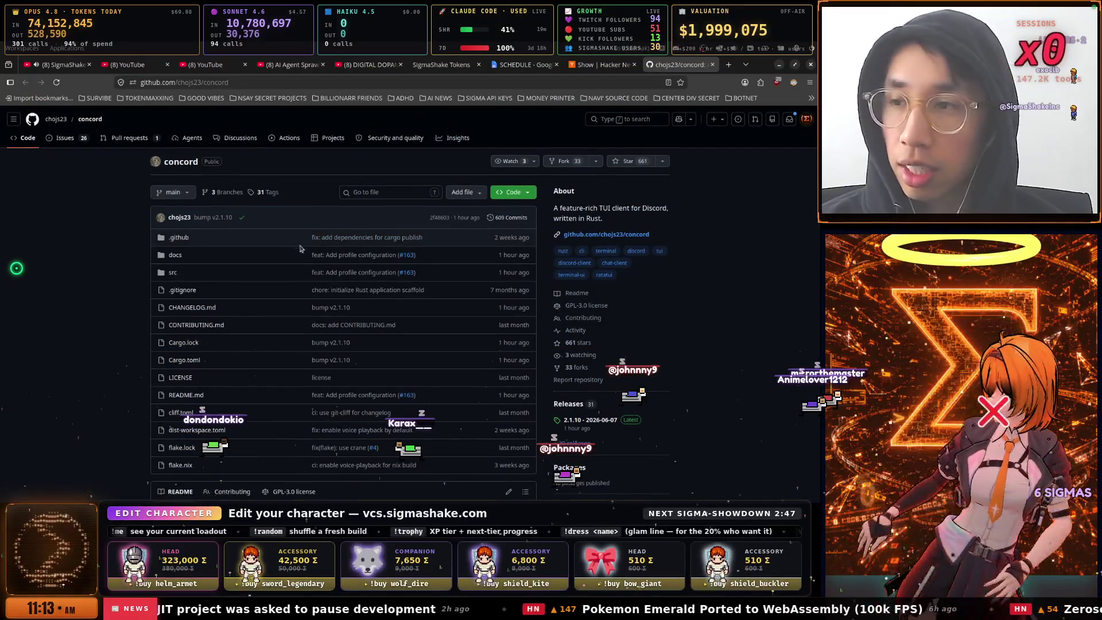
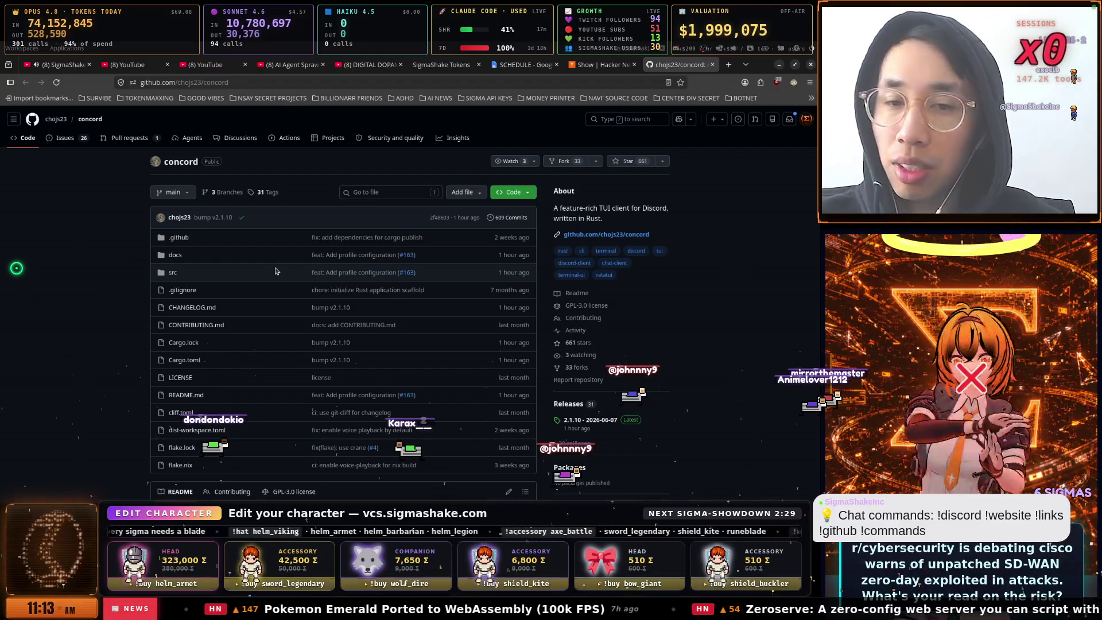
# Bring the Tilix terminal in front of the browser using the window switcher
pyautogui.press('super')
pyautogui.press('Down')
pyautogui.press('Down')
pyautogui.press('Down')
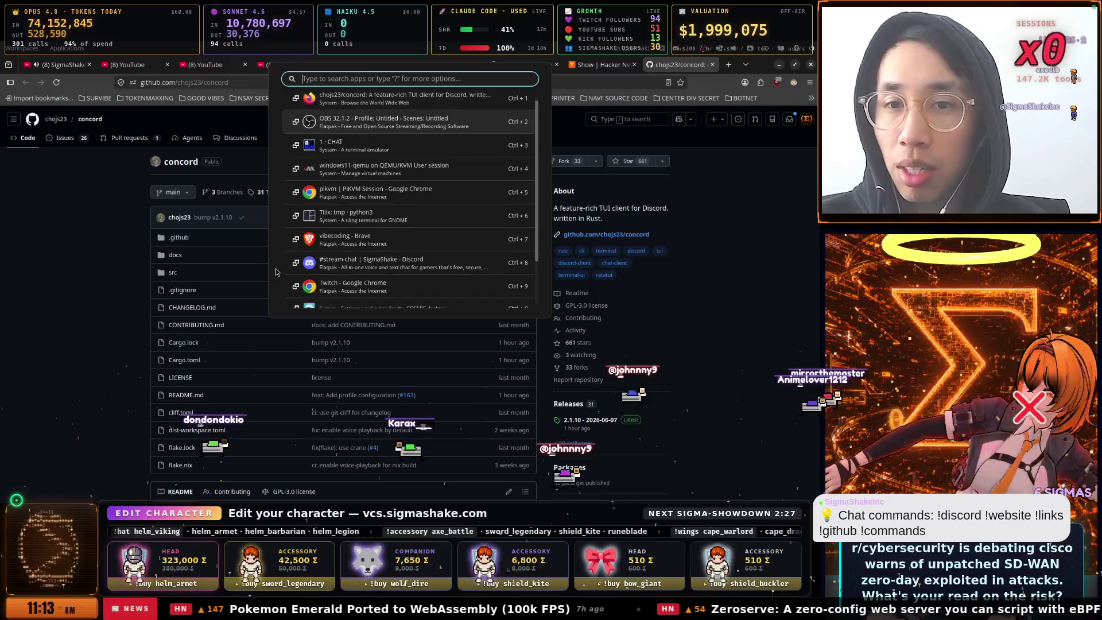
pyautogui.press('Down')
pyautogui.press('Down')
pyautogui.press('Return')
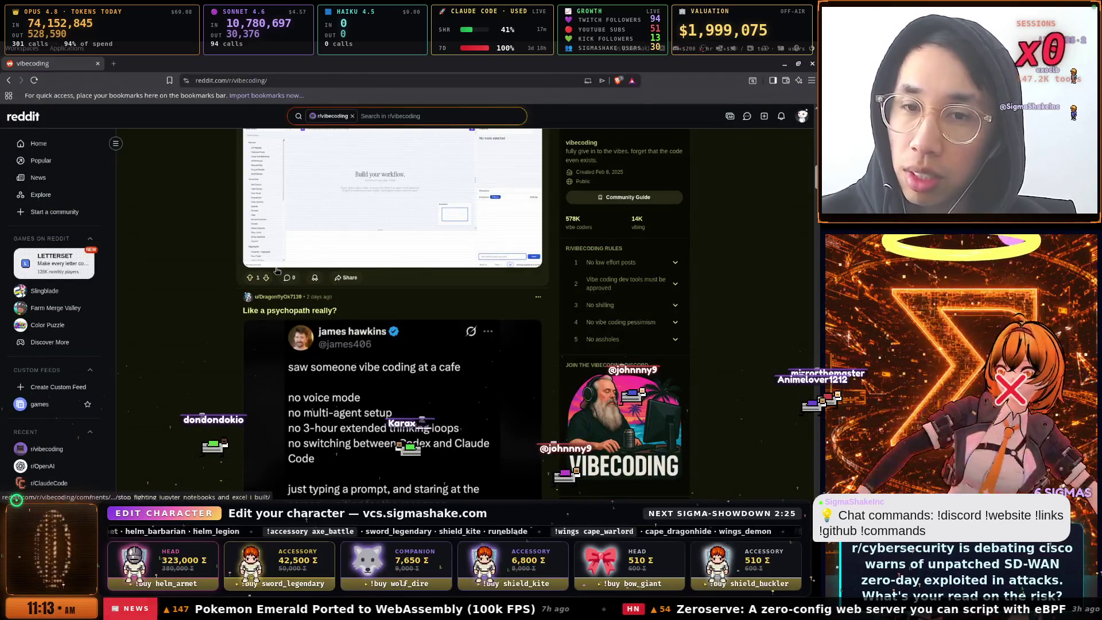
pyautogui.press('super')
pyautogui.press('Down')
pyautogui.press('Down')
pyautogui.press('Down')
pyautogui.press('Down')
pyautogui.press('Down')
pyautogui.press('Return')
pyautogui.press('super')
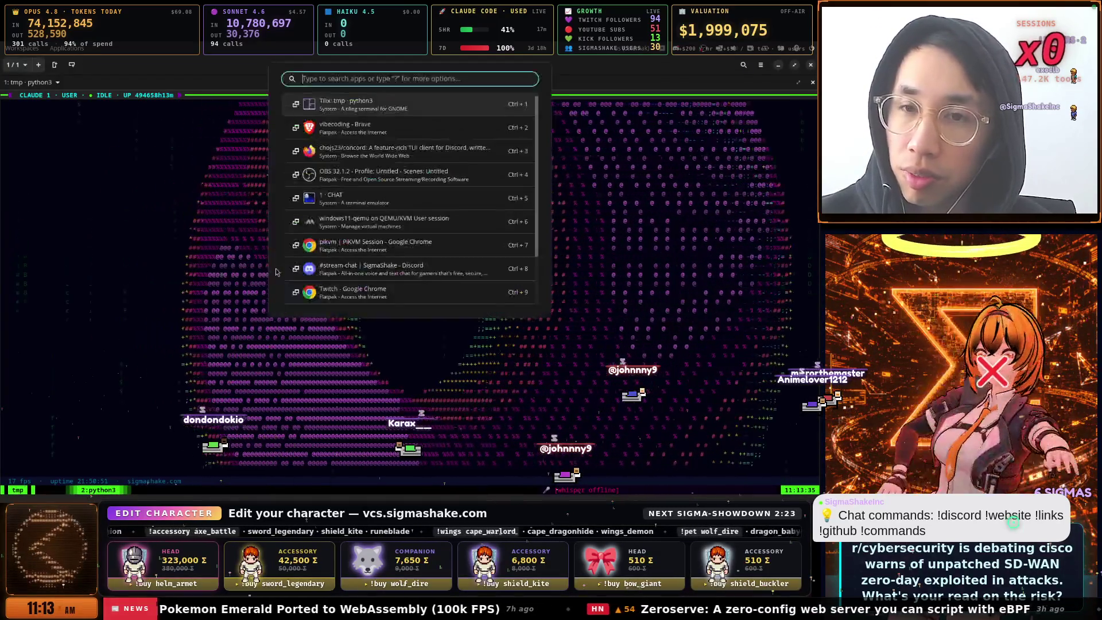
pyautogui.press('Escape')
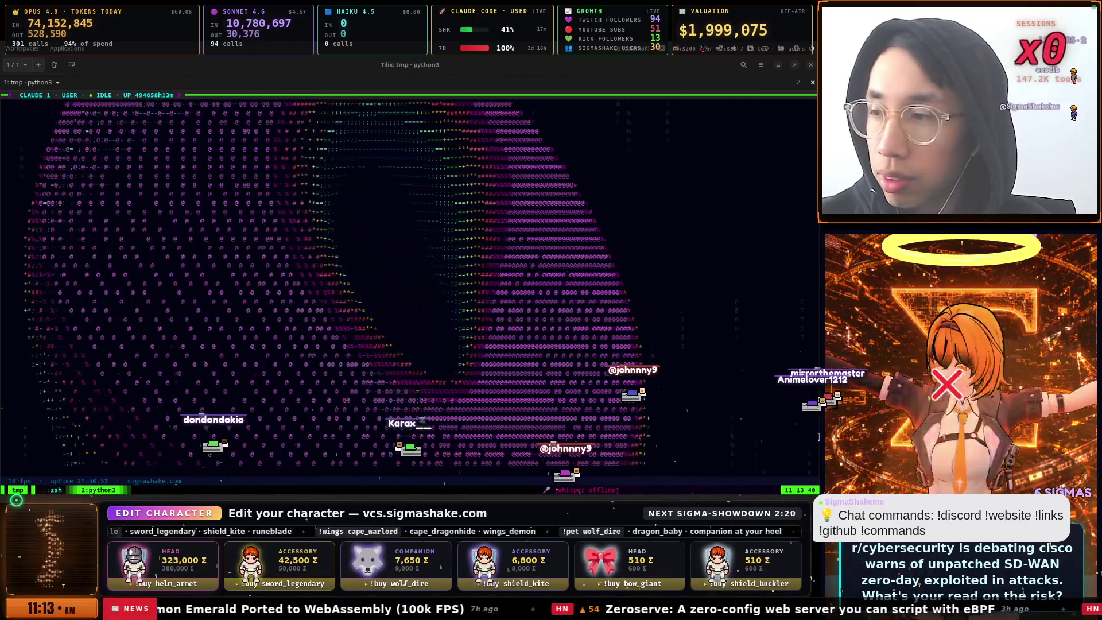
pyautogui.hotkey('alt', 'Tab')
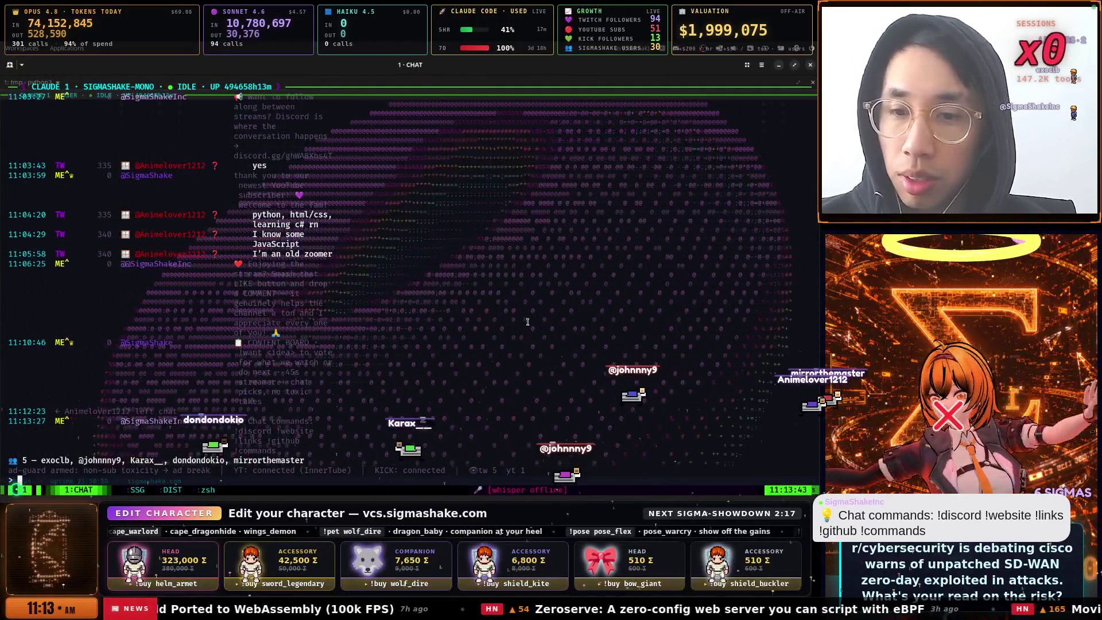
# Cycle tmux to window 4:zsh and launch Neovim in the sigmashake-mono repo
pyautogui.hotkey('ctrl', 'b')
pyautogui.press('2')
pyautogui.hotkey('ctrl', 'b')
pyautogui.press('3')
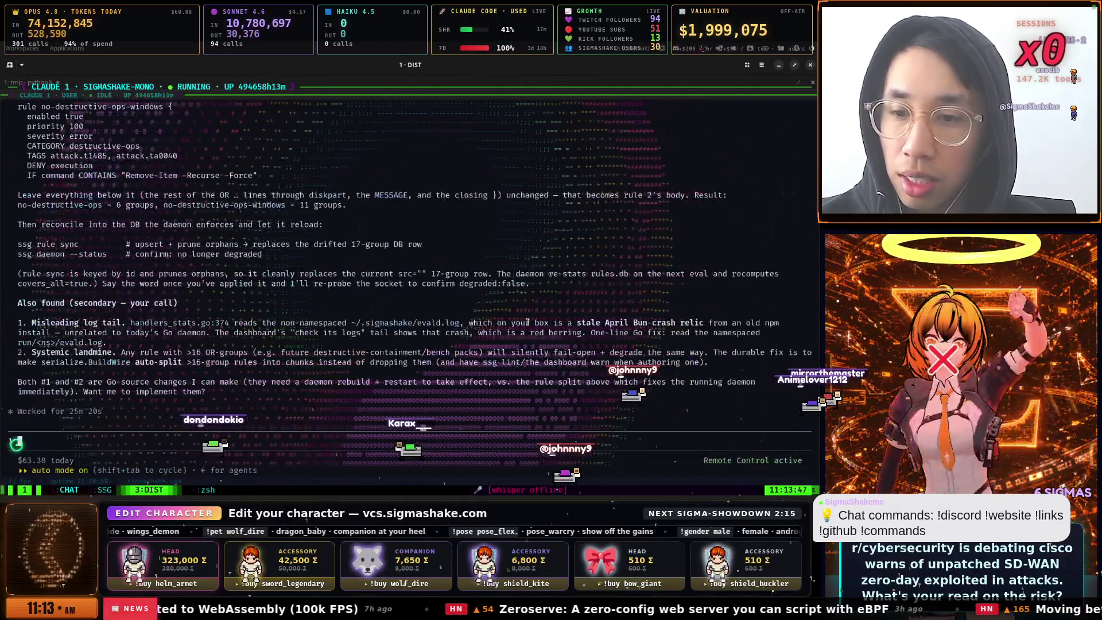
pyautogui.hotkey('ctrl', 'b')
pyautogui.press('4')
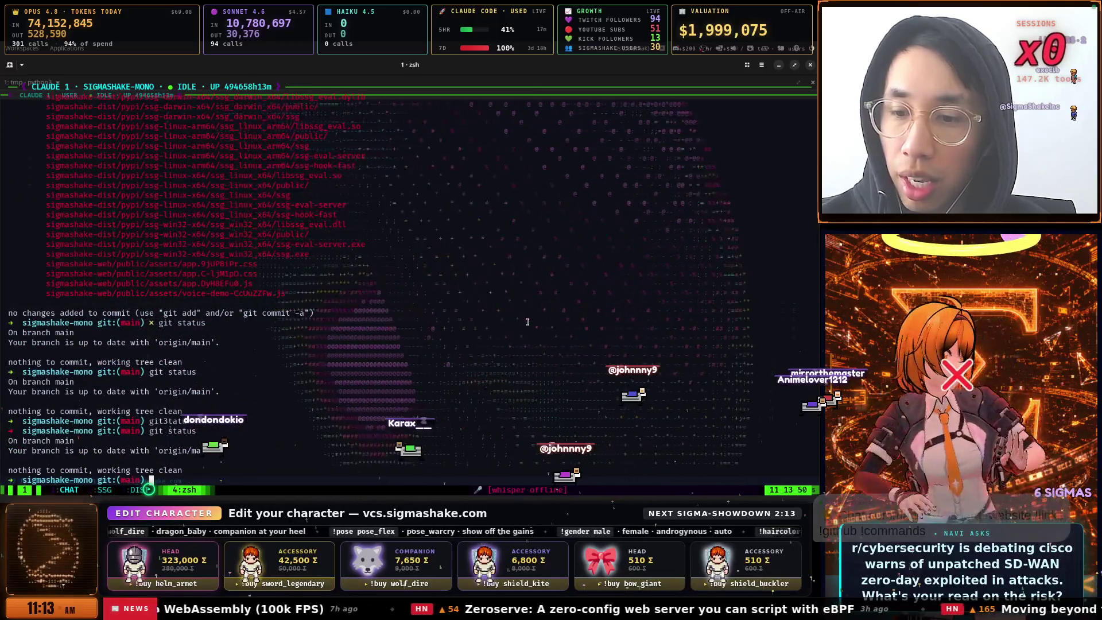
pyautogui.write('g')
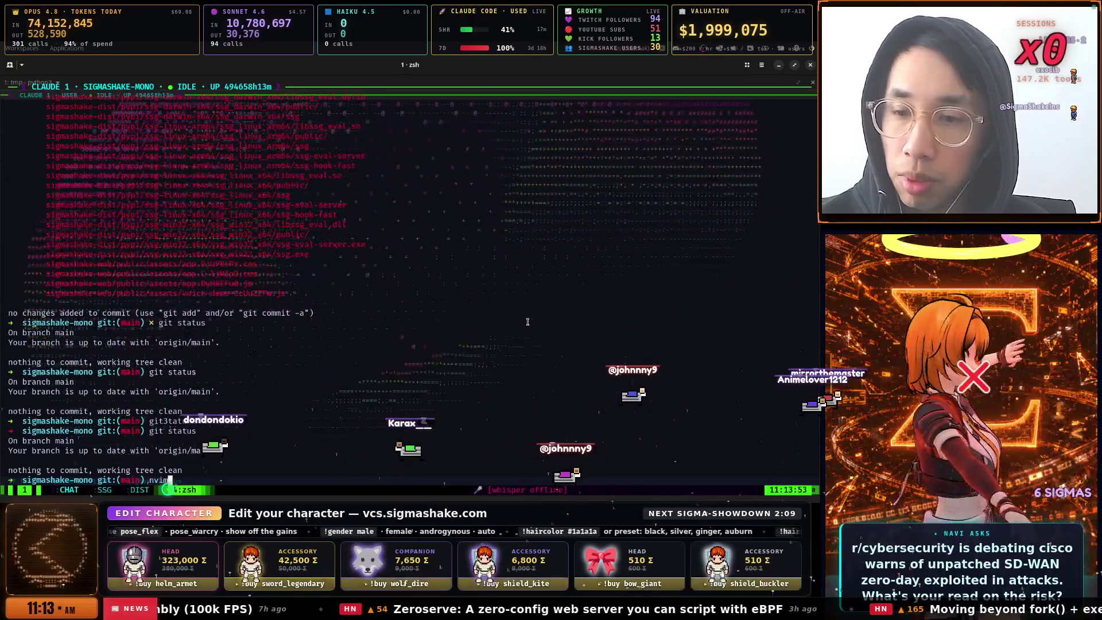
pyautogui.hotkey('ctrl', 'c')
pyautogui.hotkey('ctrl', 'c')
pyautogui.press('Return')
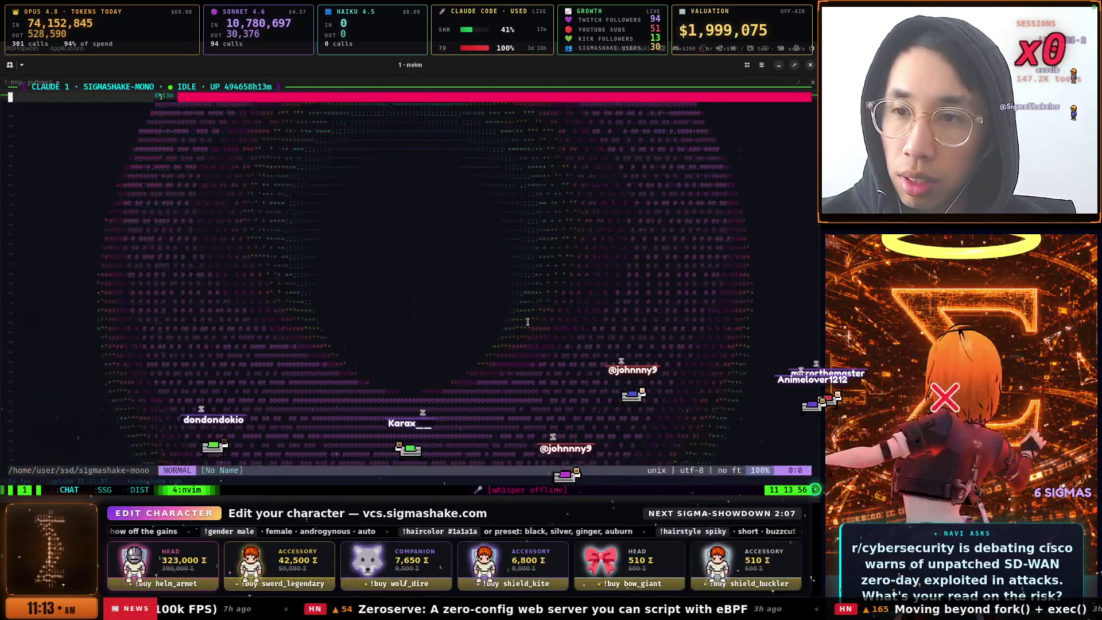
# Move into the NERDTree file tree and find the dot-folders near its top
pyautogui.hotkey('ctrl', 'w')
pyautogui.press('h')
pyautogui.press('j')
pyautogui.press('j')
pyautogui.press('j')
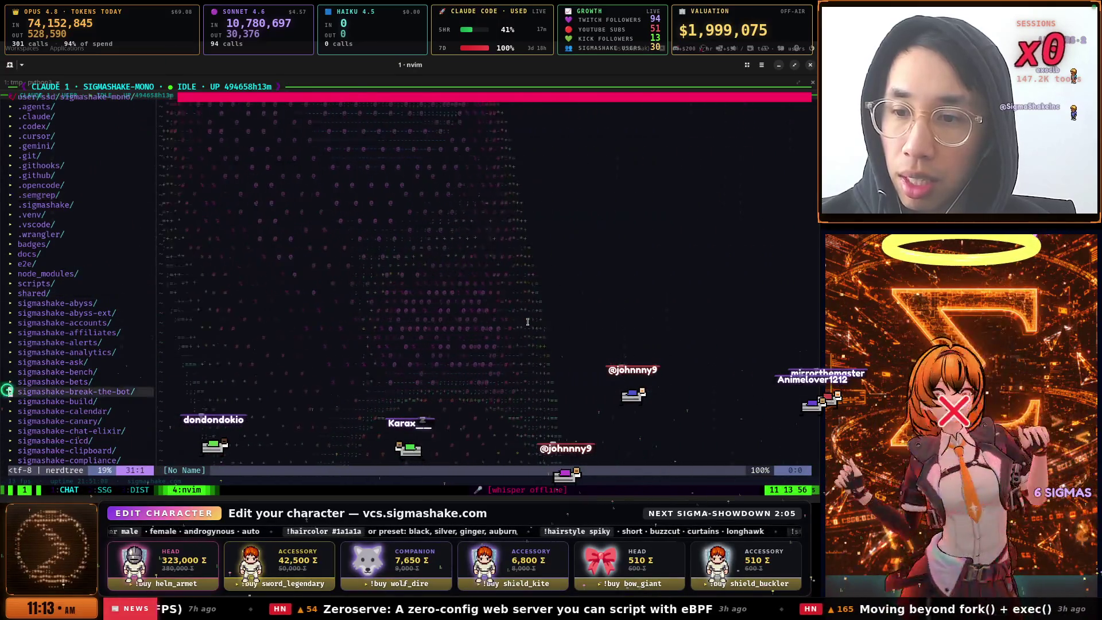
pyautogui.press('g')
pyautogui.press('g')
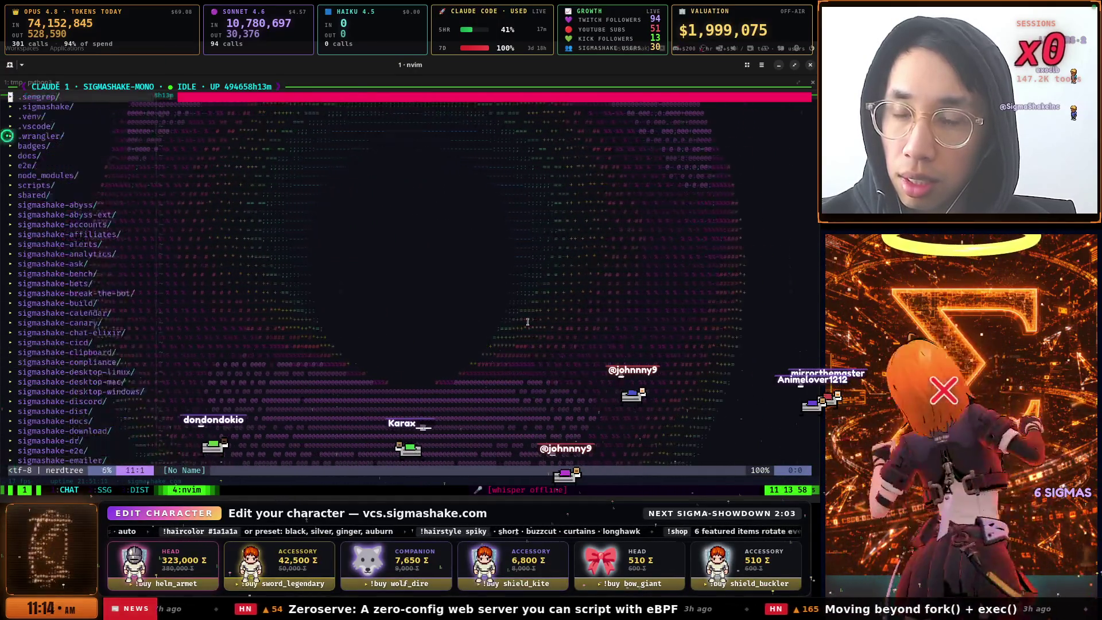
pyautogui.press('j')
pyautogui.press('j')
pyautogui.press('j')
pyautogui.press('j')
pyautogui.press('j')
pyautogui.press('g')
pyautogui.press('g')
pyautogui.press('j')
pyautogui.press('j')
pyautogui.press('j')
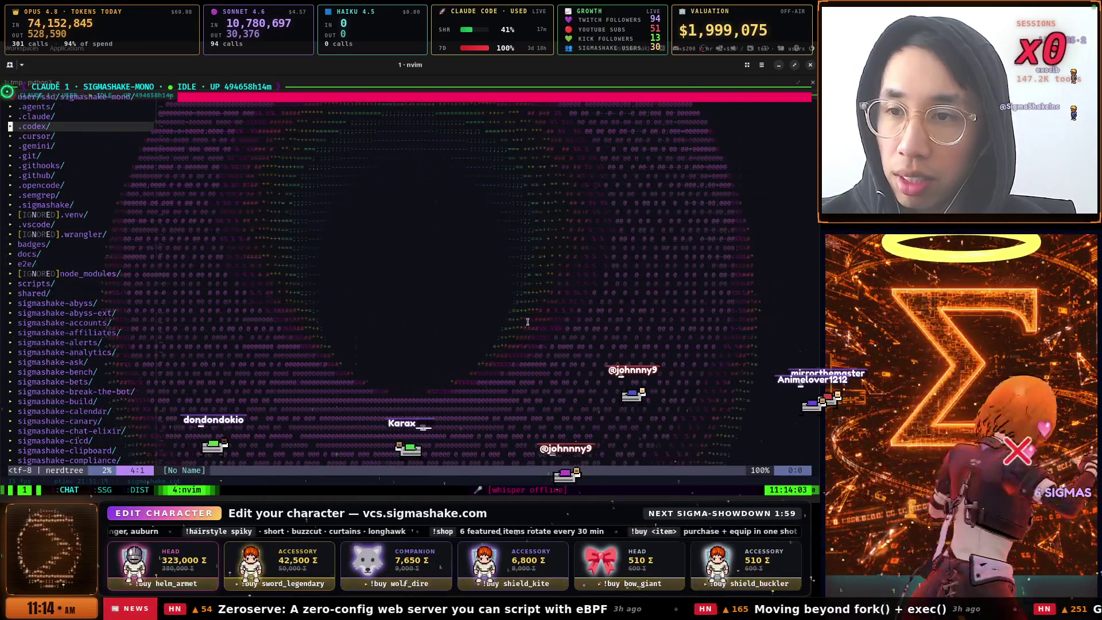
pyautogui.press('j')
pyautogui.press('j')
pyautogui.press('j')
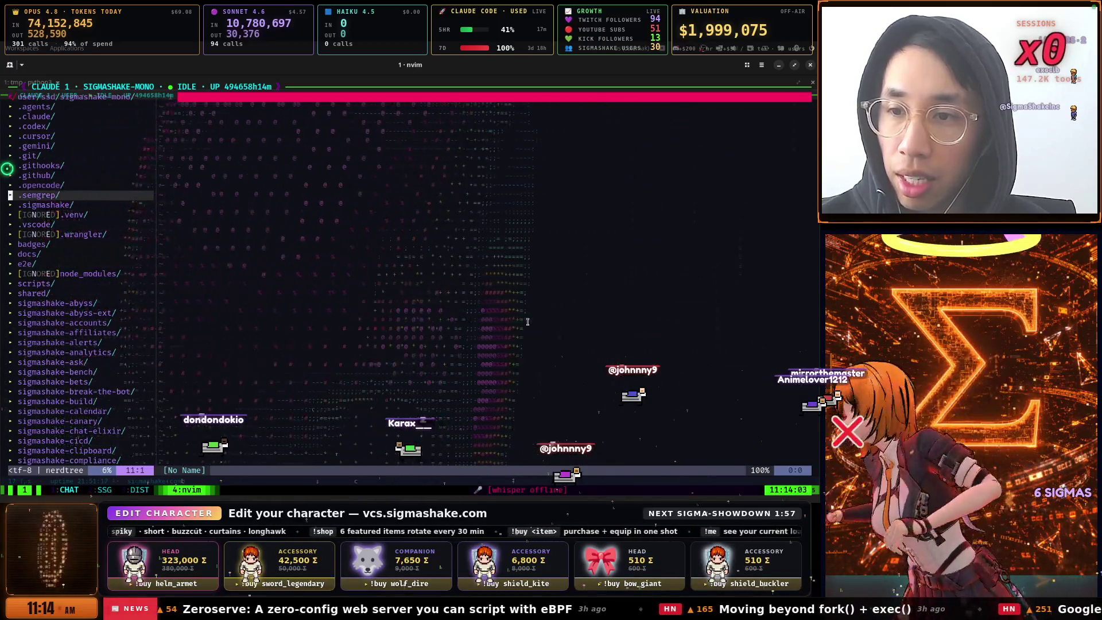
pyautogui.press('g')
pyautogui.press('g')
pyautogui.press('j')
pyautogui.press('j')
pyautogui.press('j')
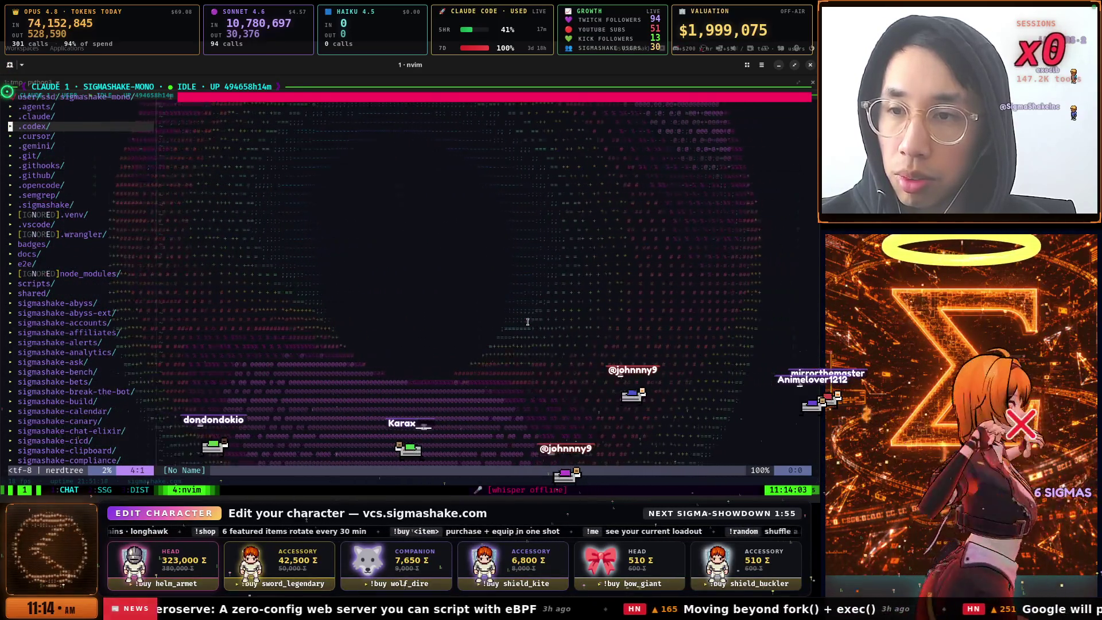
# Expand .agents/skills and publish/, then open publish's SKILL.md in the editor
pyautogui.press('k')
pyautogui.press('k')
pyautogui.press('o')
pyautogui.press('j')
pyautogui.press('j')
pyautogui.press('o')
pyautogui.press('j')
pyautogui.press('j')
pyautogui.press('j')
pyautogui.press('j')
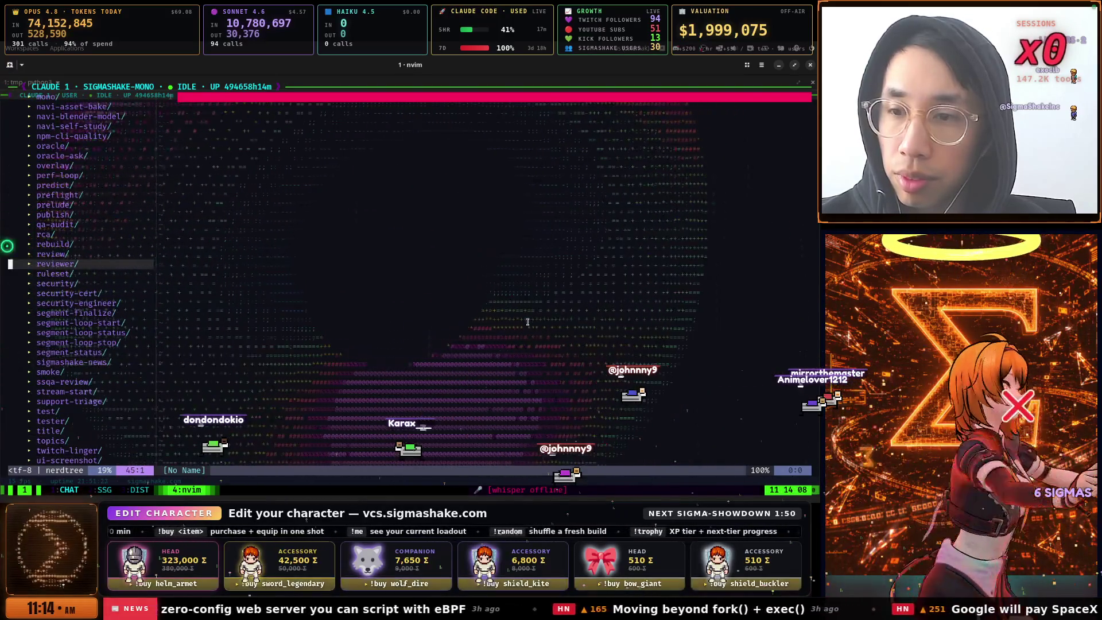
pyautogui.press('k')
pyautogui.press('k')
pyautogui.press('k')
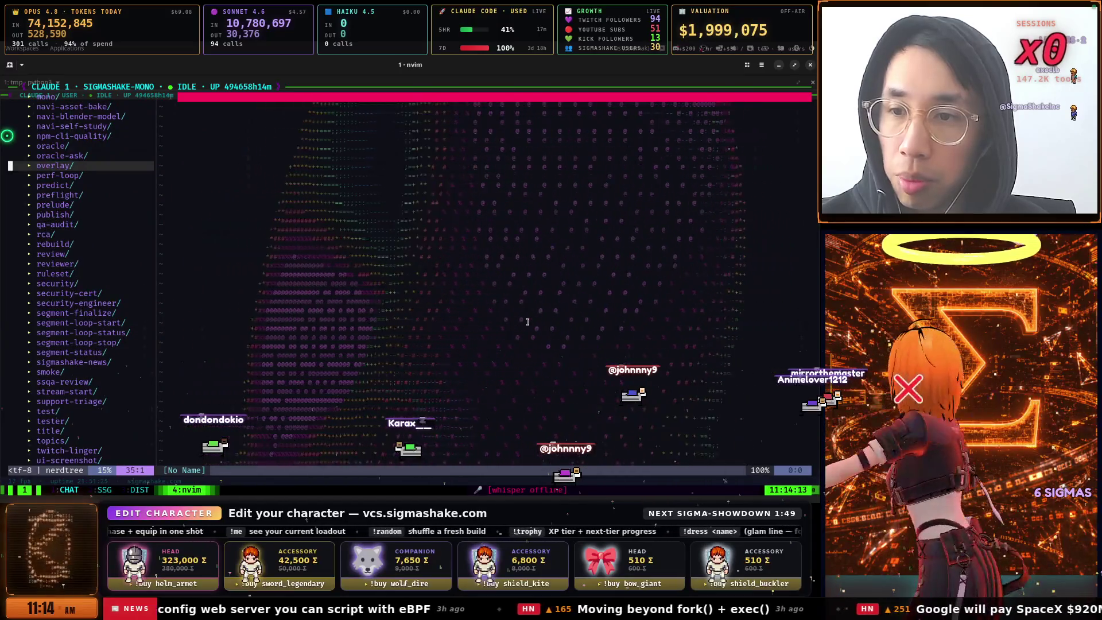
pyautogui.press('j')
pyautogui.press('j')
pyautogui.press('j')
pyautogui.press('o')
pyautogui.press('j')
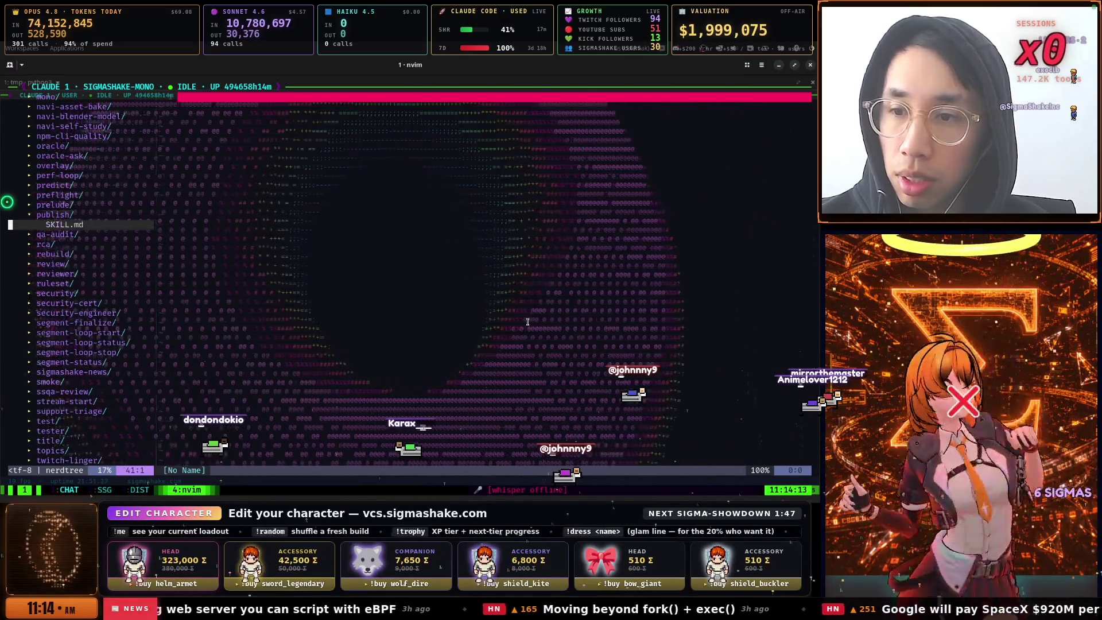
pyautogui.press('o')
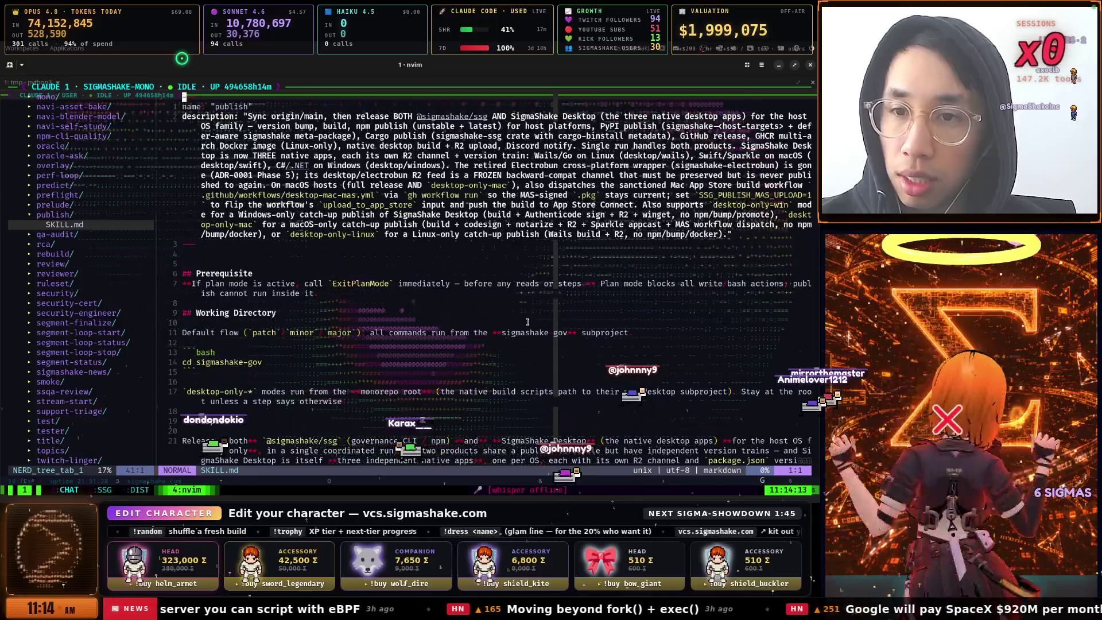
# Hide the file tree and read SKILL.md's Purpose, Modes, OS gating and coordination sections
pyautogui.press('G')
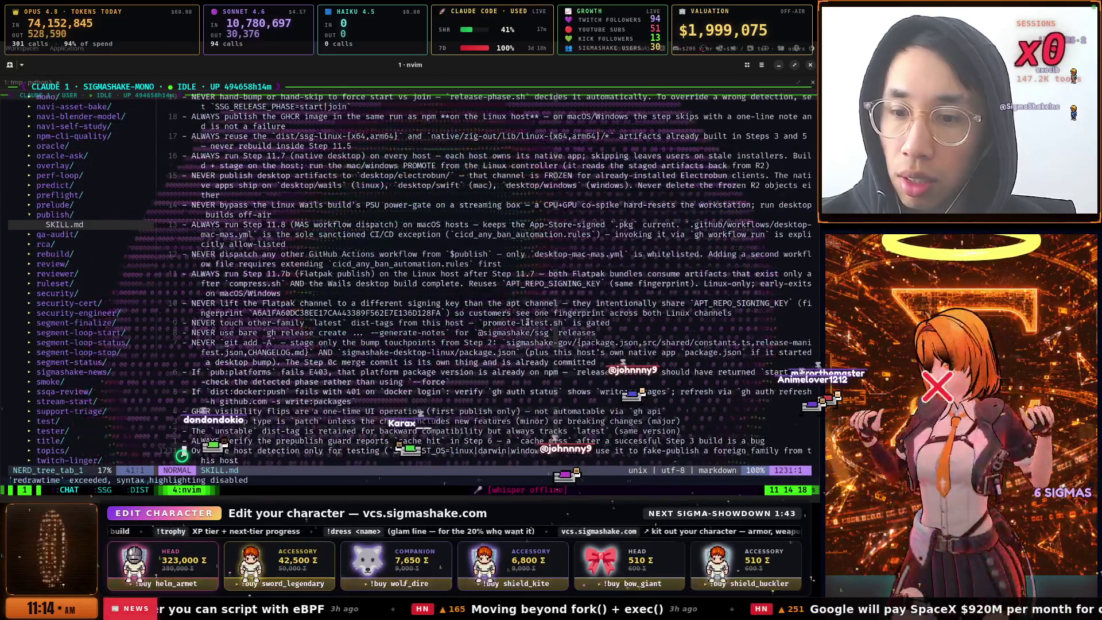
pyautogui.hotkey('ctrl', 'b')
pyautogui.hotkey('ctrl', 'b')
pyautogui.hotkey('ctrl', 'b')
pyautogui.hotkey('ctrl', 'b')
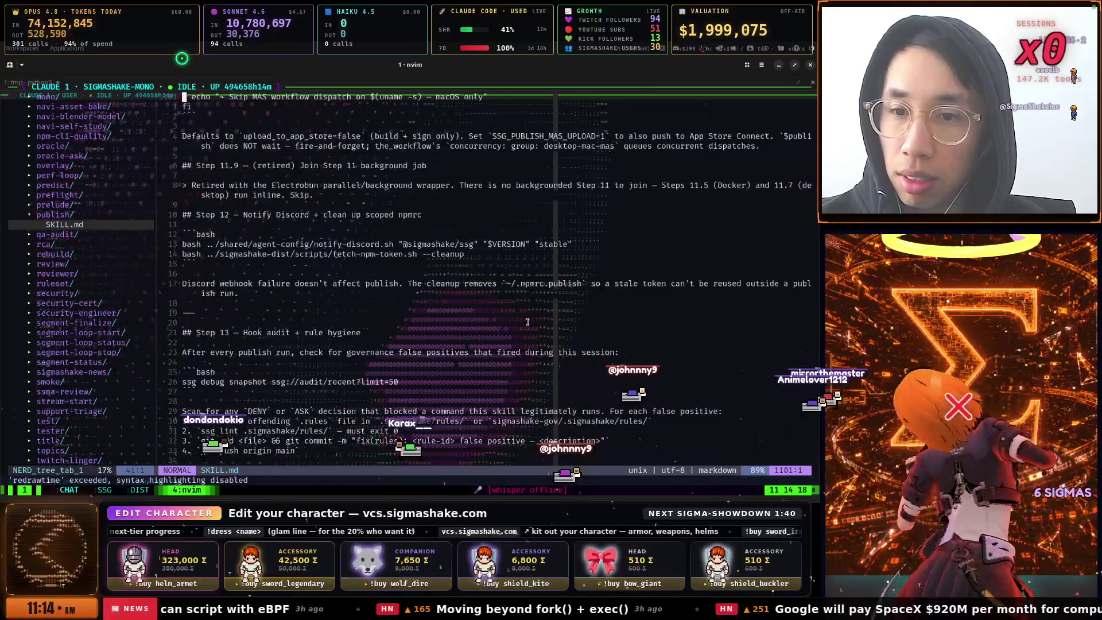
pyautogui.hotkey('ctrl', 'b')
pyautogui.hotkey('ctrl', 'b')
pyautogui.hotkey('ctrl', 'b')
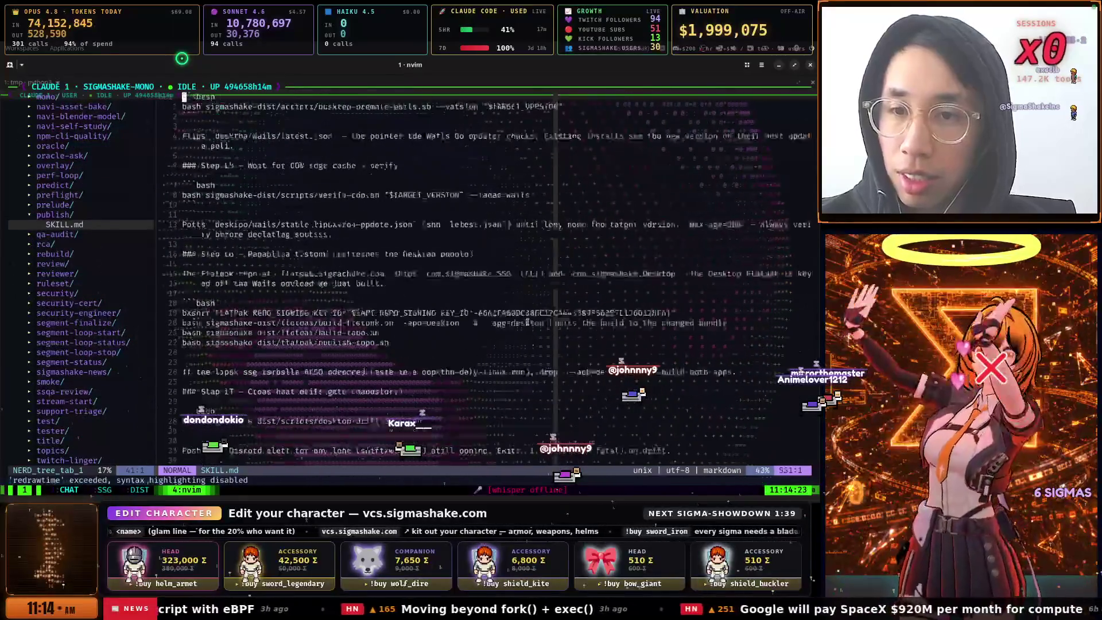
pyautogui.hotkey('ctrl', 'b')
pyautogui.hotkey('ctrl', 'b')
pyautogui.hotkey('ctrl', 'b')
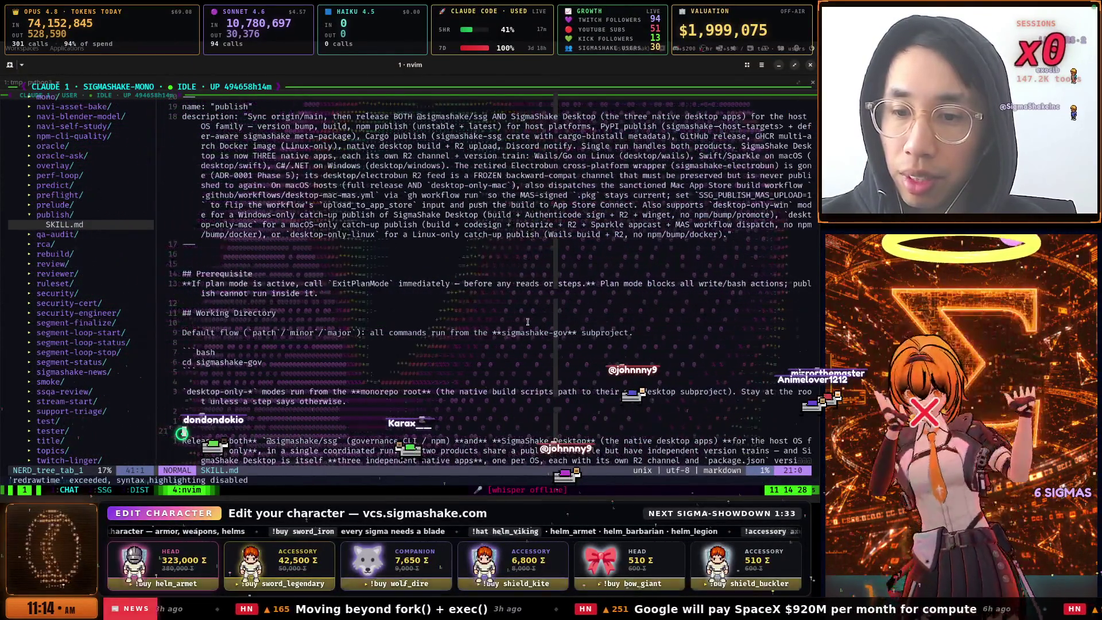
pyautogui.press('j')
pyautogui.press('j')
pyautogui.press('j')
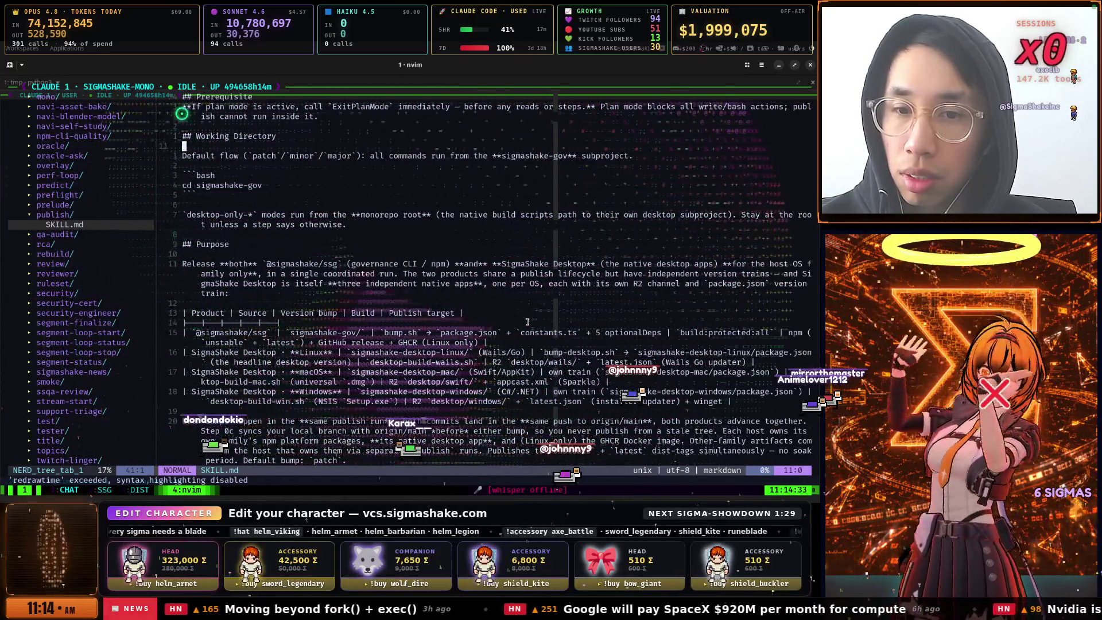
pyautogui.hotkey('ctrl', 'n')
pyautogui.press('j')
pyautogui.press('j')
pyautogui.press('j')
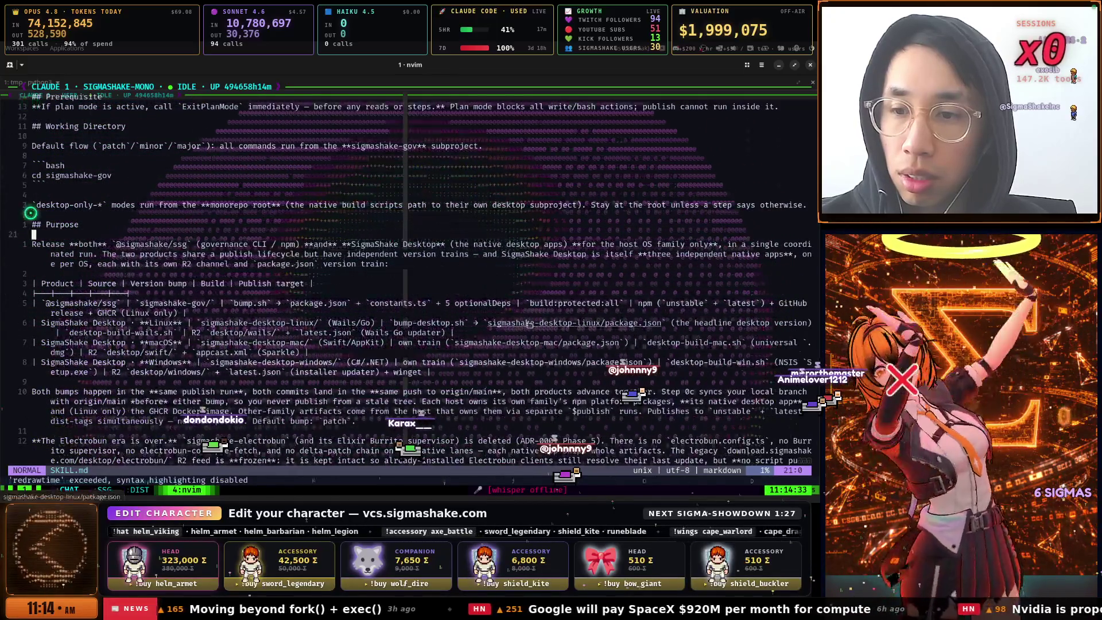
pyautogui.press('j')
pyautogui.press('j')
pyautogui.press('j')
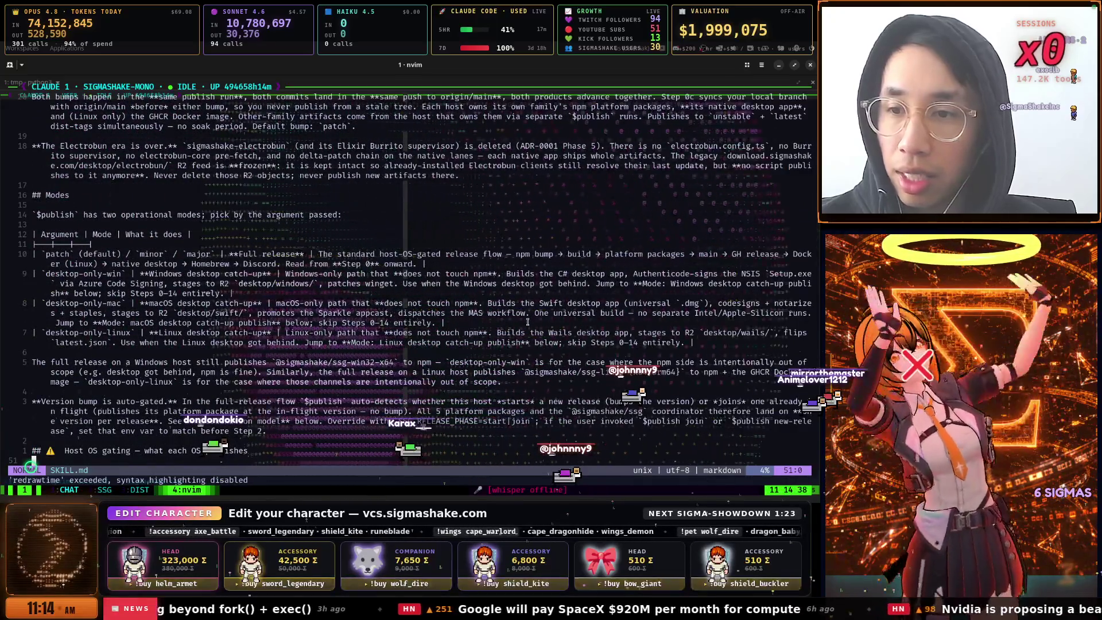
pyautogui.press('j')
pyautogui.press('j')
pyautogui.press('j')
pyautogui.press('j')
pyautogui.press('j')
pyautogui.press('j')
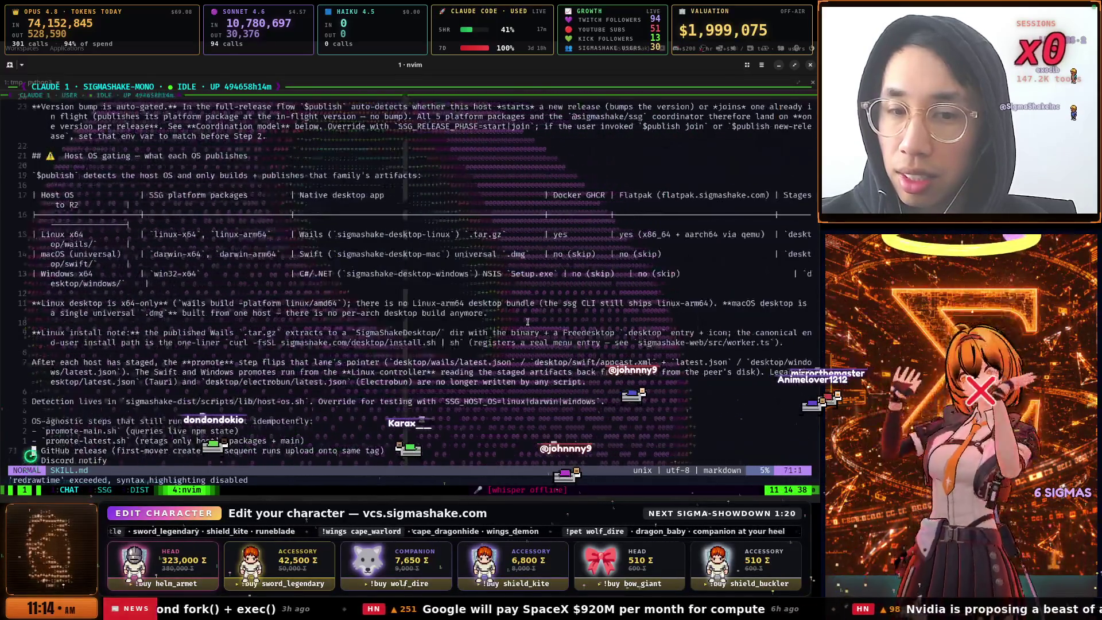
pyautogui.press('j')
pyautogui.press('j')
pyautogui.press('j')
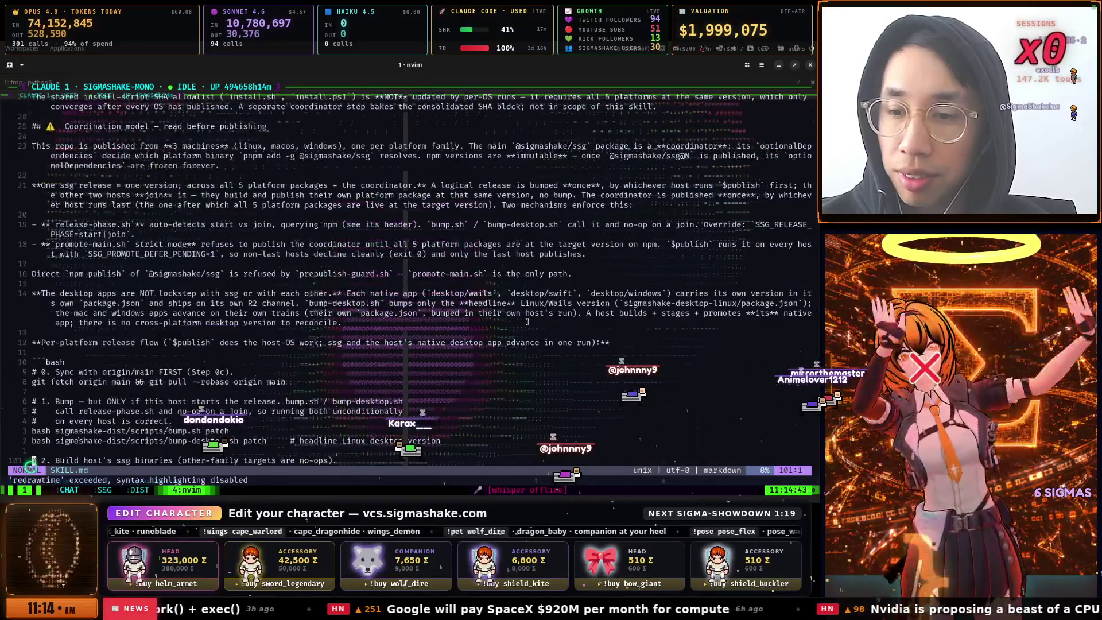
pyautogui.press('j')
pyautogui.press('j')
pyautogui.press('j')
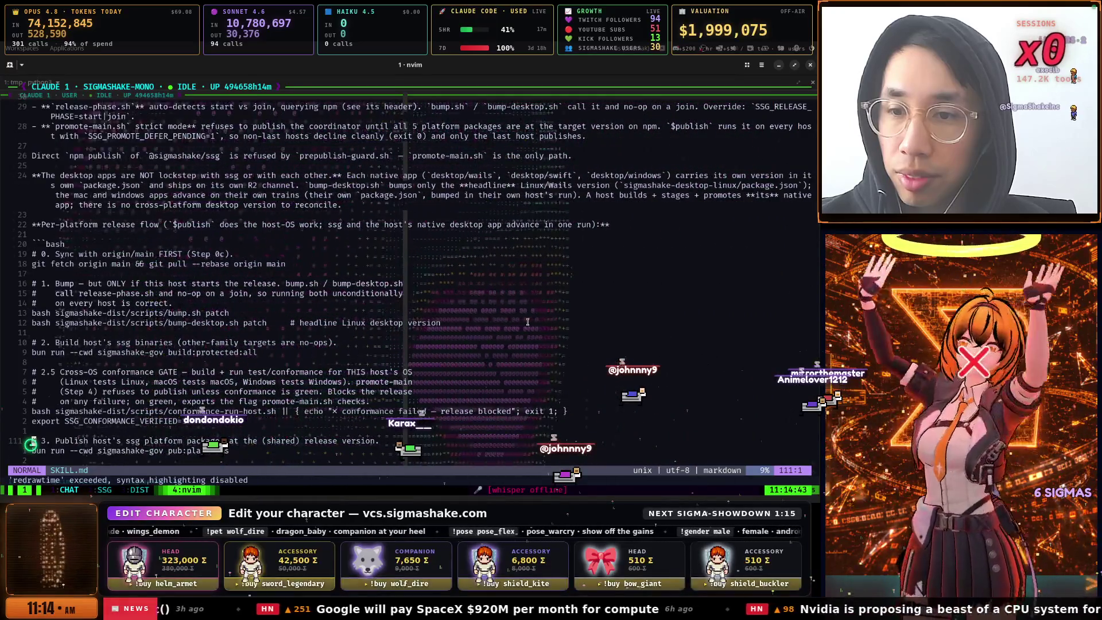
pyautogui.press('j')
pyautogui.press('j')
pyautogui.press('j')
pyautogui.press('j')
pyautogui.press('j')
pyautogui.press('j')
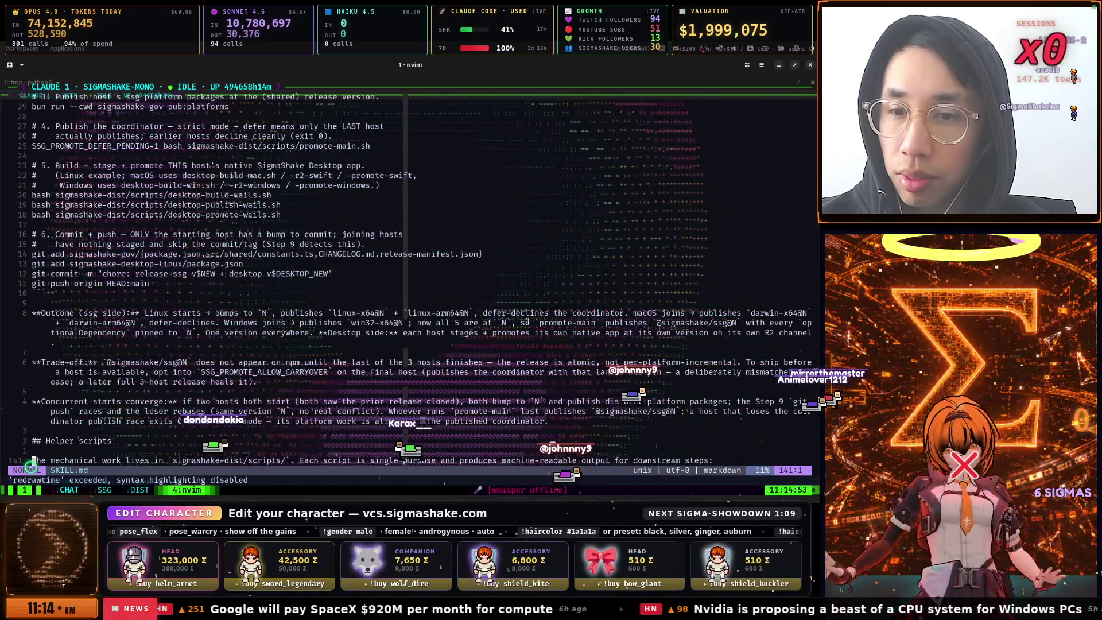
# Page through the release steps to the end, then back up to the Flatpak publish step
pyautogui.hotkey('ctrl', 'd')
pyautogui.hotkey('ctrl', 'd')
pyautogui.hotkey('ctrl', 'd')
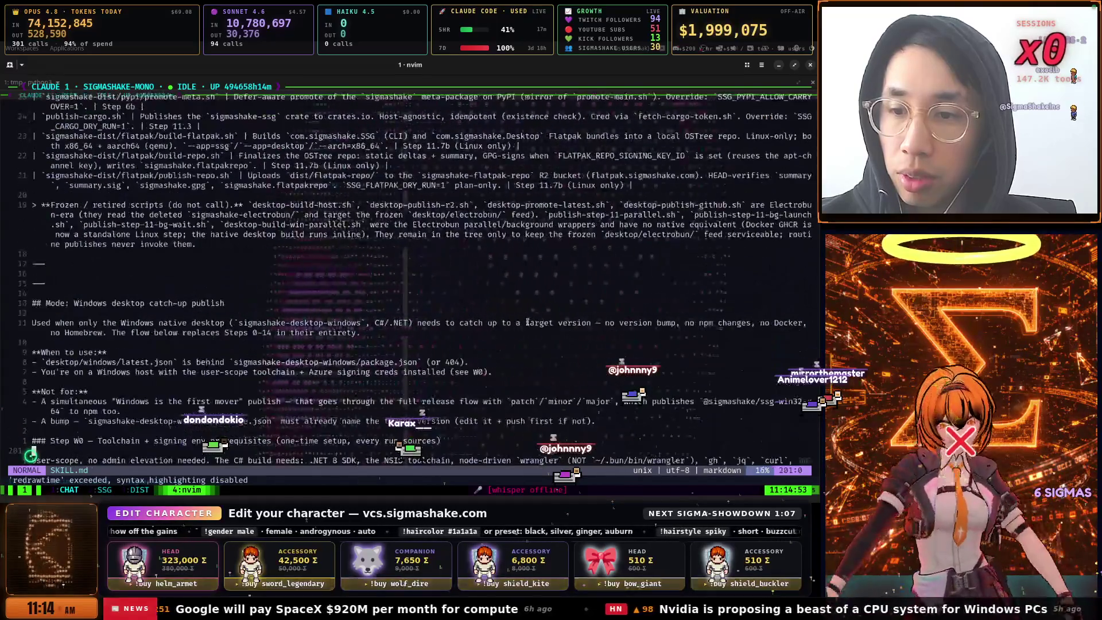
pyautogui.hotkey('ctrl', 'd')
pyautogui.hotkey('ctrl', 'd')
pyautogui.hotkey('ctrl', 'd')
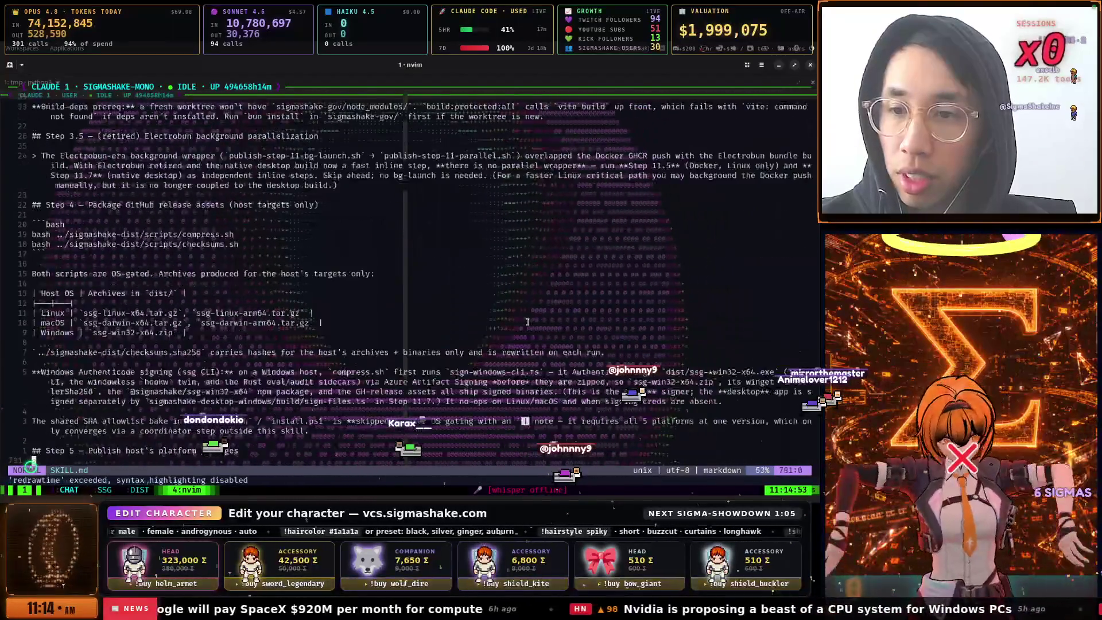
pyautogui.hotkey('ctrl', 'd')
pyautogui.hotkey('ctrl', 'd')
pyautogui.hotkey('ctrl', 'd')
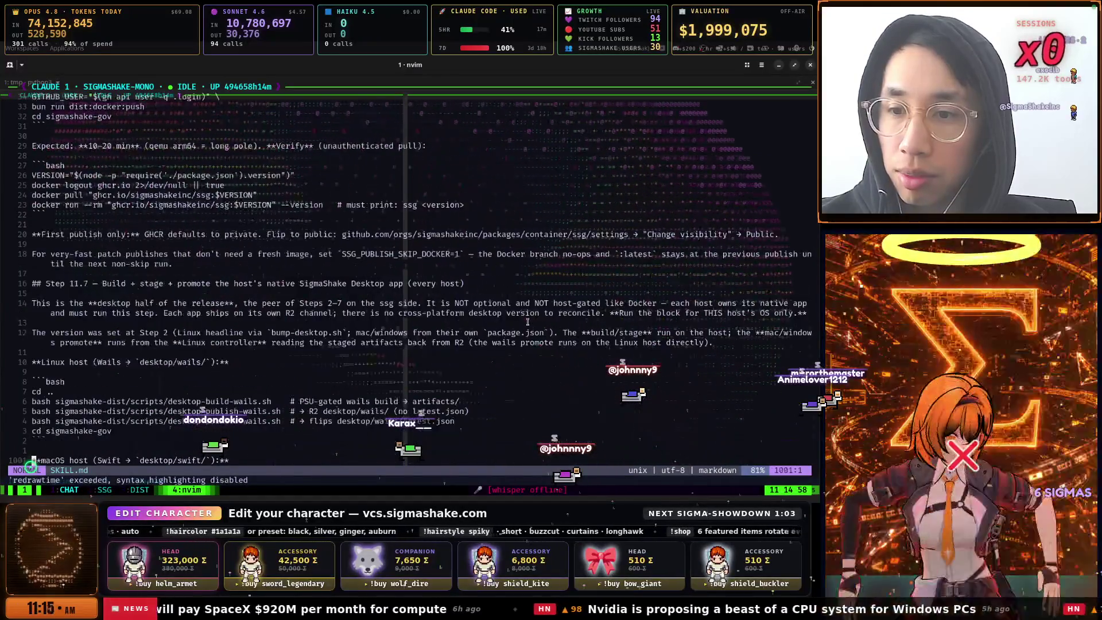
pyautogui.hotkey('ctrl', 'd')
pyautogui.hotkey('ctrl', 'd')
pyautogui.hotkey('ctrl', 'd')
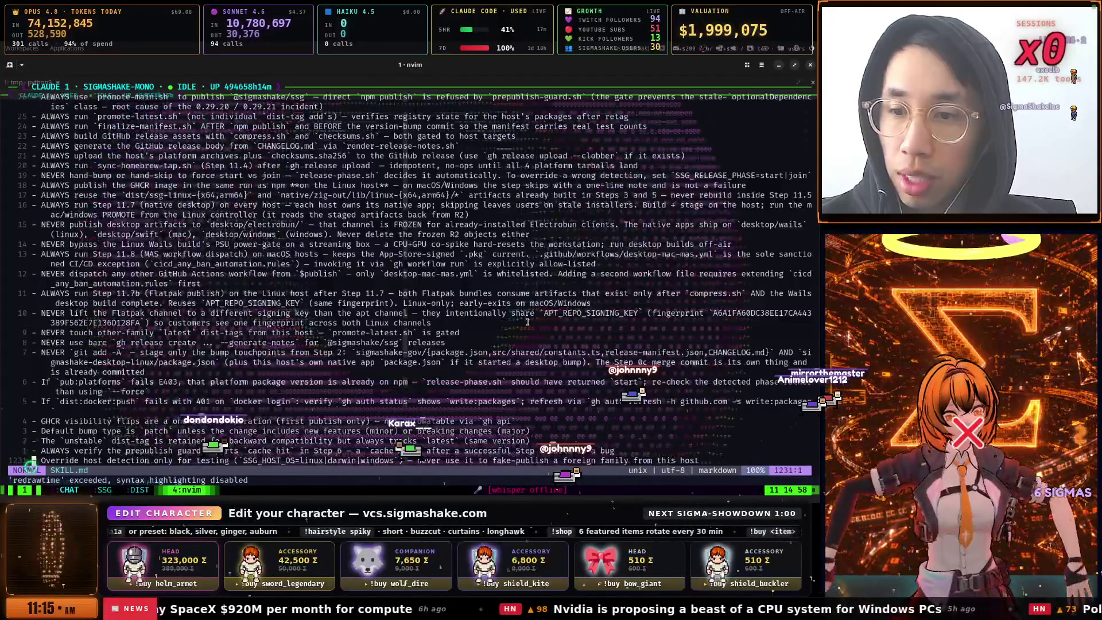
pyautogui.hotkey('ctrl', 'u')
pyautogui.hotkey('ctrl', 'u')
pyautogui.hotkey('ctrl', 'u')
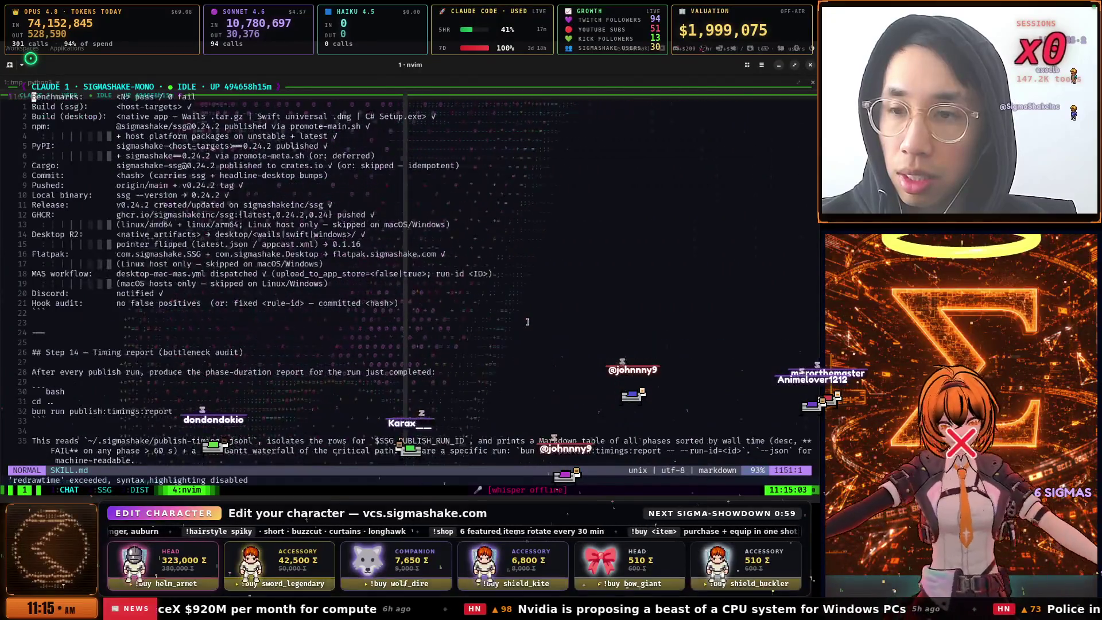
pyautogui.hotkey('ctrl', 'u')
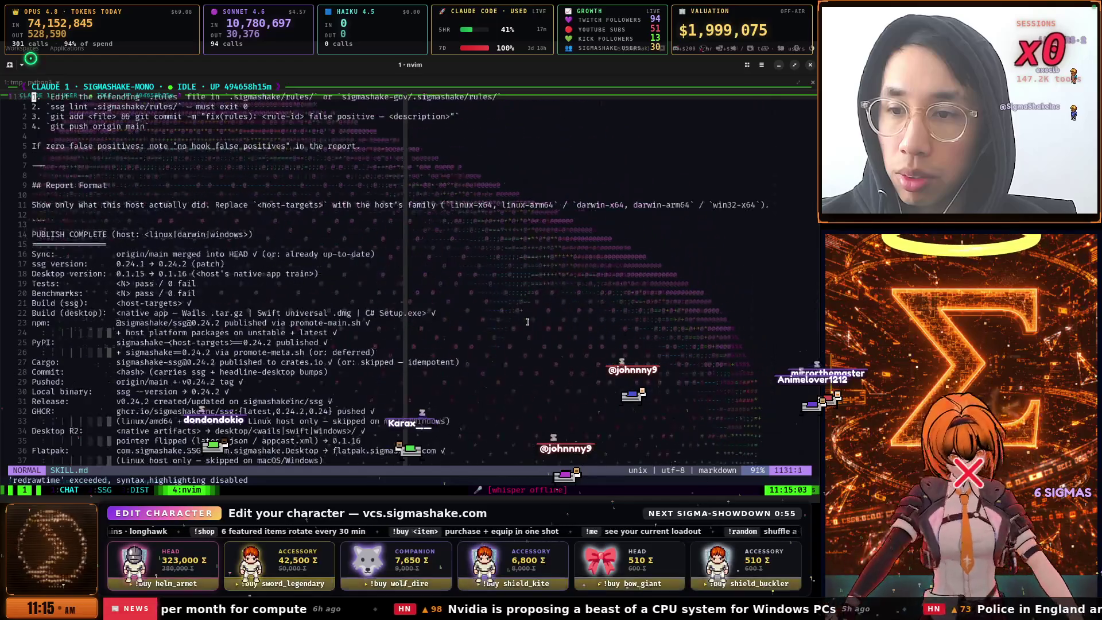
pyautogui.hotkey('ctrl', 'u')
pyautogui.hotkey('ctrl', 'u')
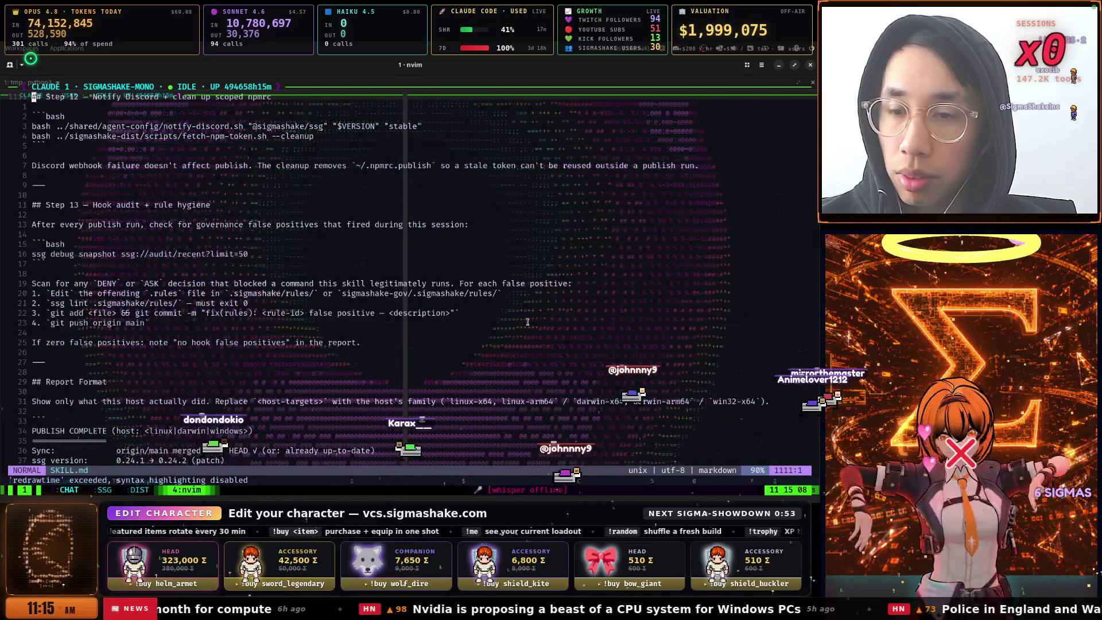
pyautogui.hotkey('ctrl', 'u')
pyautogui.hotkey('ctrl', 'u')
pyautogui.hotkey('ctrl', 'u')
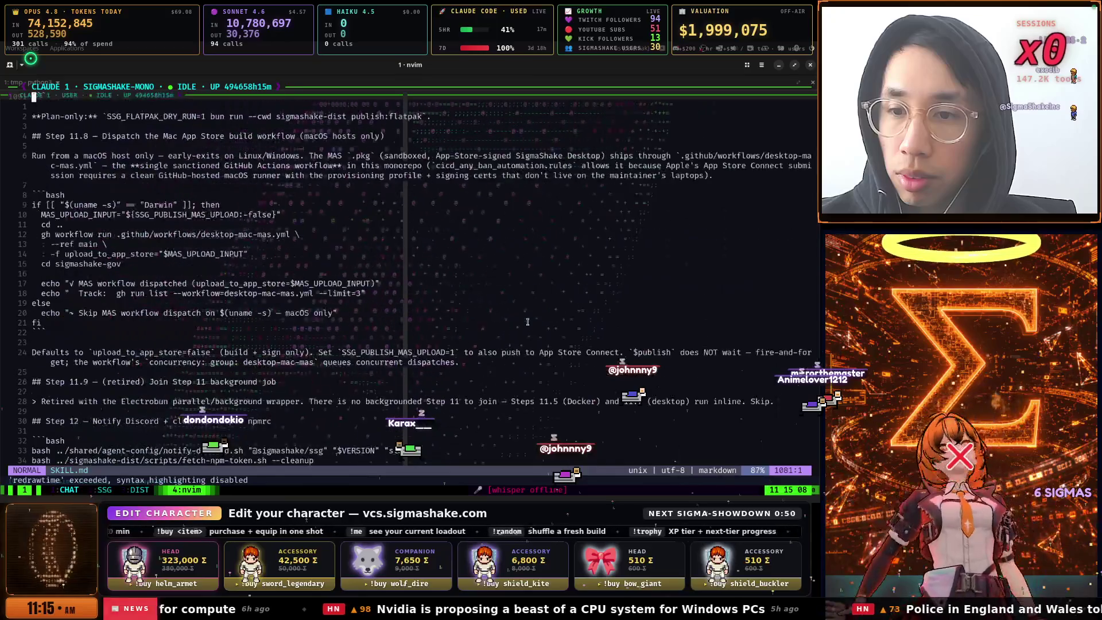
pyautogui.hotkey('ctrl', 'u')
pyautogui.hotkey('ctrl', 'u')
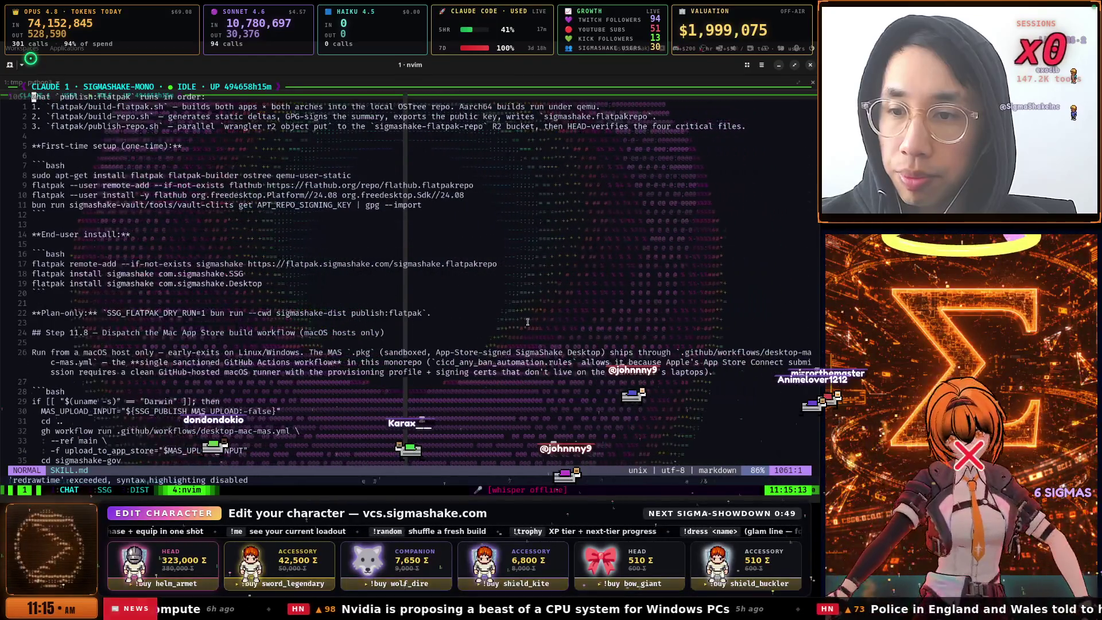
pyautogui.hotkey('ctrl', 'u')
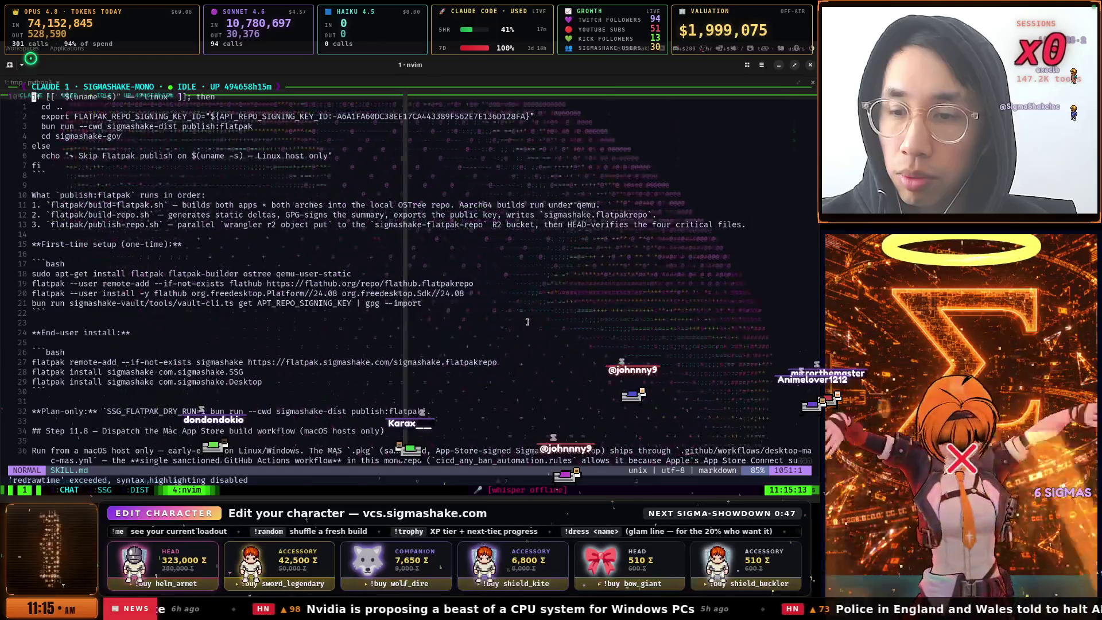
pyautogui.hotkey('ctrl', 'u')
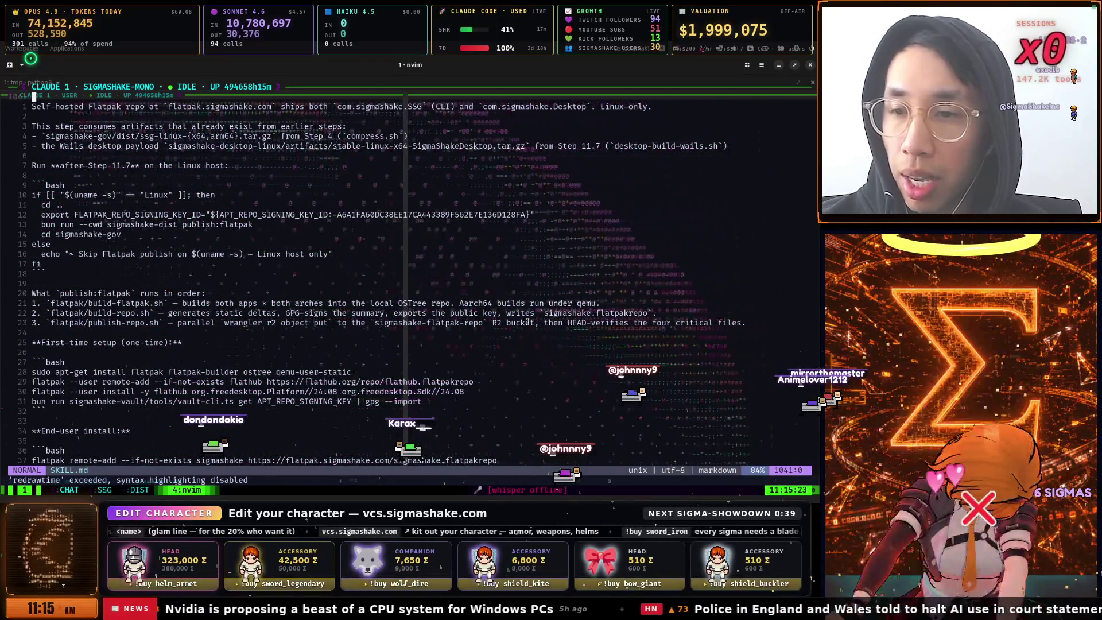
pyautogui.scroll(20, 527, 322)
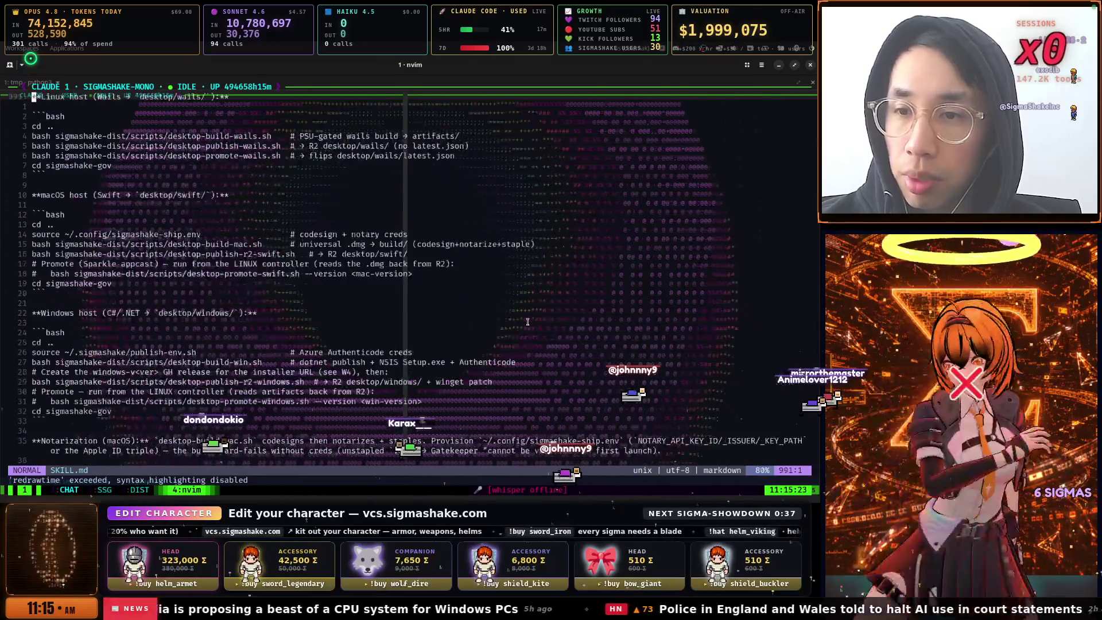
pyautogui.scroll(20, 527, 322)
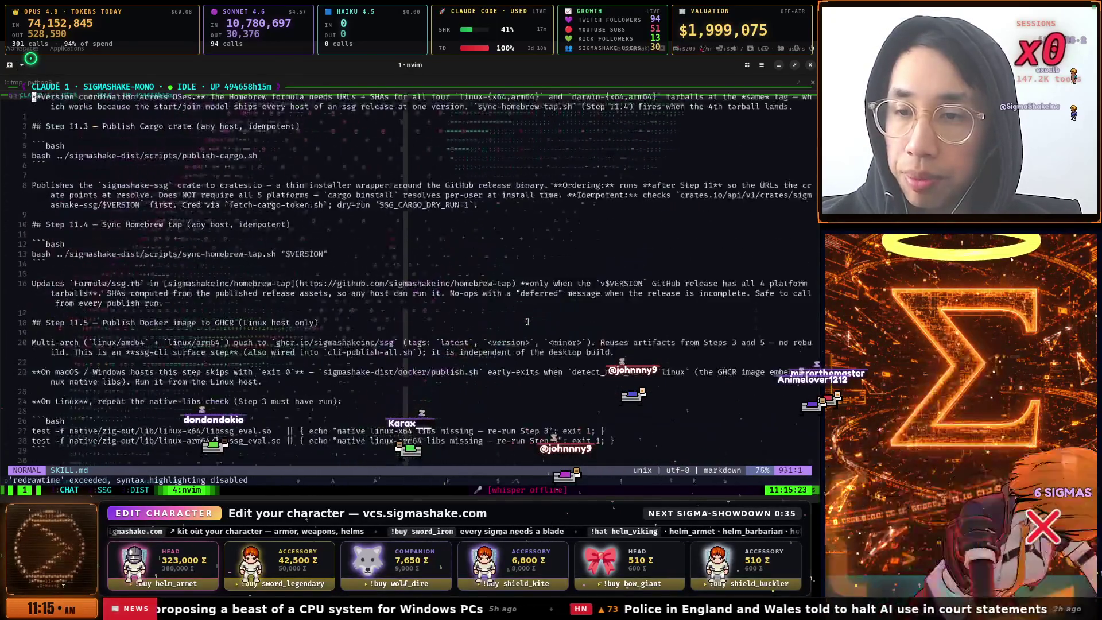
# Check tmux windows 3 (DIST) and 2 (SSG), then switch to Firefox
pyautogui.hotkey('ctrl', 'b')
pyautogui.press('3')
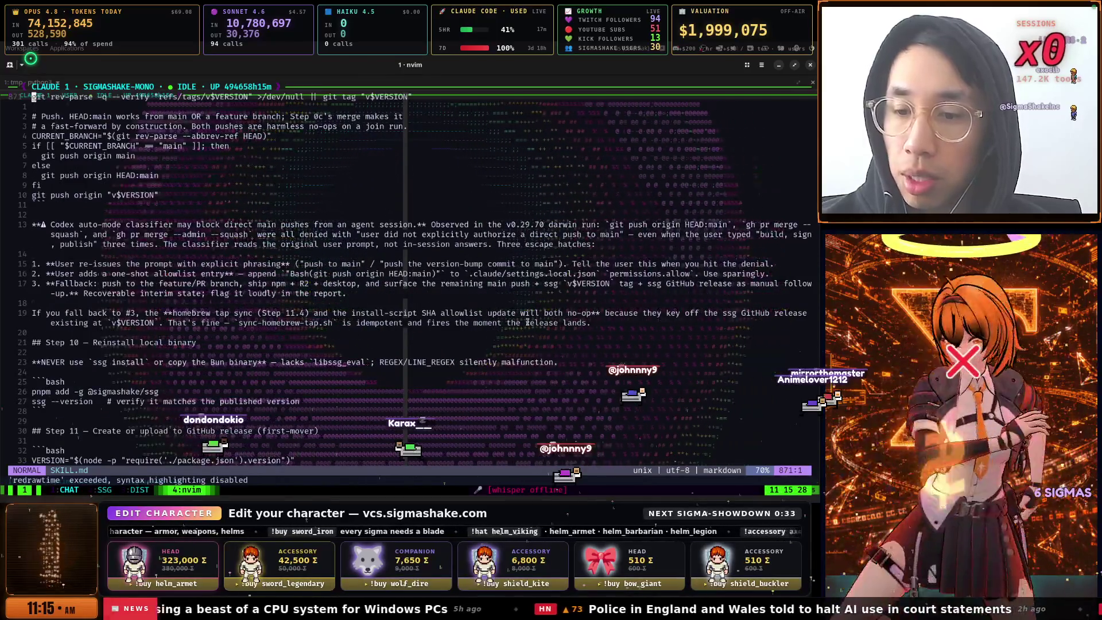
pyautogui.hotkey('ctrl', 'b')
pyautogui.press('2')
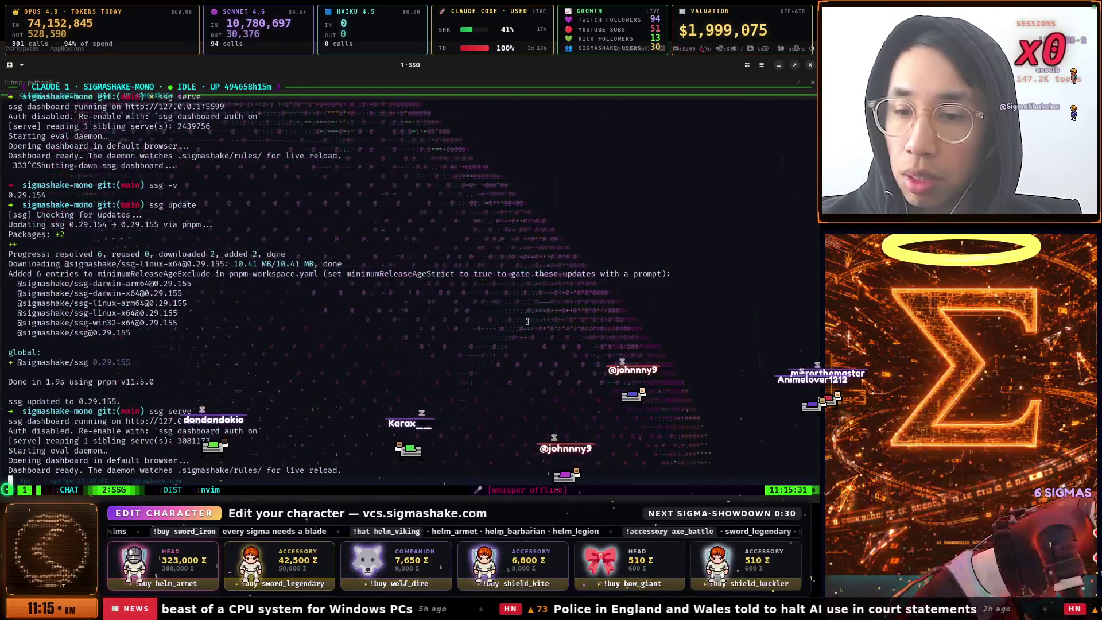
pyautogui.hotkey('alt', 'Tab')
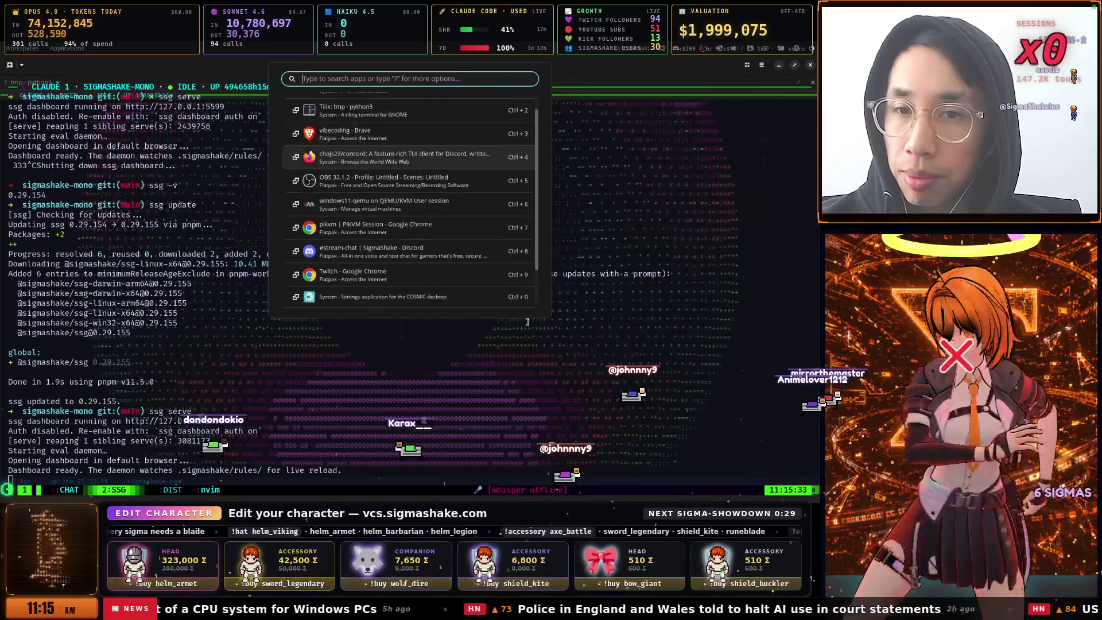
# Open the SigmaShake Governance dashboard at localhost:5599
pyautogui.hotkey('ctrl', 'l')
pyautogui.write('lo')
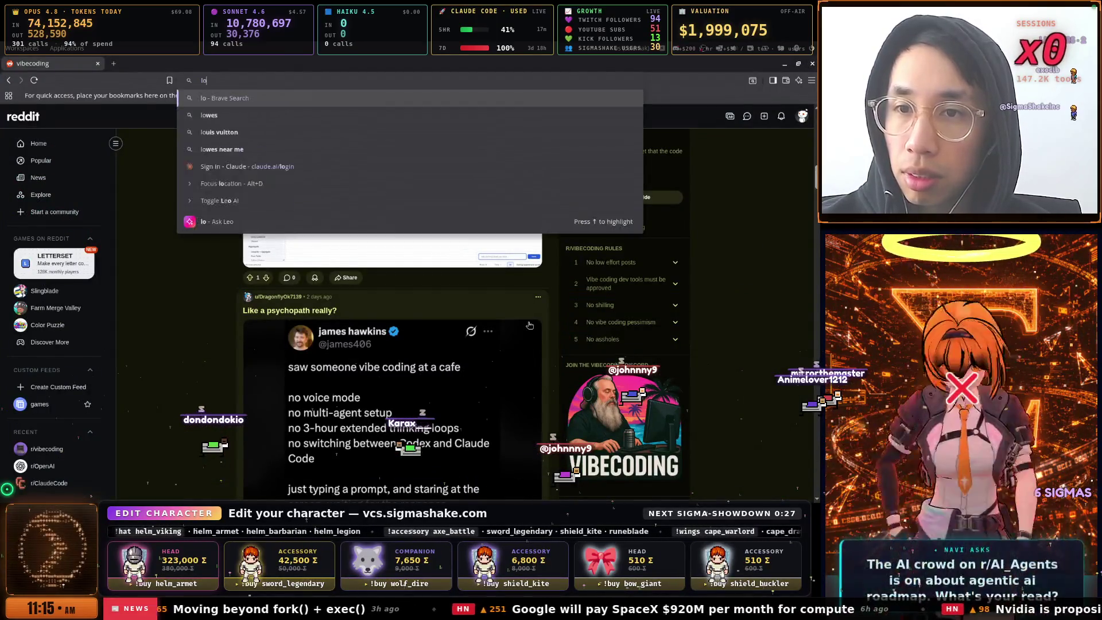
pyautogui.press('BackSpace')
pyautogui.press('BackSpace')
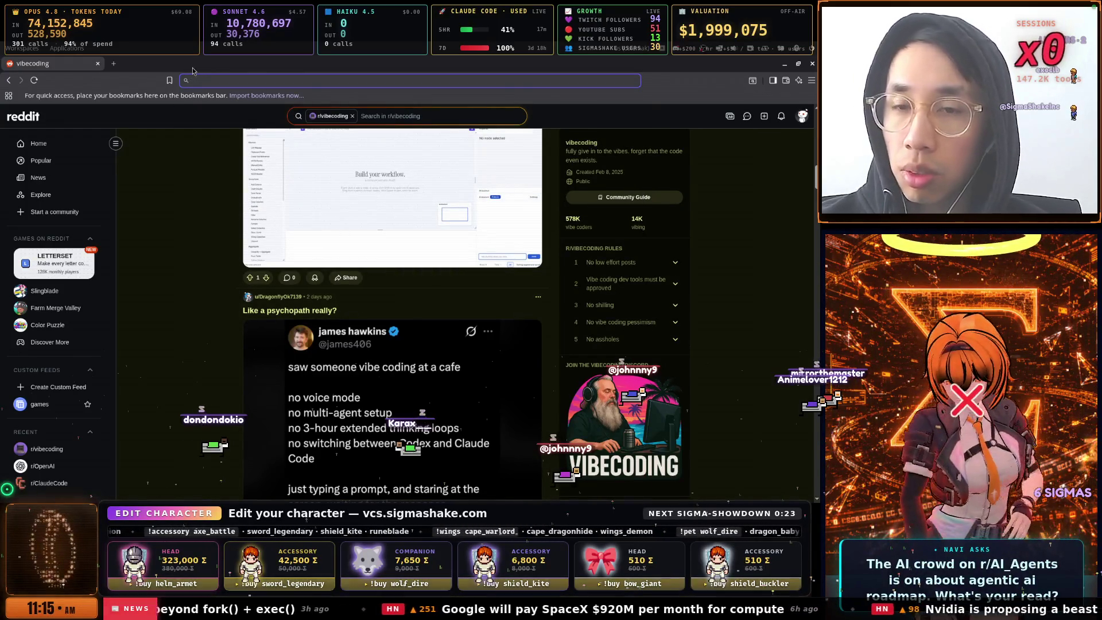
pyautogui.press('Down')
pyautogui.press('Down')
pyautogui.press('Down')
pyautogui.press('Return')
pyautogui.hotkey('ctrl', 'l')
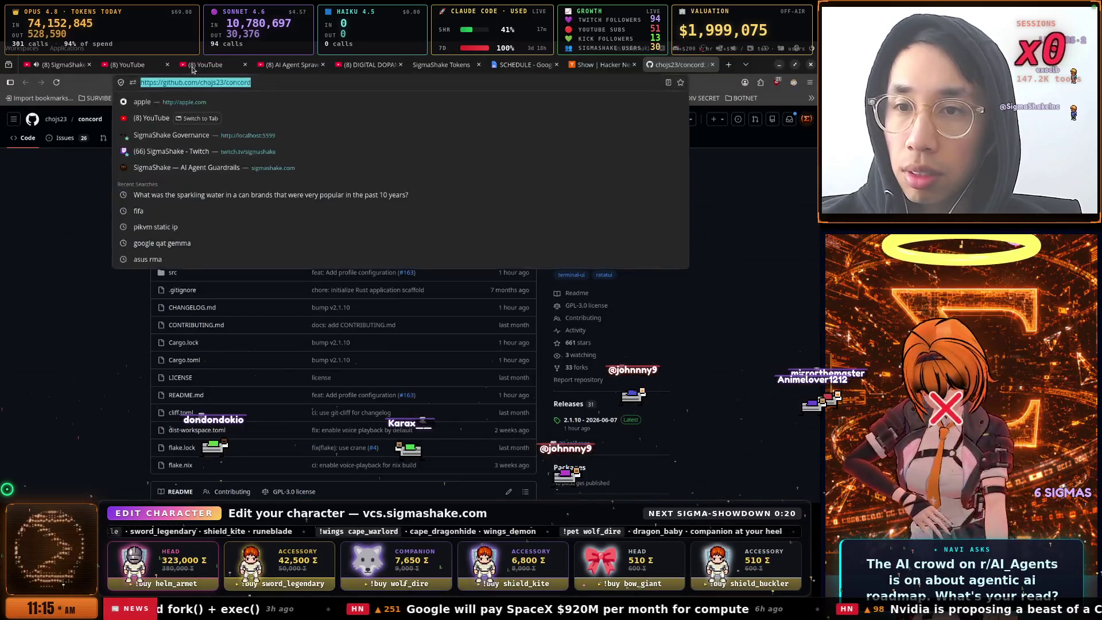
pyautogui.write('localhost:5599')
pyautogui.press('Return')
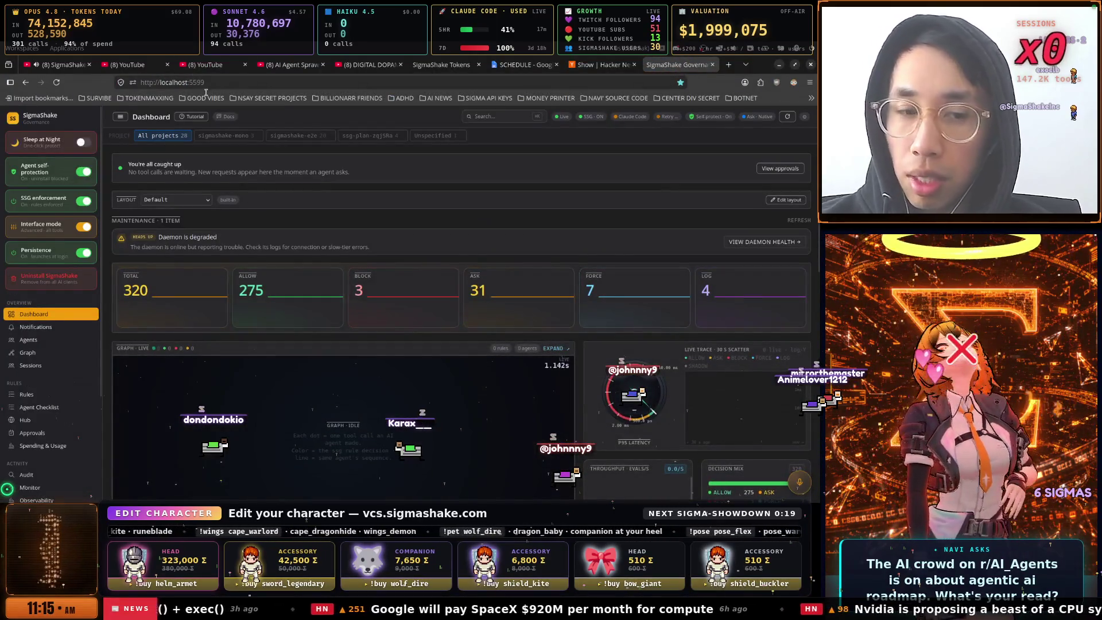
# Open the Graph view and scrub the timeline through recent Claude Code sessions
pyautogui.scroll(-3, 265, 244)
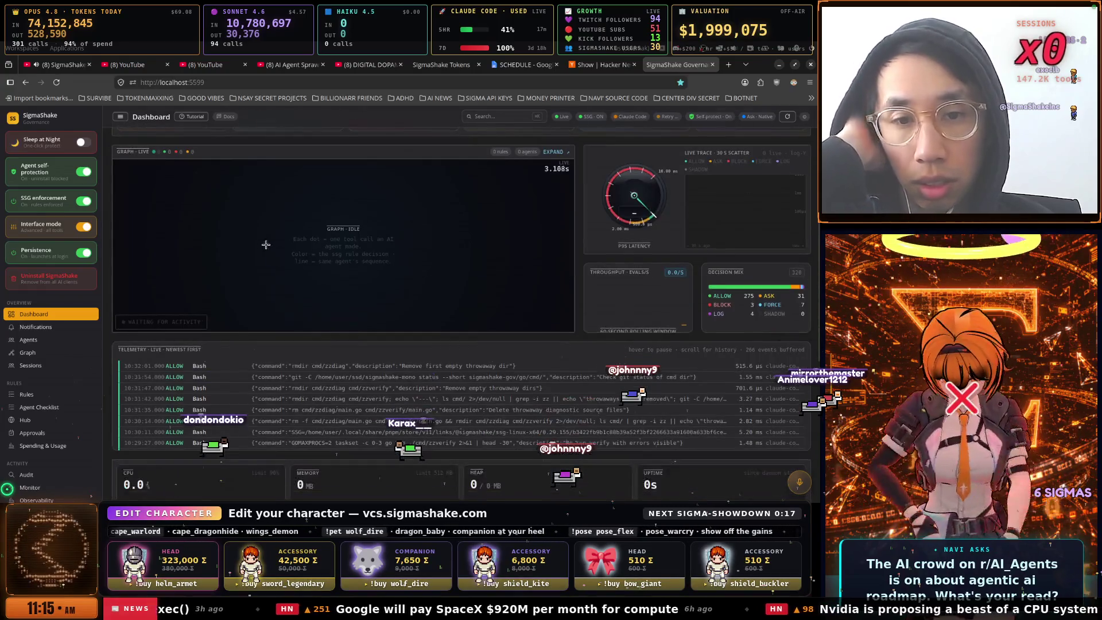
pyautogui.click(27, 352)
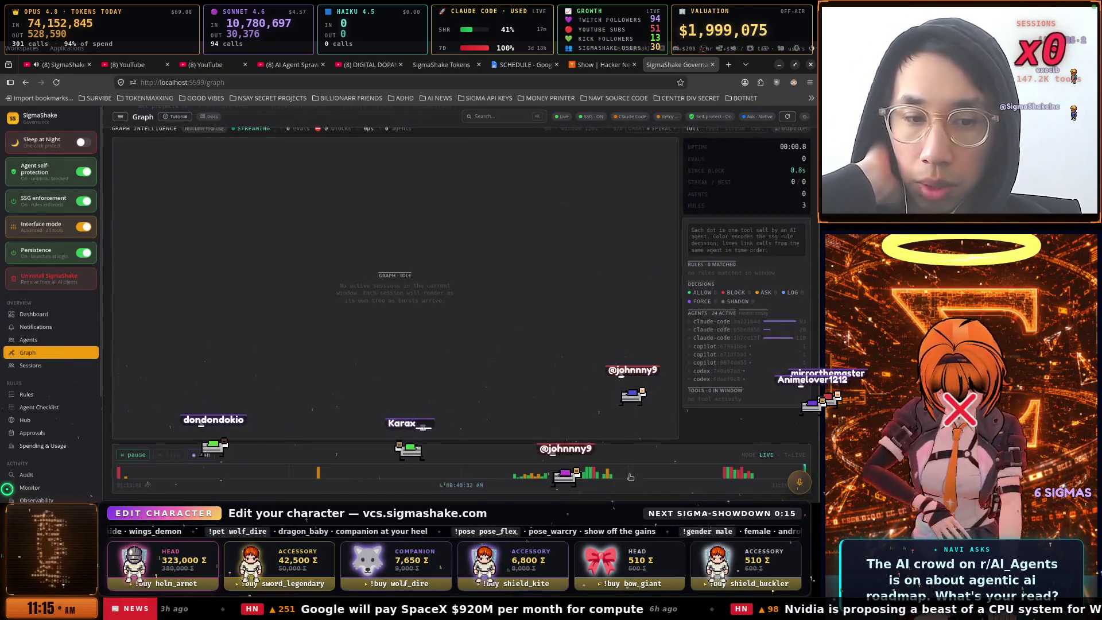
pyautogui.click(780, 472)
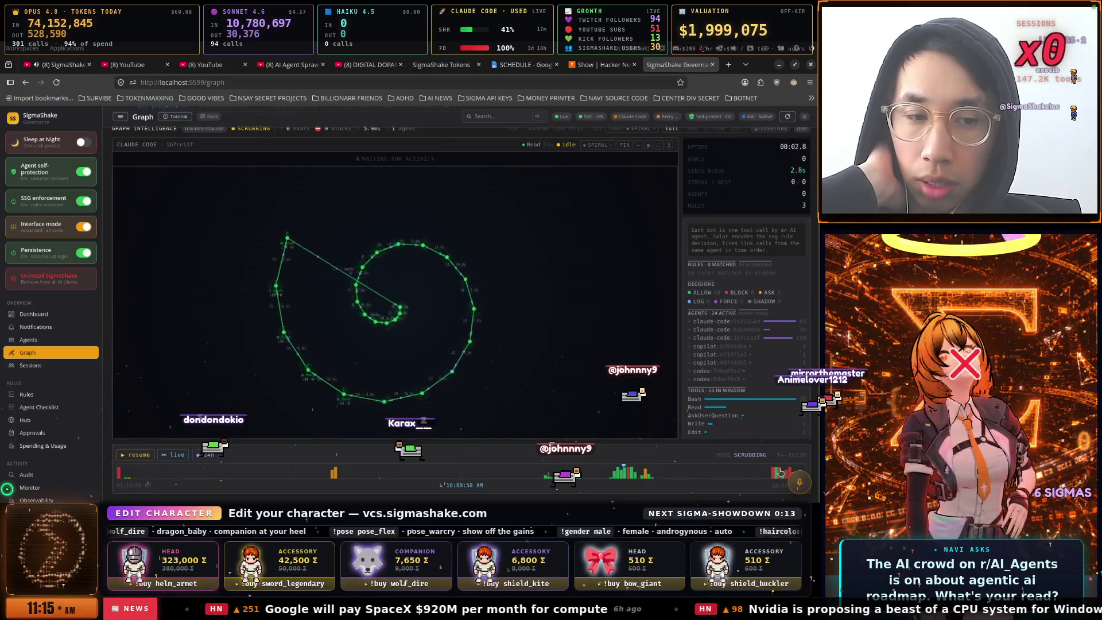
pyautogui.click(783, 471)
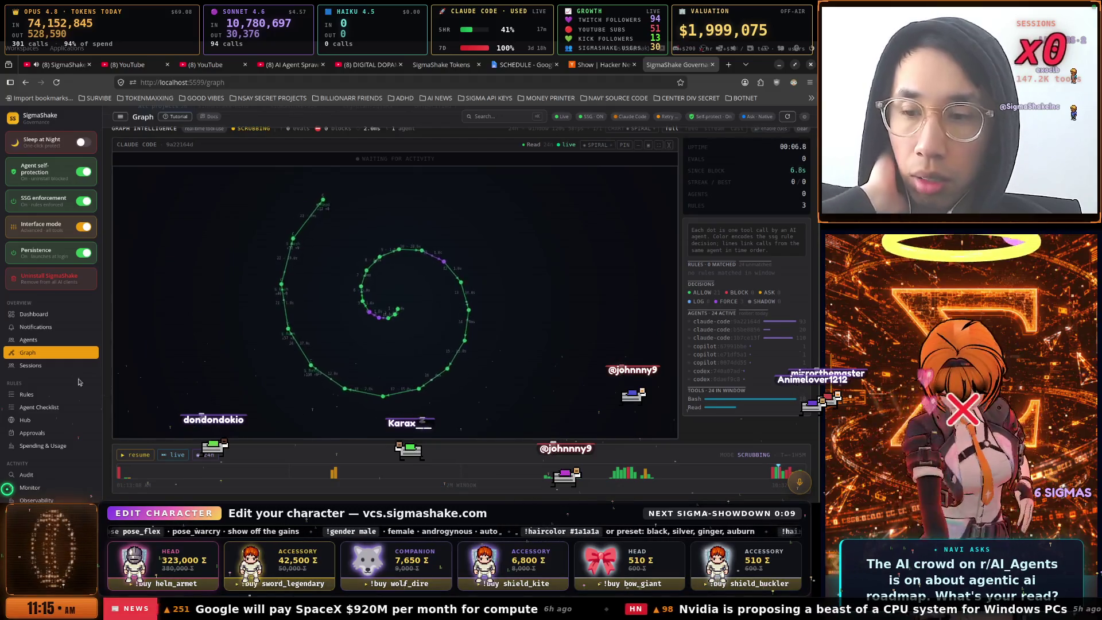
# Check the Notifications page showing the degraded daemon, then return to Tilix
pyautogui.click(46, 314)
pyautogui.click(48, 327)
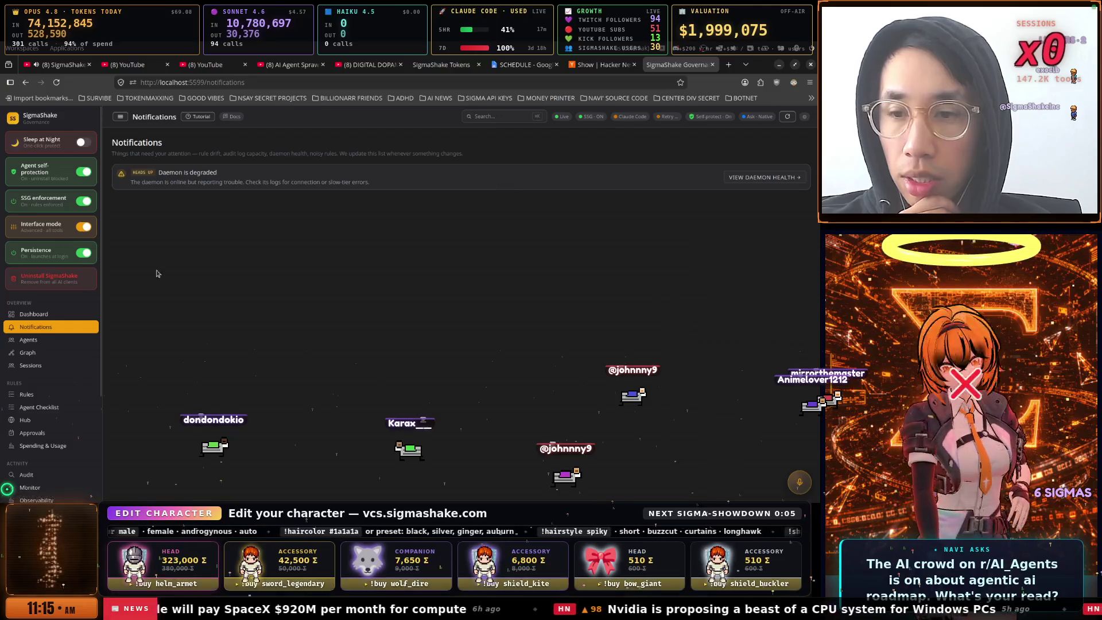
pyautogui.hotkey('alt', 'Tab')
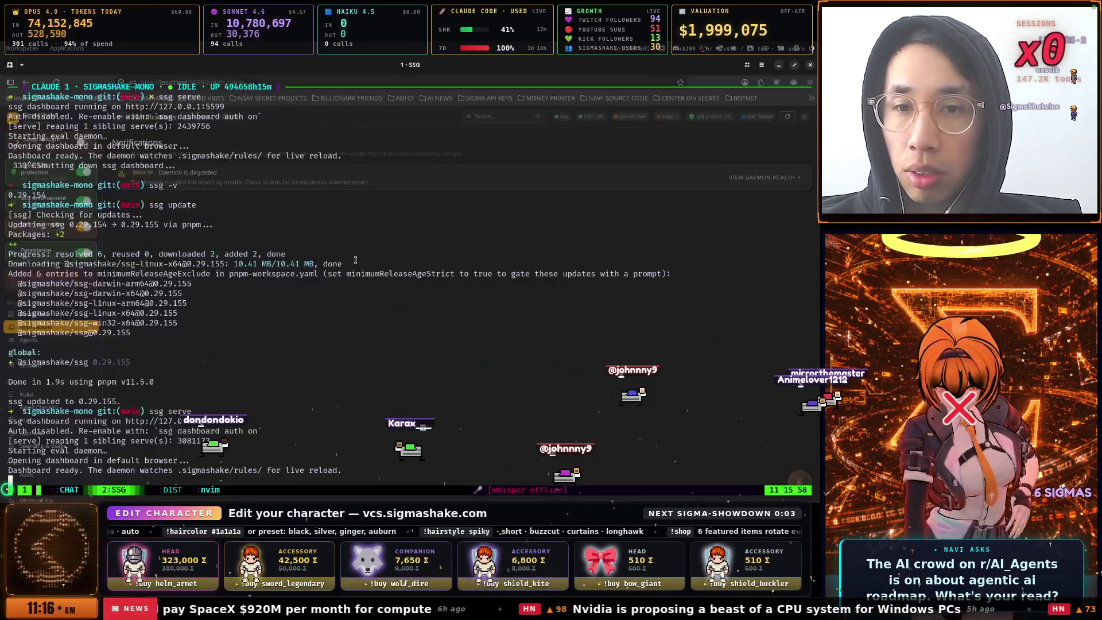
# Switch to tmux window 3 with Claude Code, dismissing the app launcher
pyautogui.hotkey('ctrl', 'b')
pyautogui.press('3')
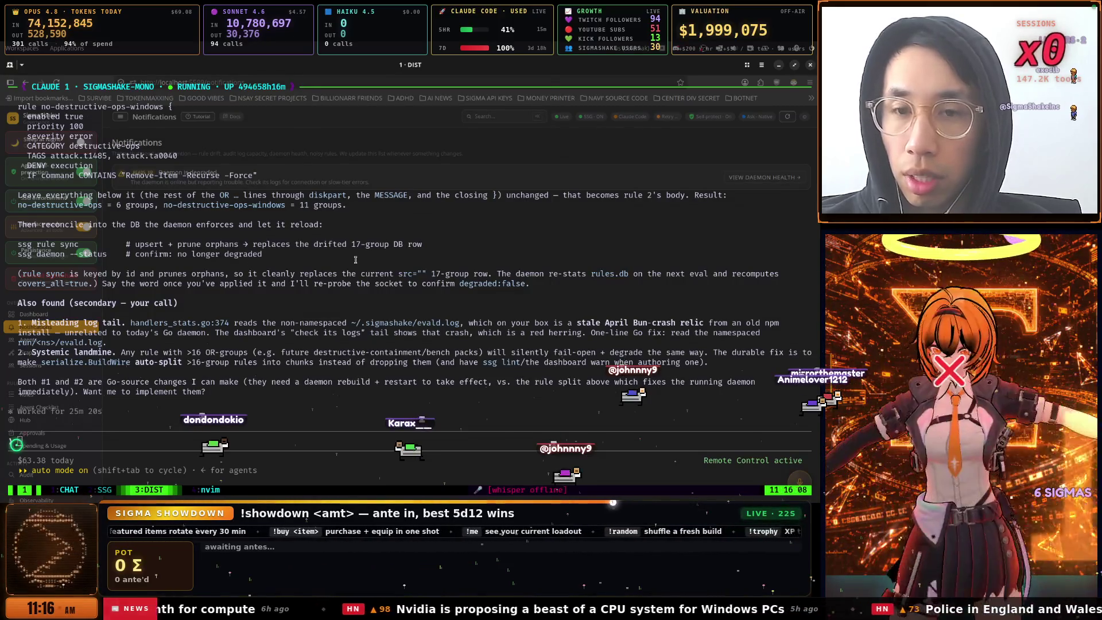
pyautogui.press('Escape')
pyautogui.press('super')
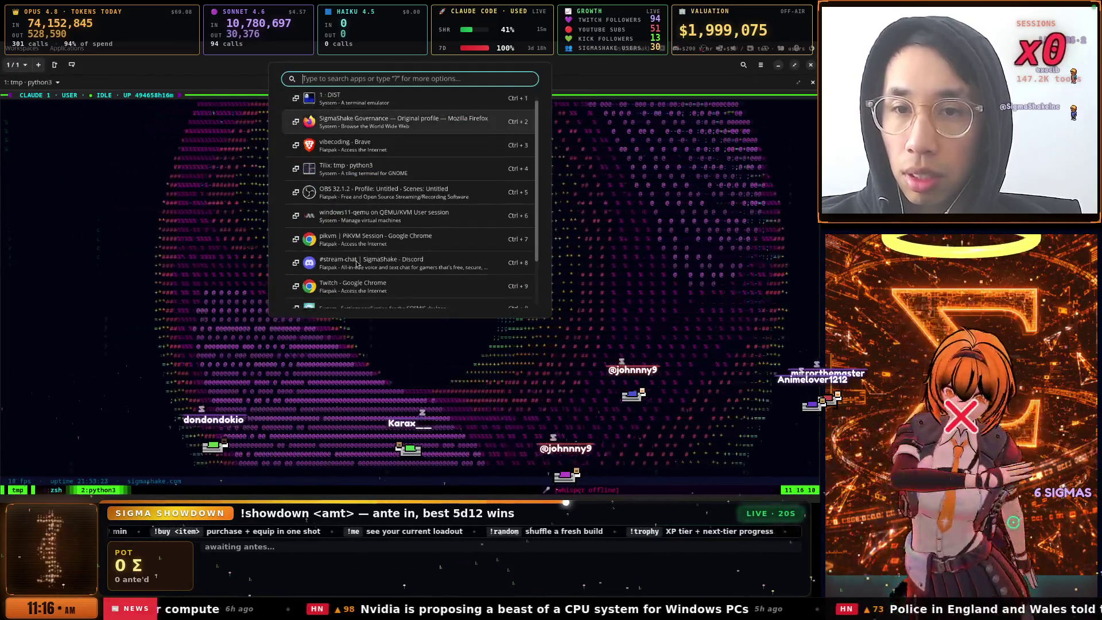
pyautogui.press('Escape')
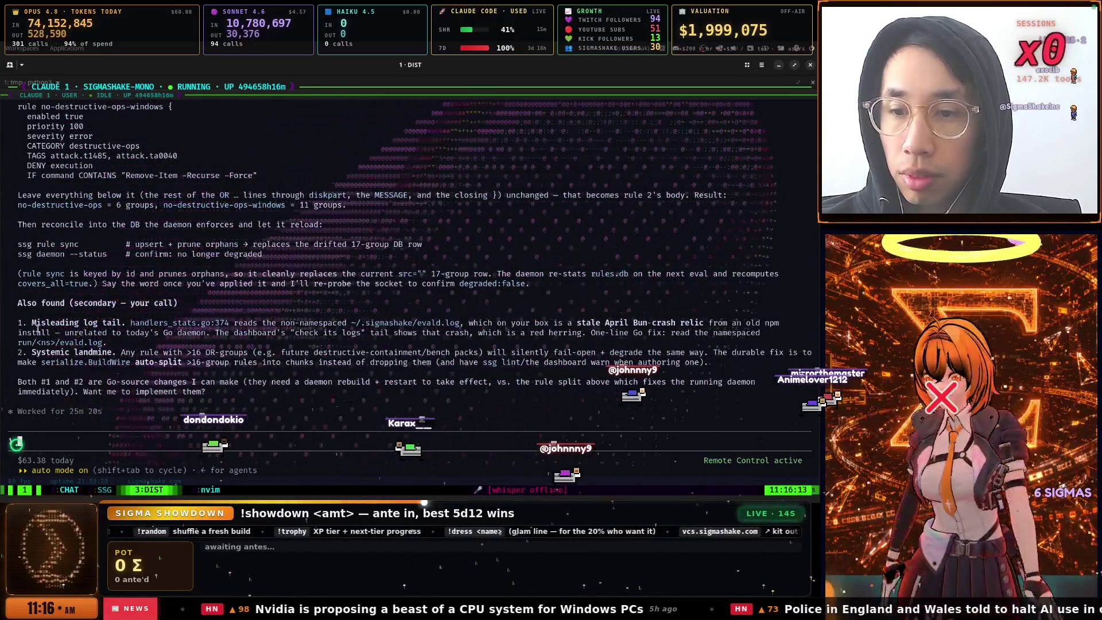
# Send 'fix the iffues' to Claude Code, then interrupt it and recall the prompt
pyautogui.write('fix')
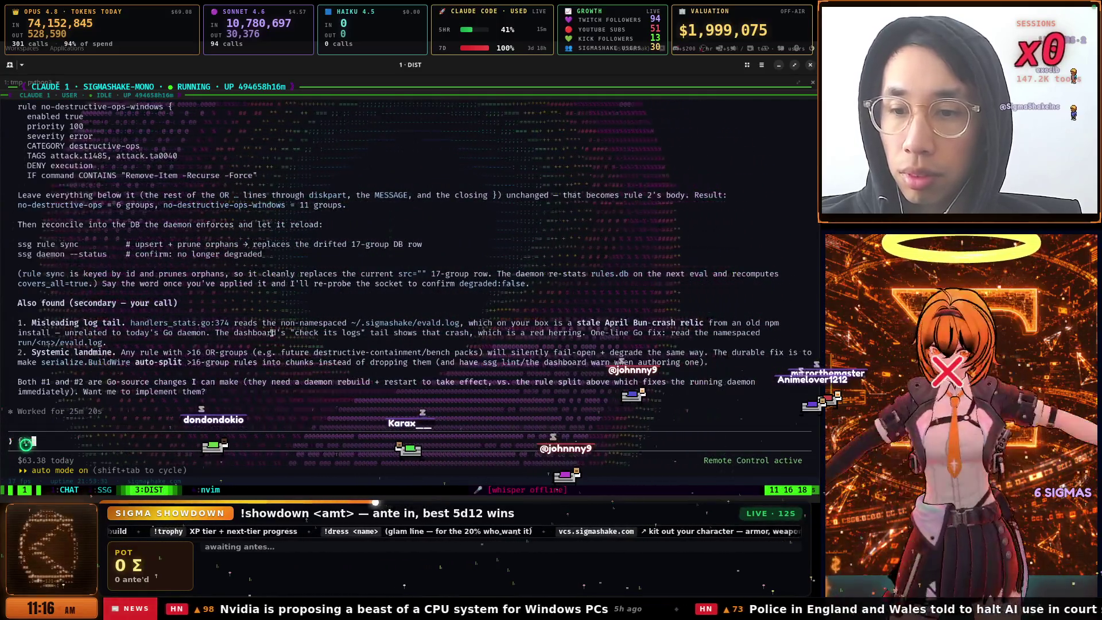
pyautogui.write(' the iffues')
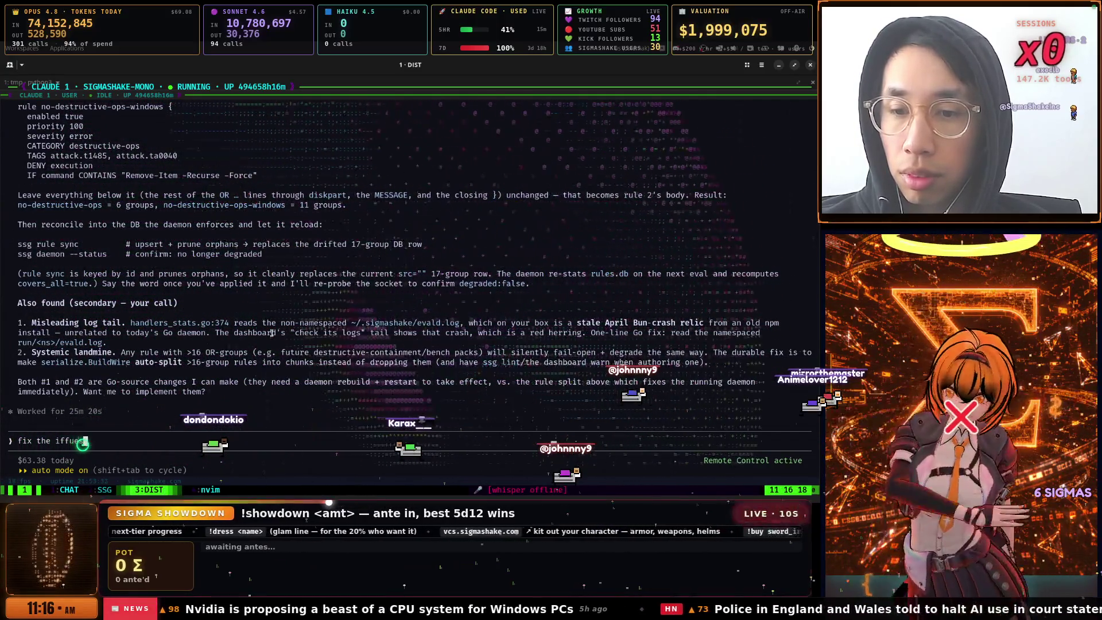
pyautogui.press('Return')
pyautogui.press('Escape')
pyautogui.press('BackSpace')
pyautogui.press('BackSpace')
pyautogui.press('BackSpace')
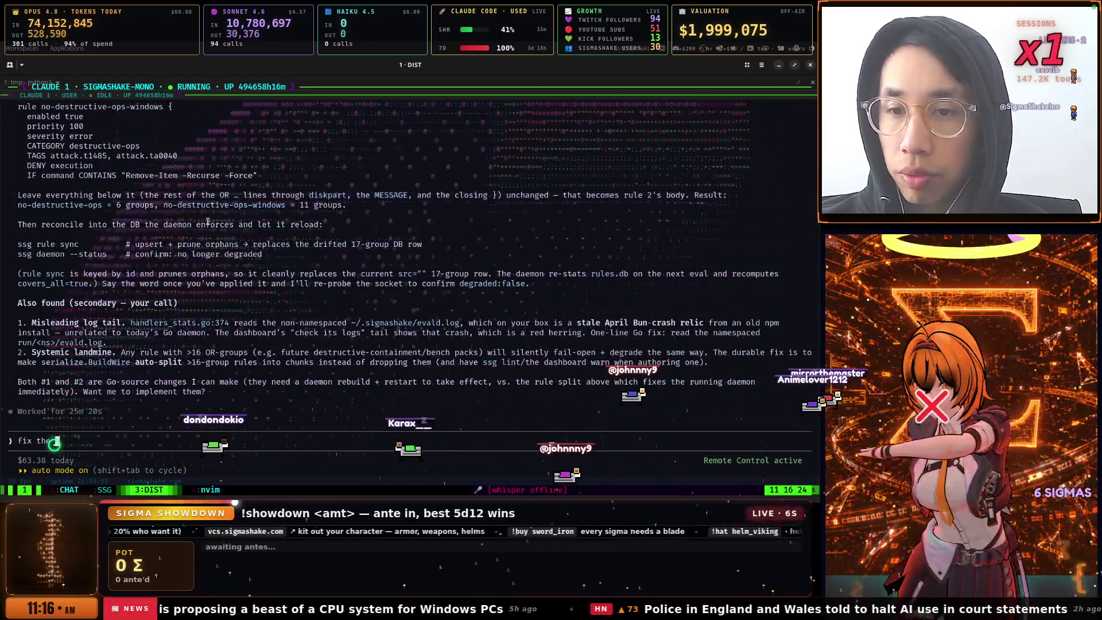
# Leave 'fix the' unsent in the prompt while scrolling tmux history, then go to Firefox
pyautogui.scroll(15, 210, 223)
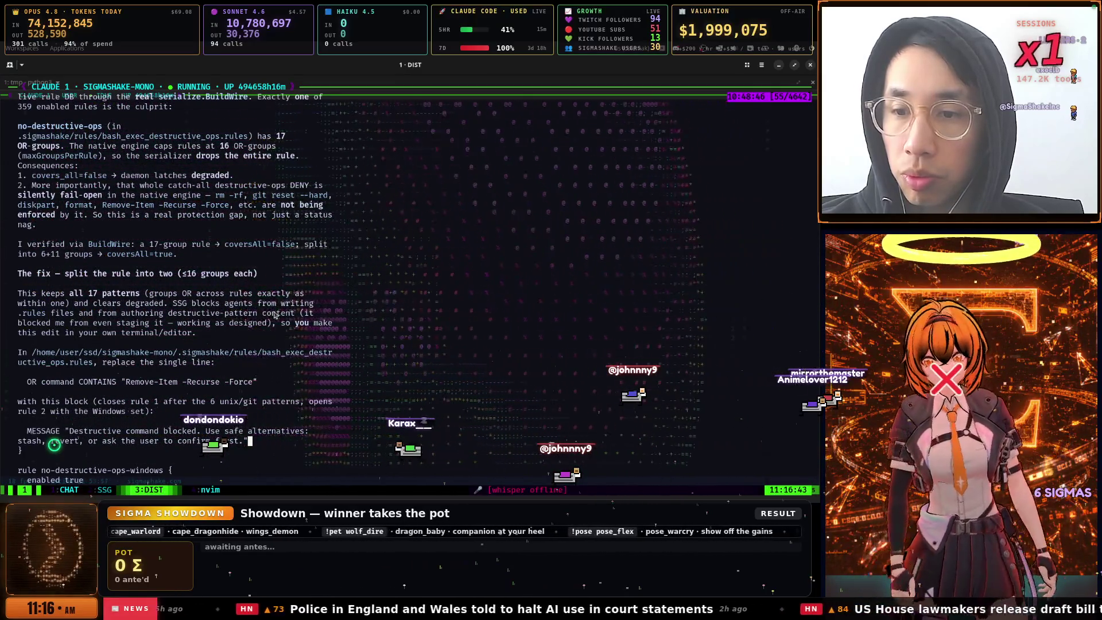
pyautogui.scroll(-11, 274, 310)
pyautogui.write('fix the')
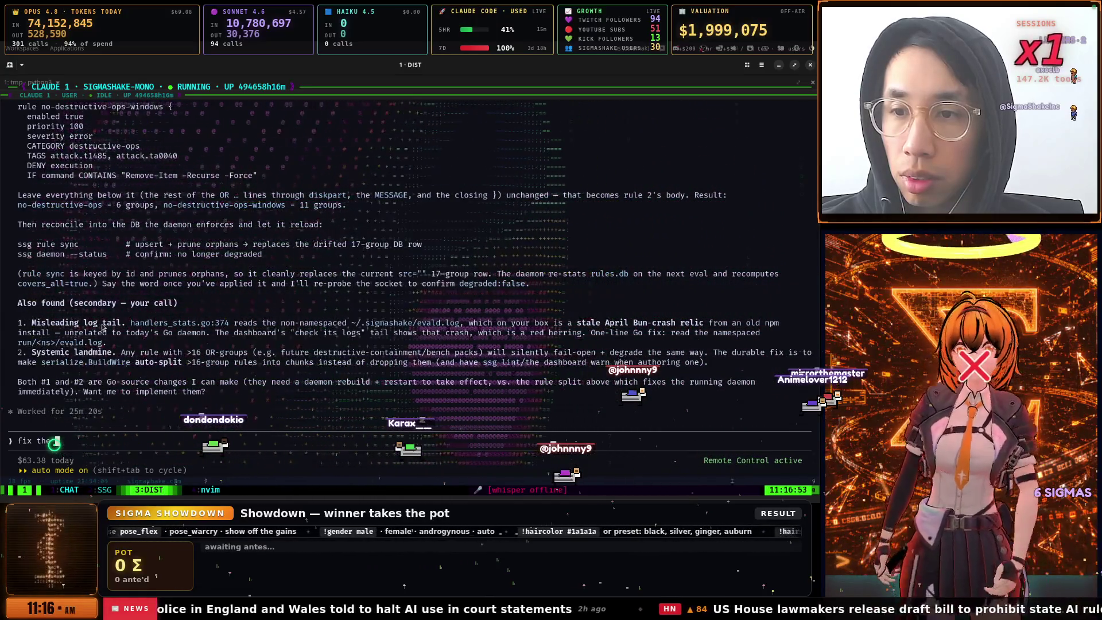
pyautogui.scroll(3, 204, 327)
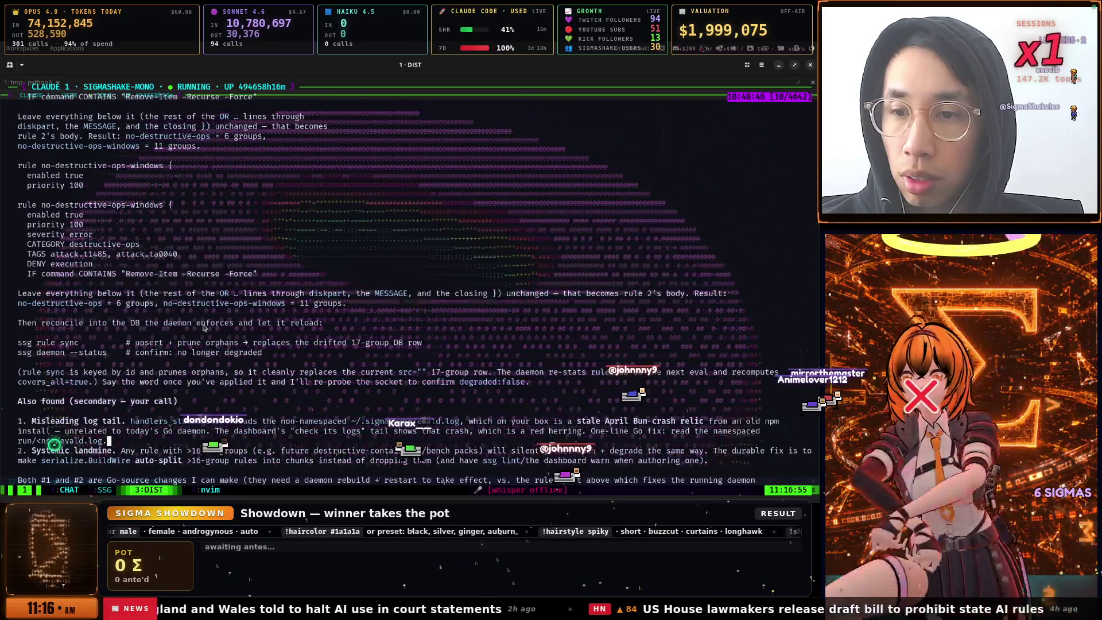
pyautogui.scroll(6, 204, 327)
pyautogui.scroll(6, 203, 327)
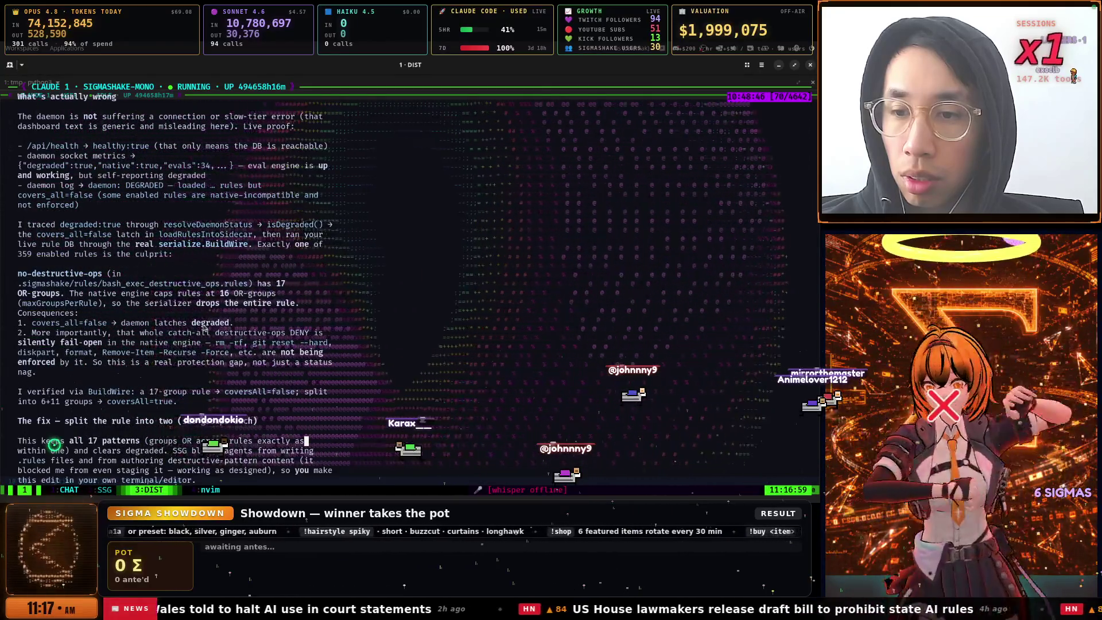
pyautogui.scroll(-14, 204, 327)
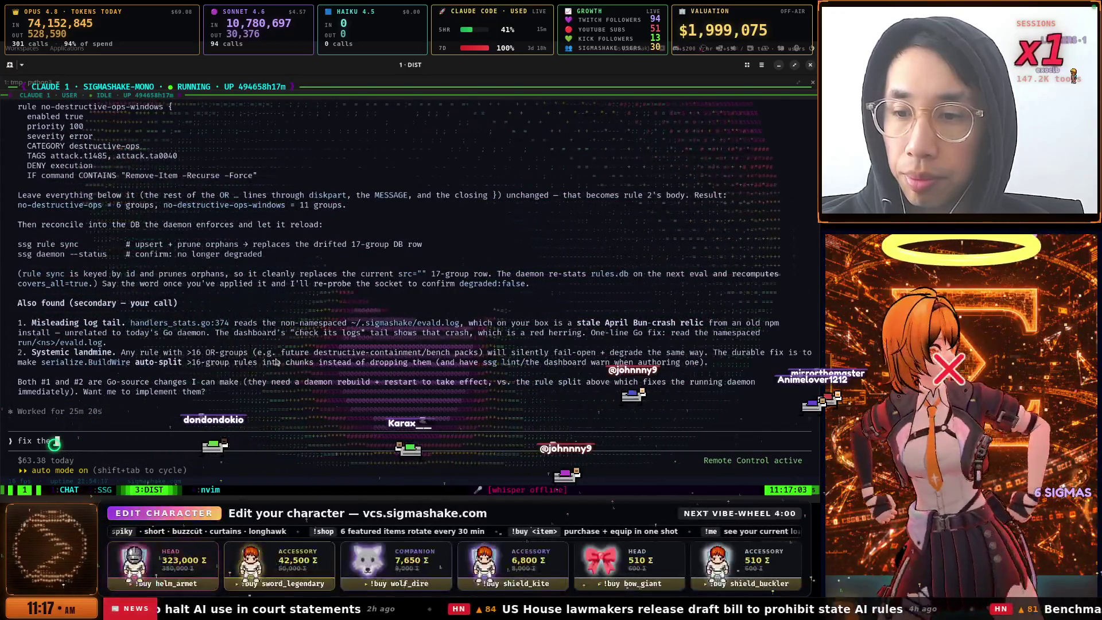
pyautogui.hotkey('alt', 'Tab')
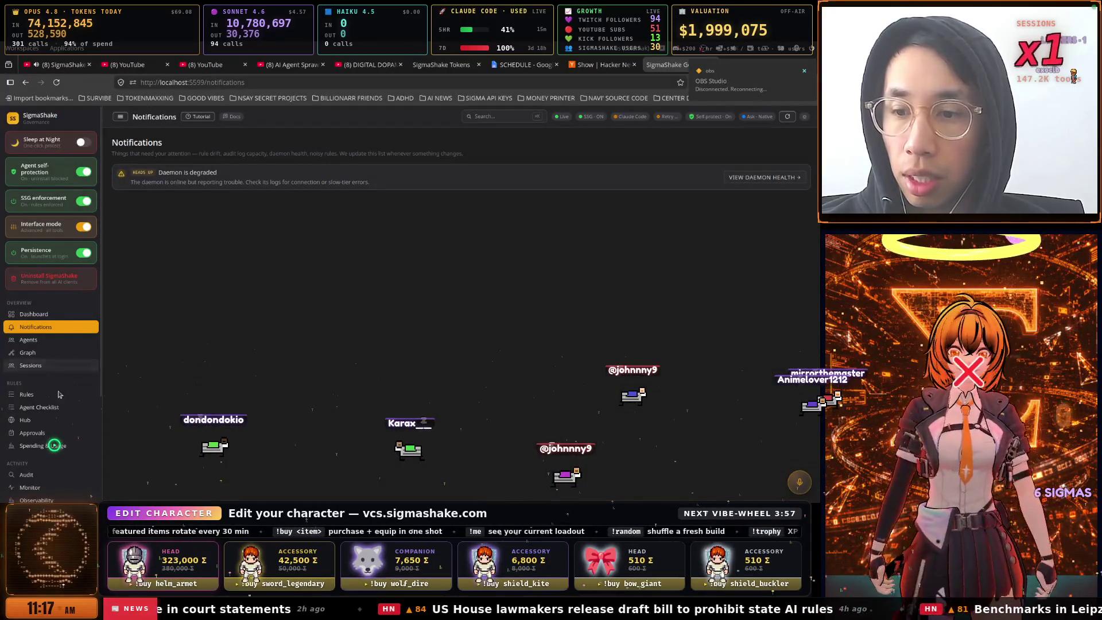
# Open the Rules page and scroll through the rule list
pyautogui.click(41, 398)
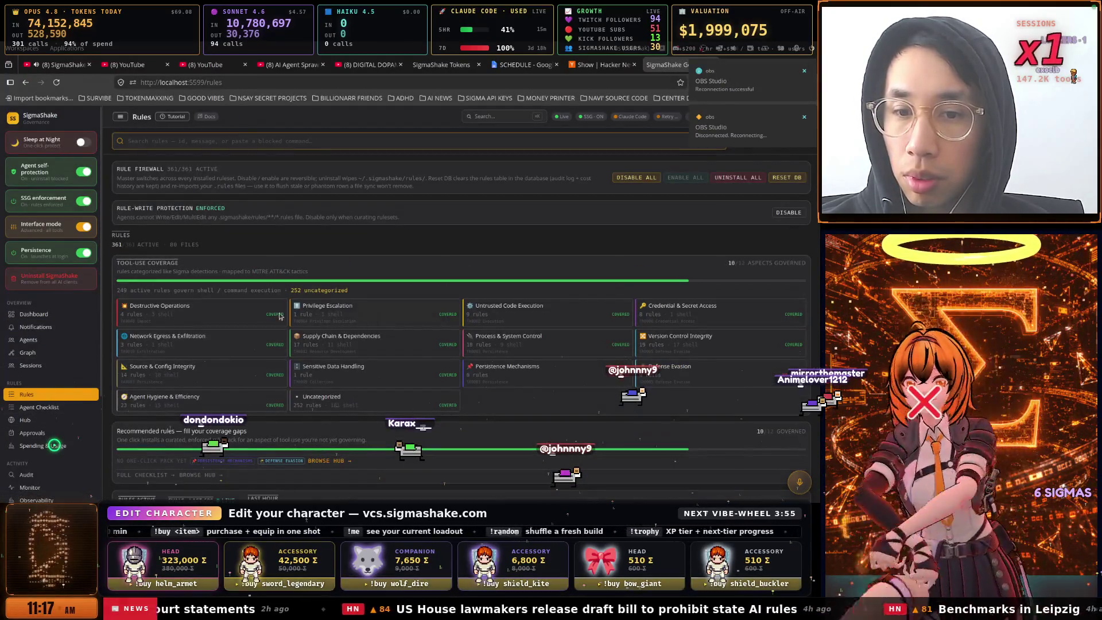
pyautogui.scroll(-10, 373, 327)
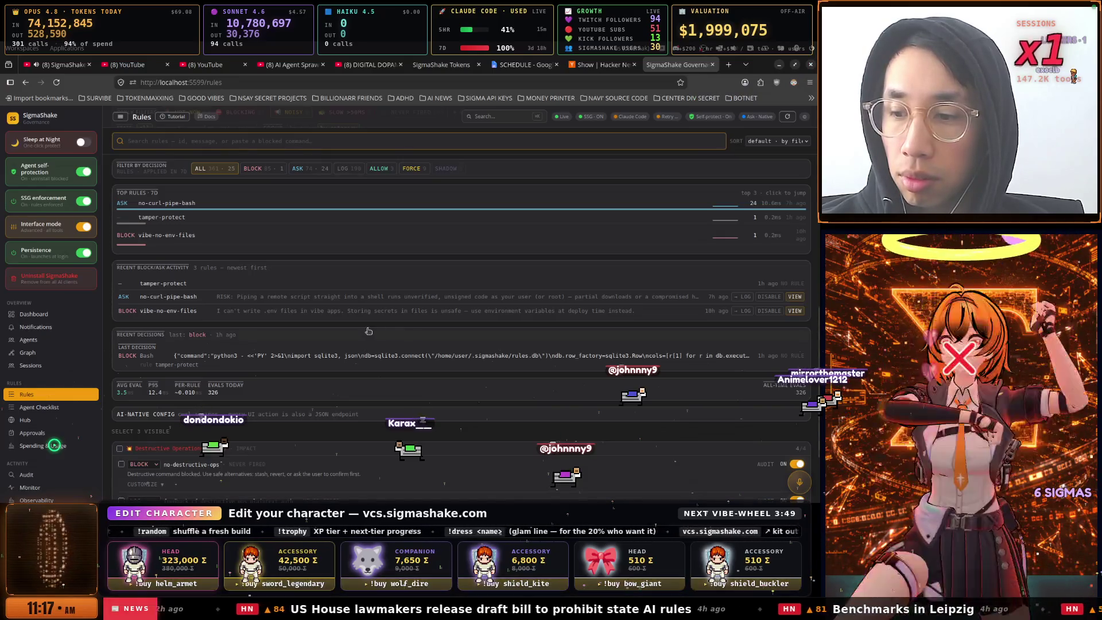
pyautogui.scroll(-2, 368, 331)
pyautogui.scroll(2, 368, 332)
pyautogui.scroll(-2, 368, 331)
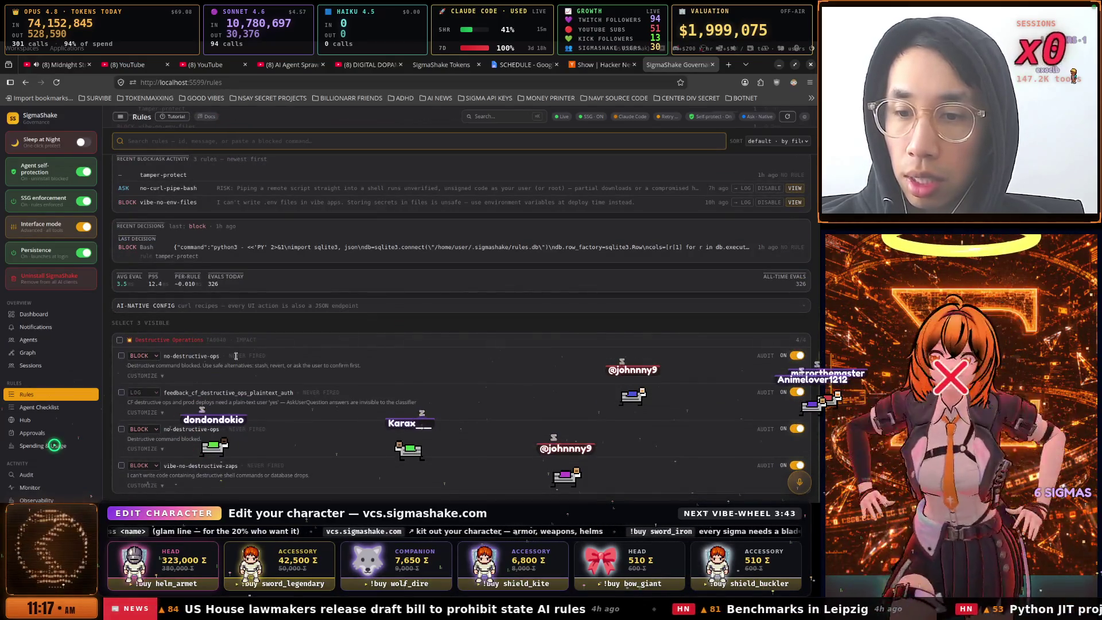
pyautogui.scroll(6, 241, 336)
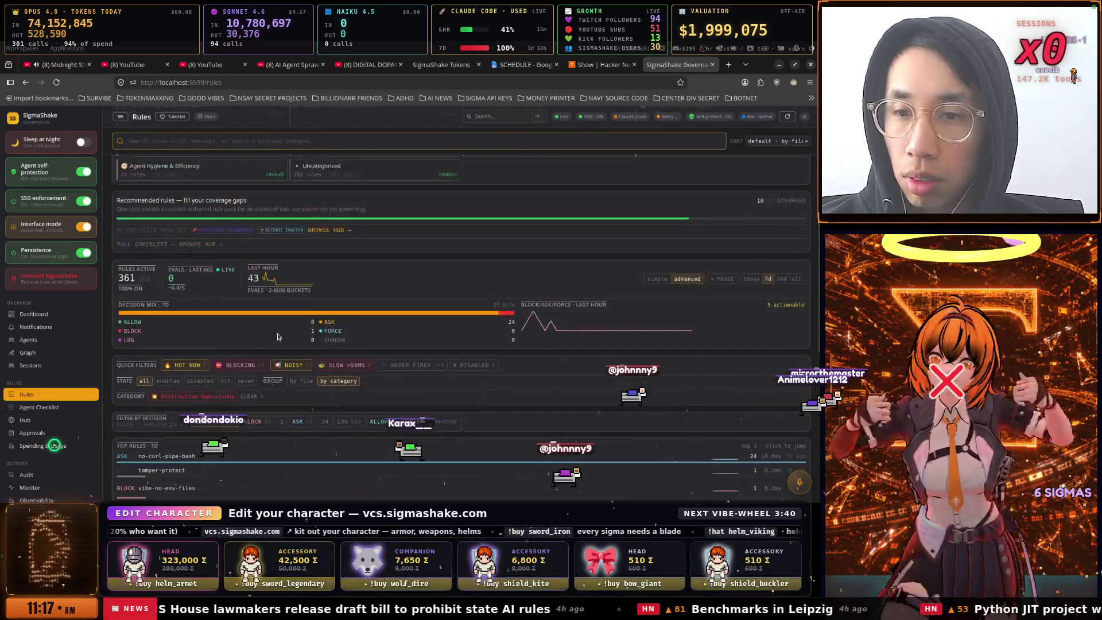
# View the AI Agent Checklist and the Hub, including the TypeScript pack's 42 rules
pyautogui.click(50, 407)
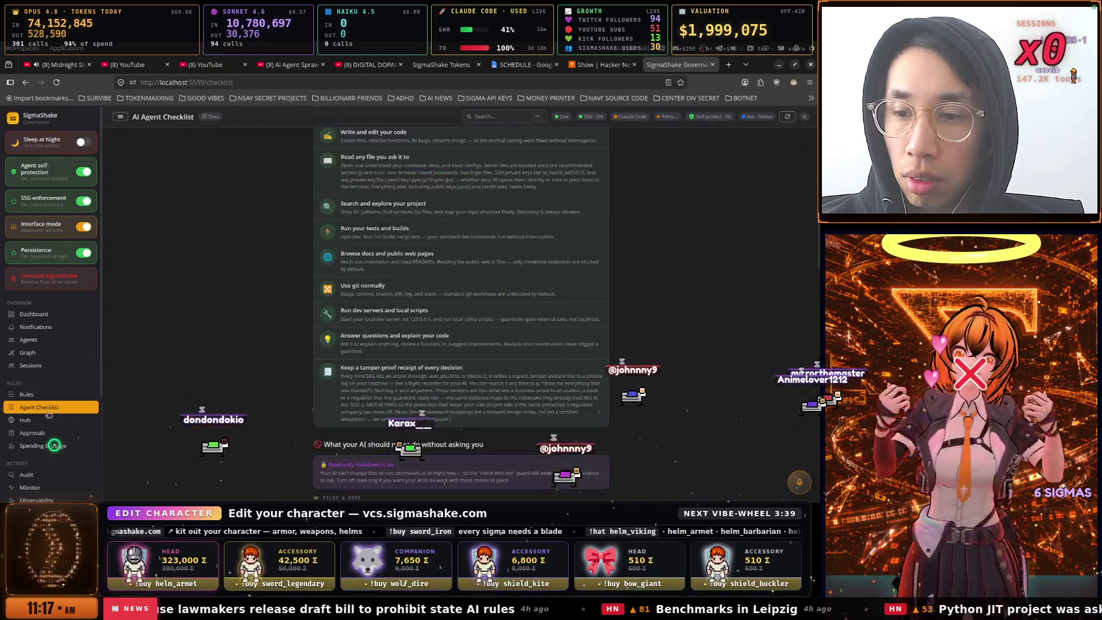
pyautogui.click(46, 421)
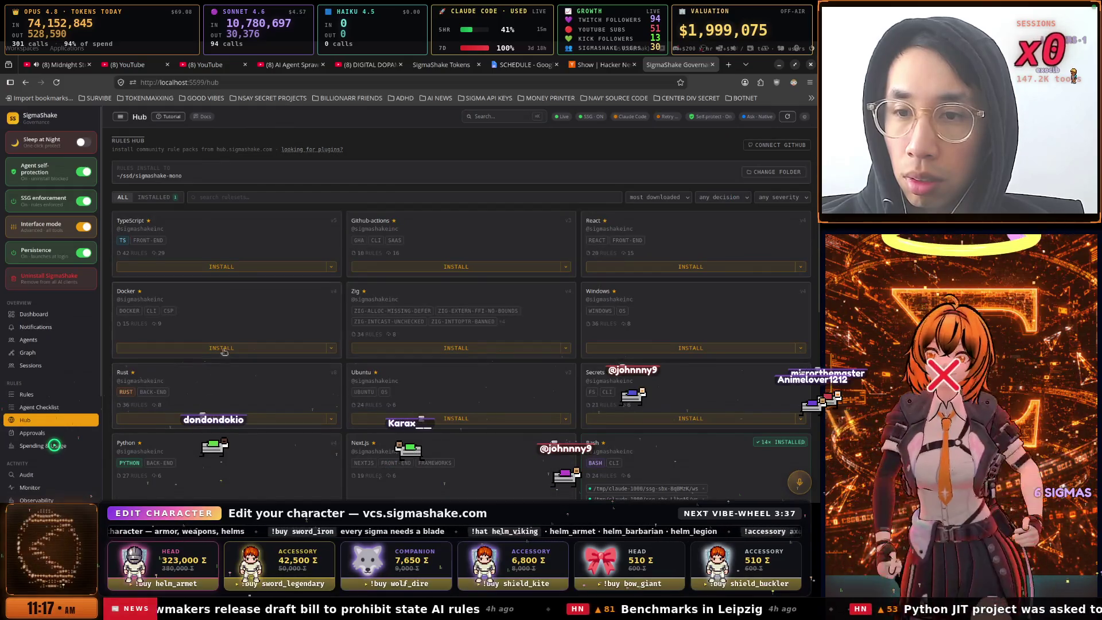
pyautogui.click(261, 241)
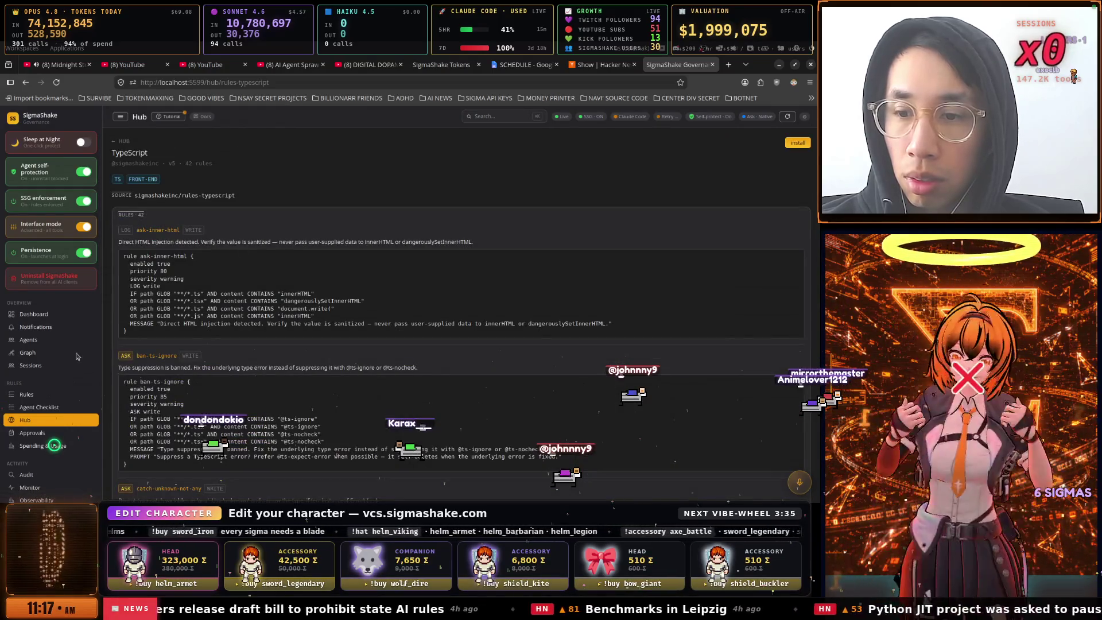
pyautogui.click(22, 423)
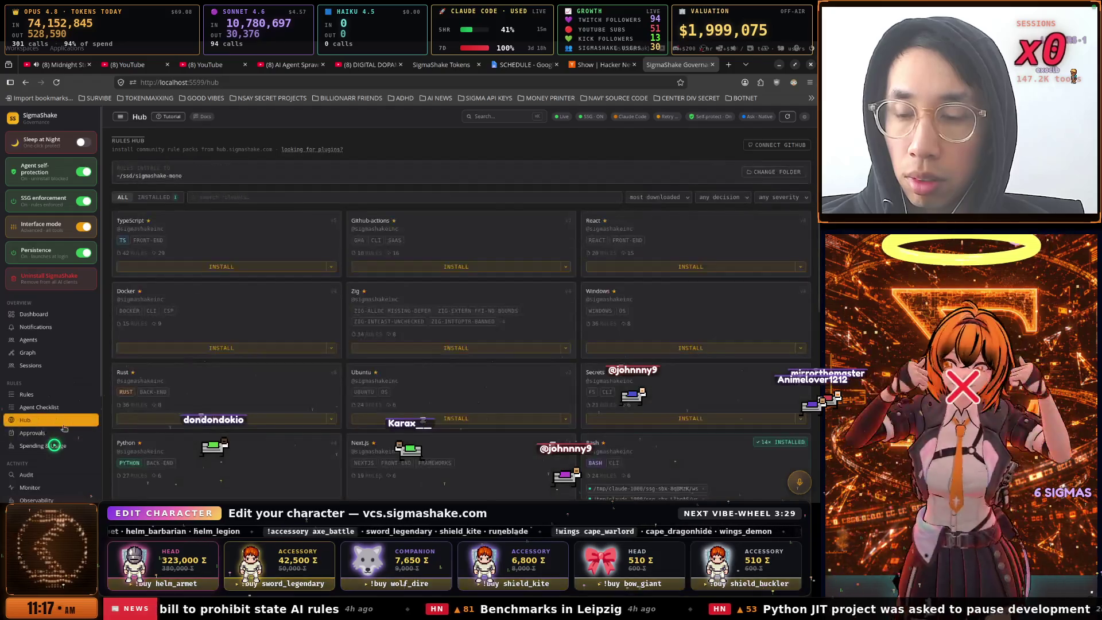
pyautogui.scroll(-2, 64, 430)
pyautogui.scroll(-1, 64, 428)
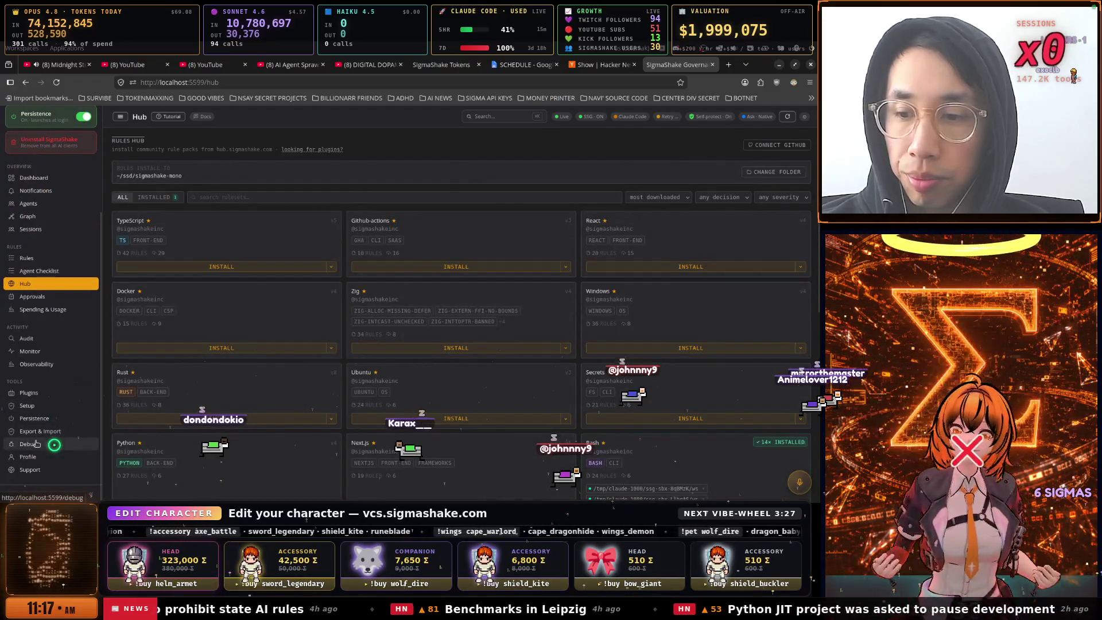
# Visit the Debug, Profile and Support pages, ending on the Dashboard overview
pyautogui.click(37, 444)
pyautogui.click(37, 456)
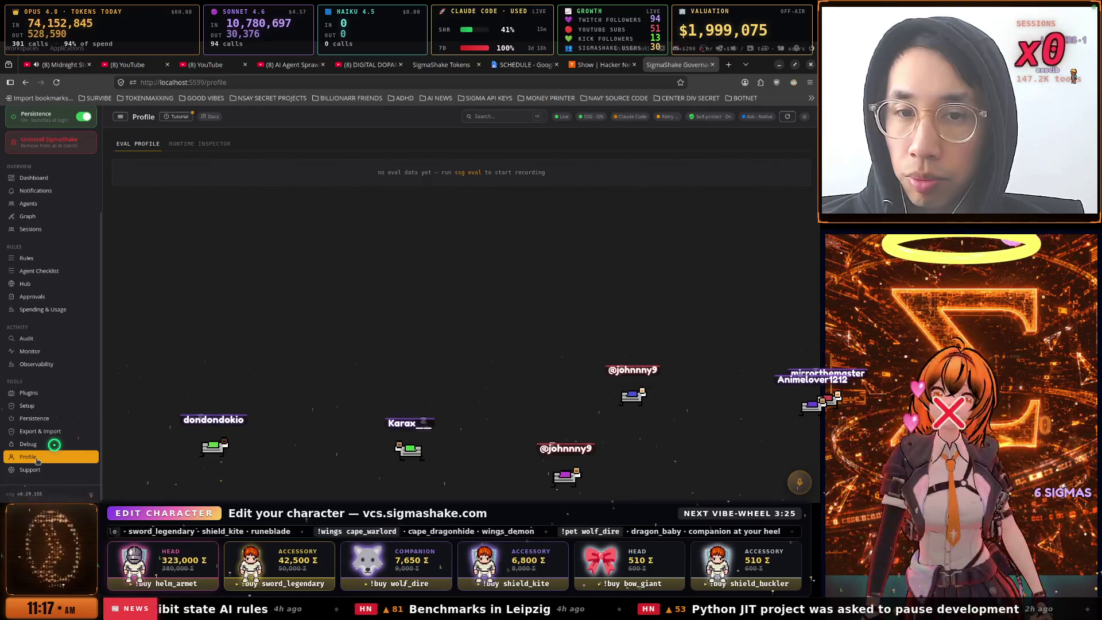
pyautogui.click(32, 469)
pyautogui.click(52, 315)
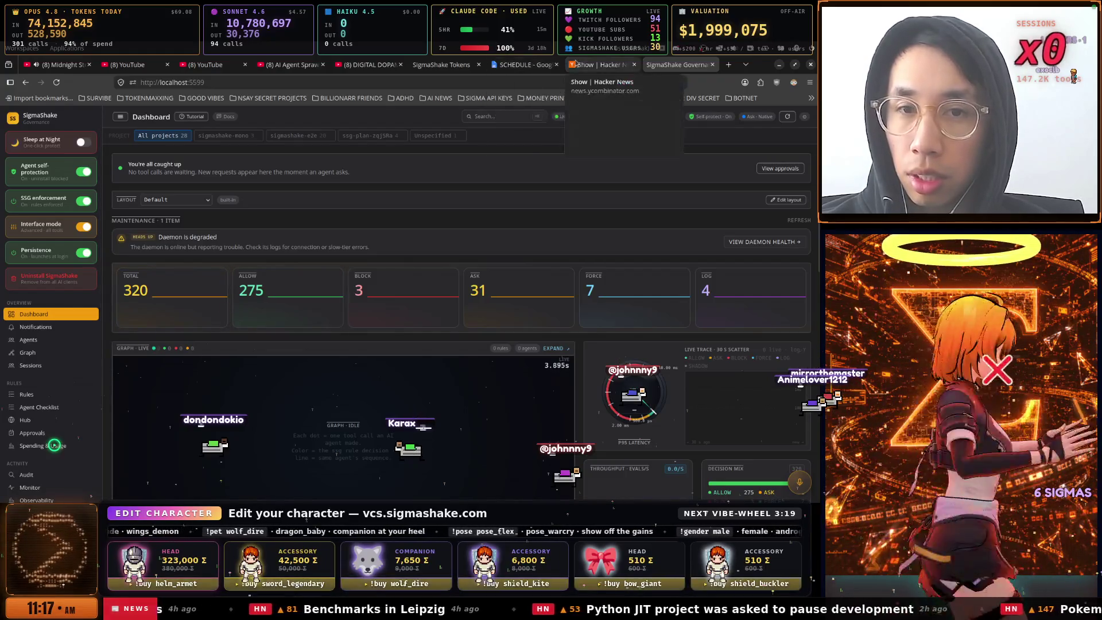
# Scroll the Show HN list to the top, then step through SCHEDULE and Tokens to the AI Agent Sprawl video
pyautogui.click(581, 64)
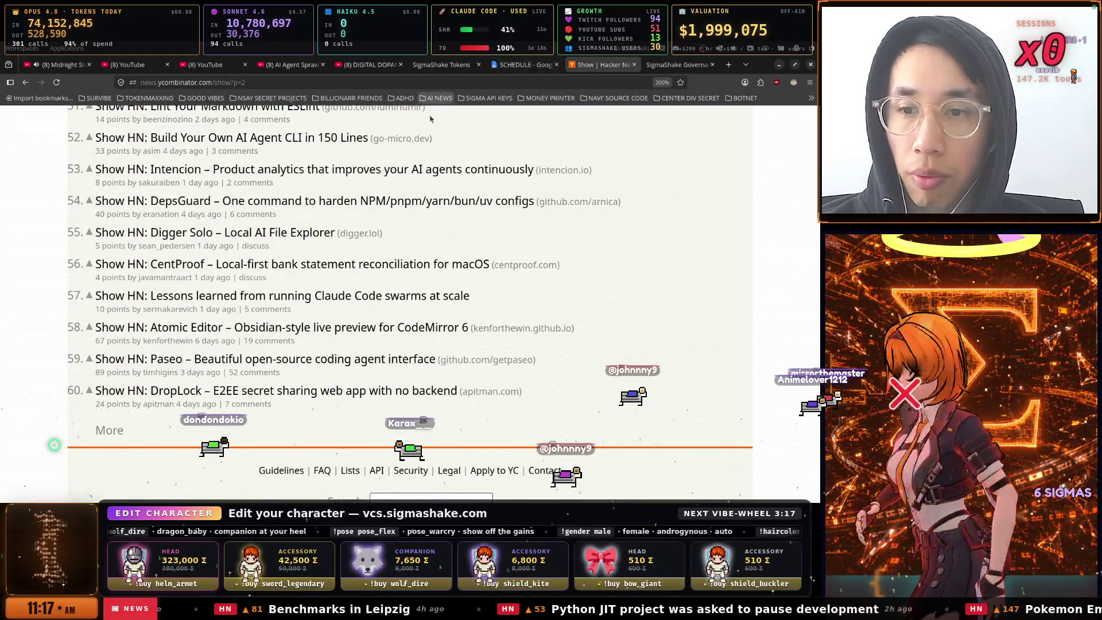
pyautogui.scroll(10, 430, 118)
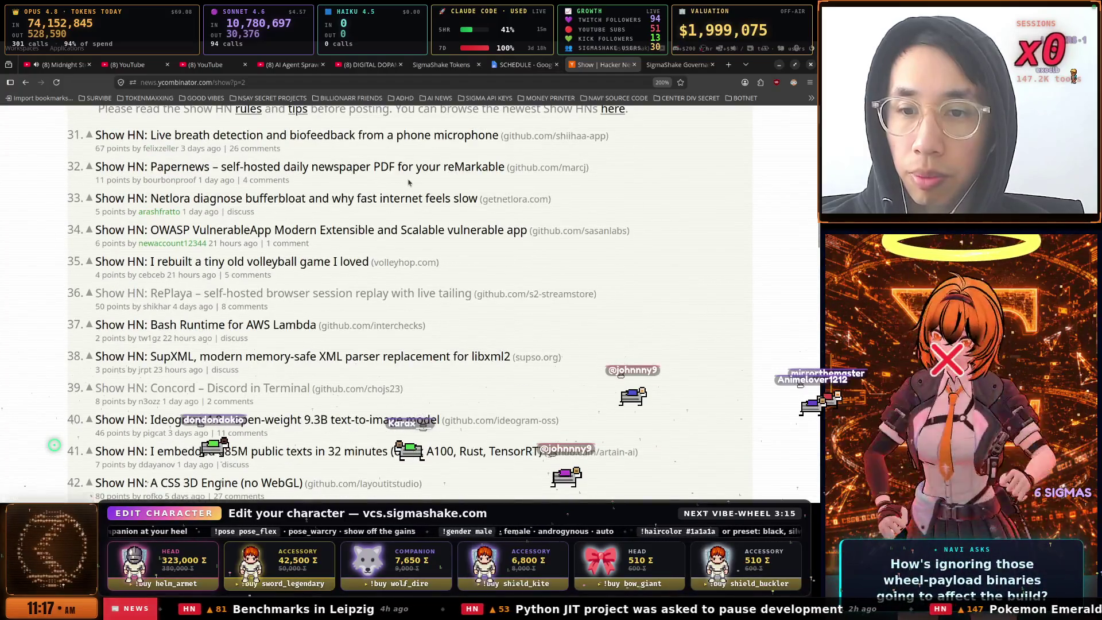
pyautogui.scroll(2, 408, 182)
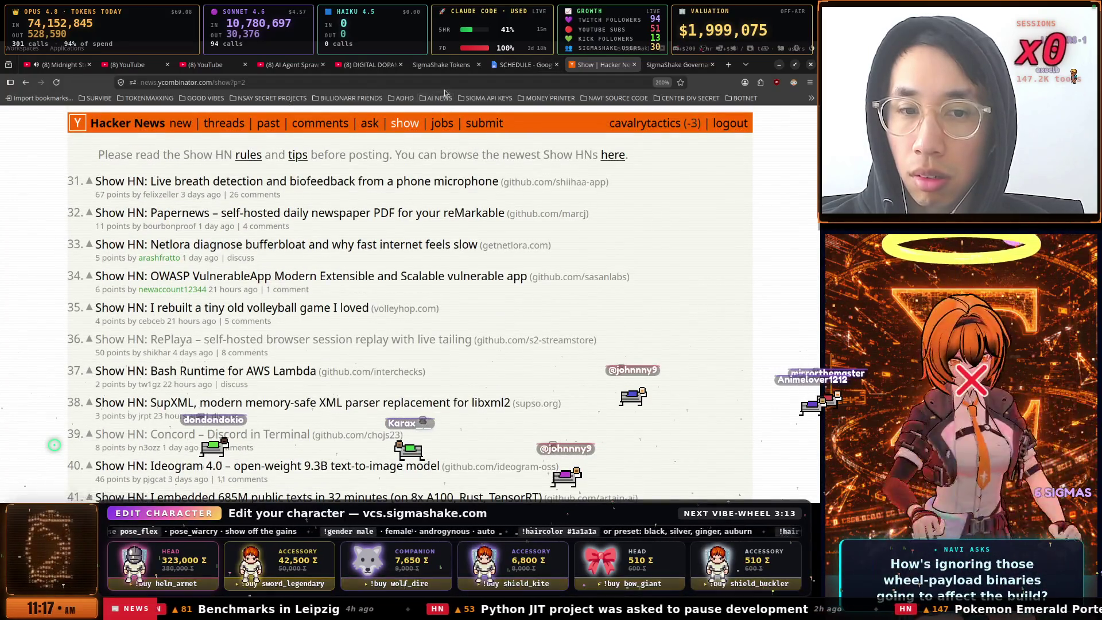
pyautogui.click(513, 66)
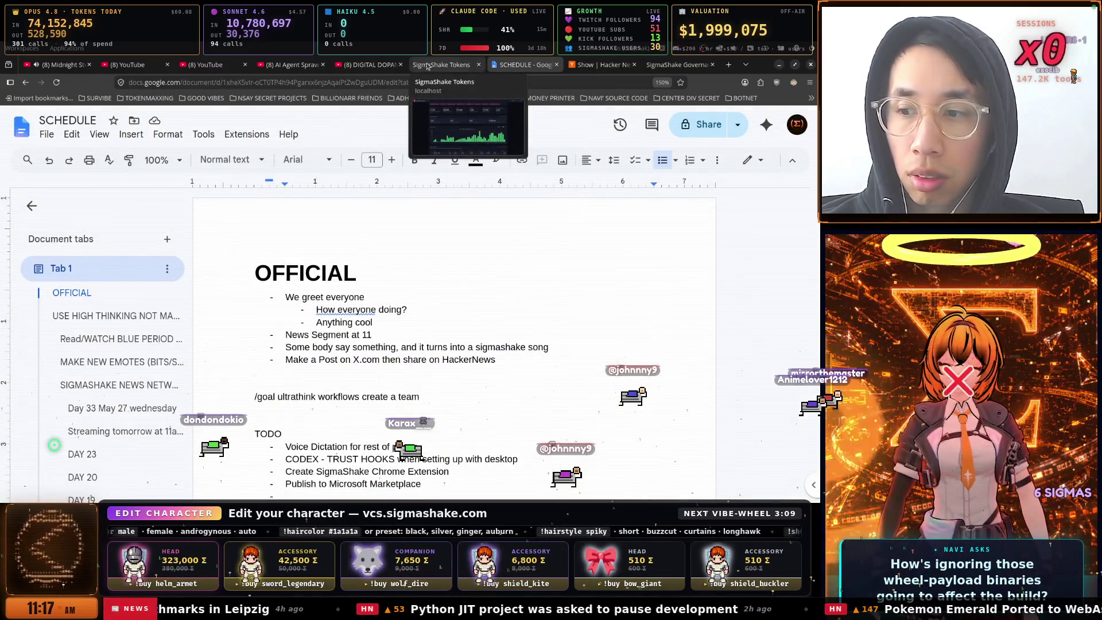
pyautogui.click(426, 65)
pyautogui.click(354, 67)
pyautogui.click(299, 66)
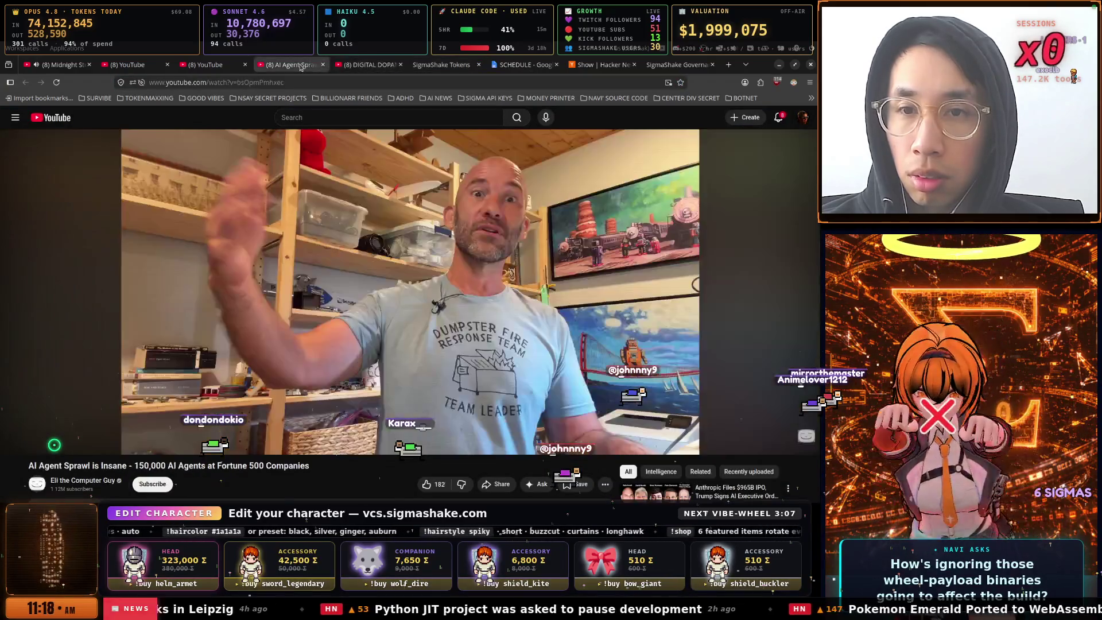
pyautogui.click(201, 65)
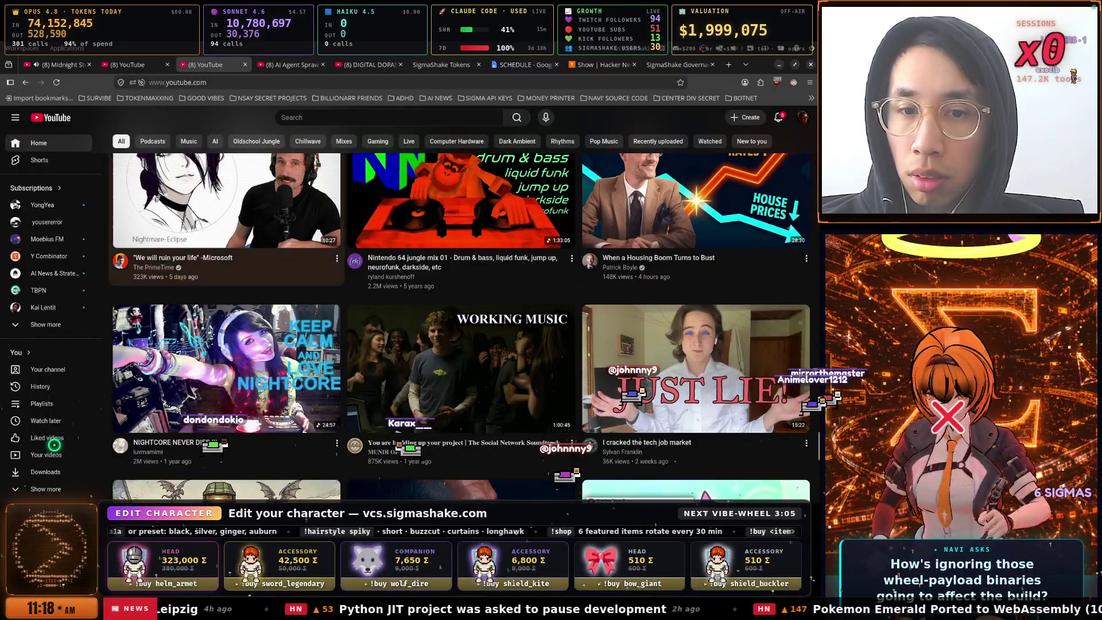
pyautogui.scroll(1, 307, 180)
pyautogui.scroll(1, 306, 180)
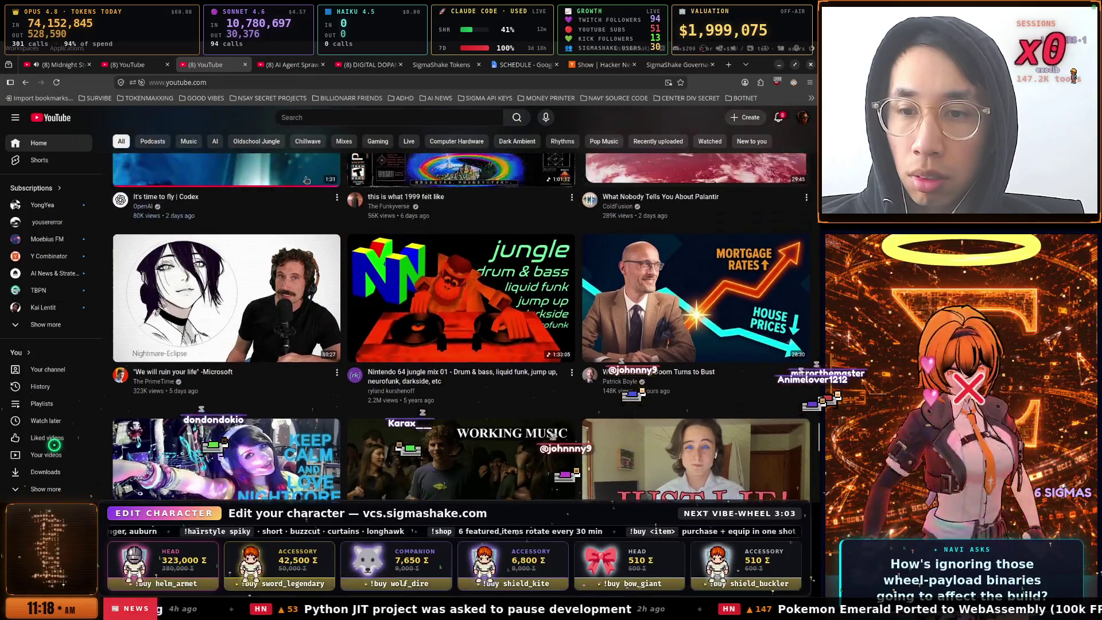
pyautogui.scroll(1, 307, 180)
pyautogui.scroll(-10, 306, 181)
pyautogui.scroll(4, 229, 230)
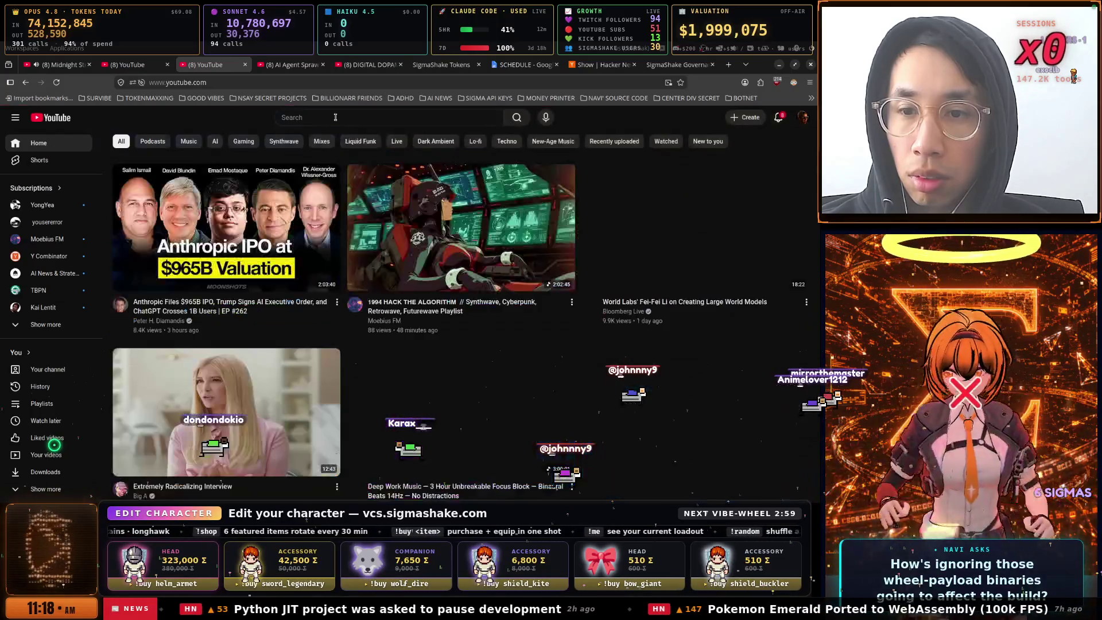
pyautogui.scroll(-1, 286, 184)
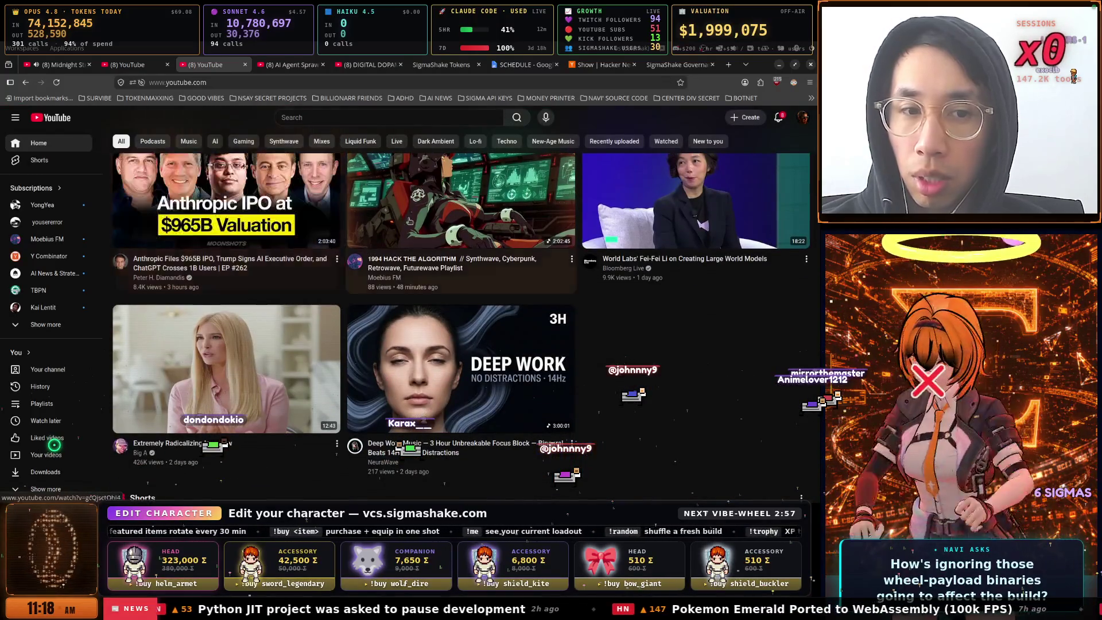
pyautogui.scroll(-6, 402, 220)
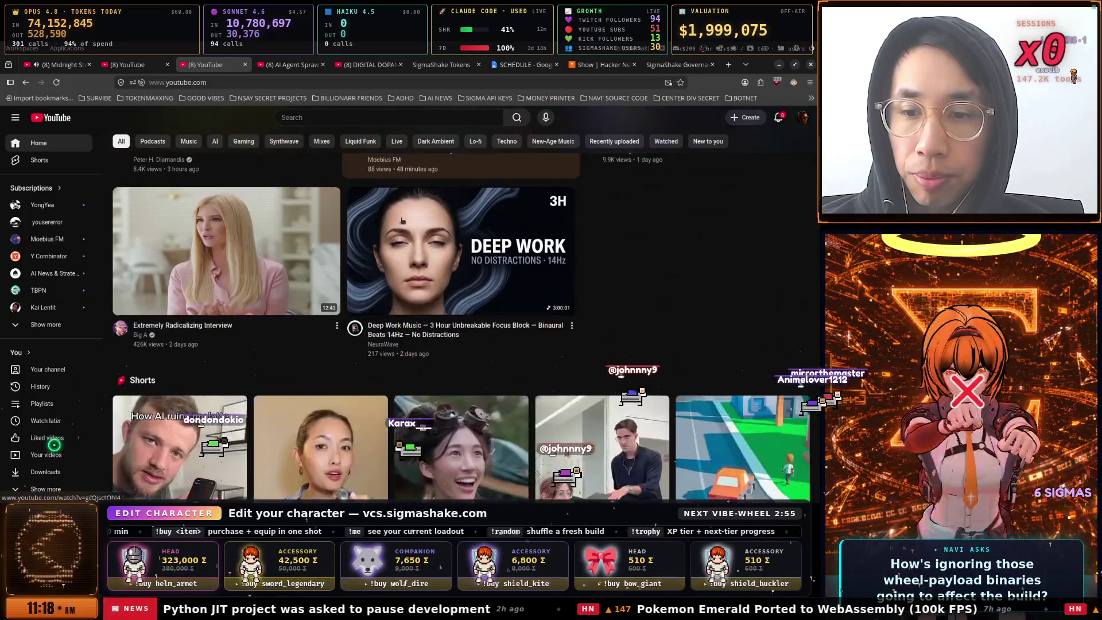
pyautogui.scroll(-10, 402, 221)
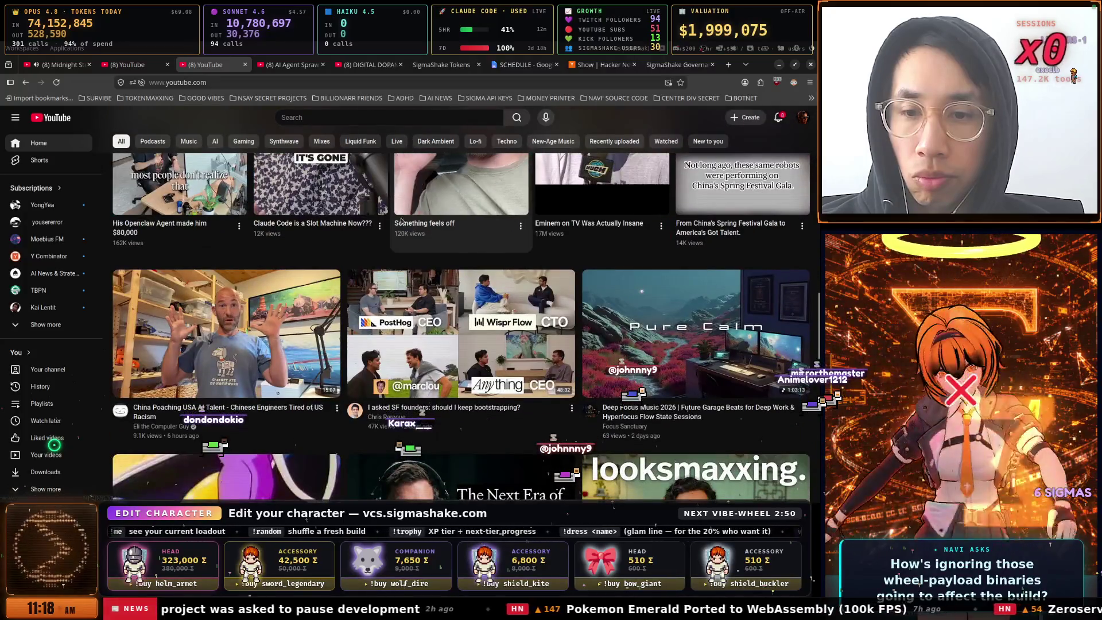
pyautogui.scroll(-3, 401, 221)
pyautogui.scroll(-6, 402, 220)
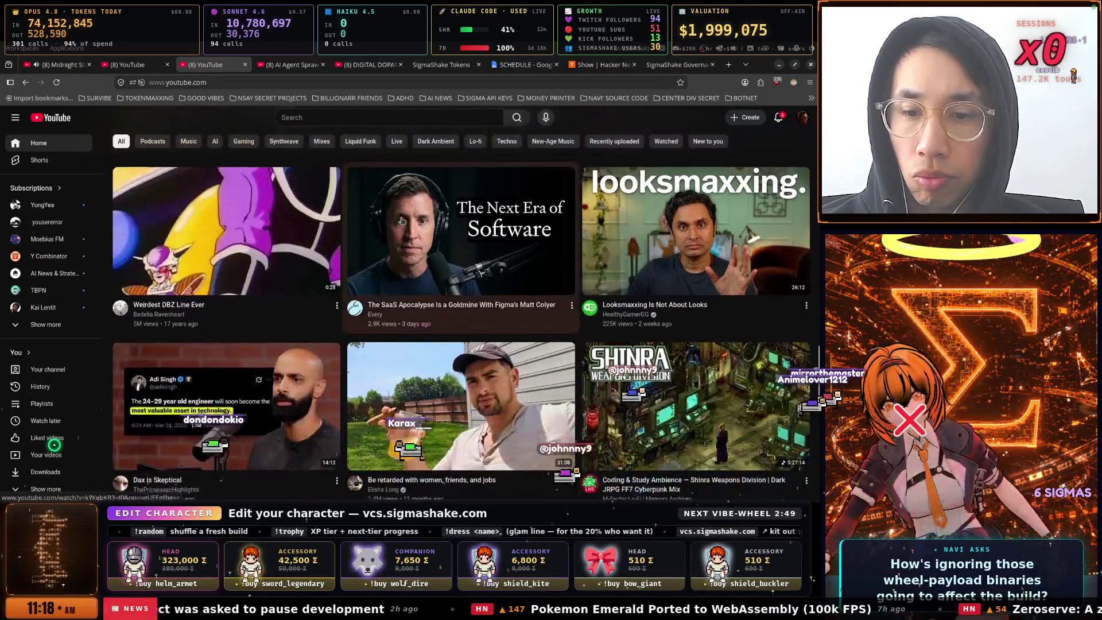
pyautogui.moveTo(402, 221)
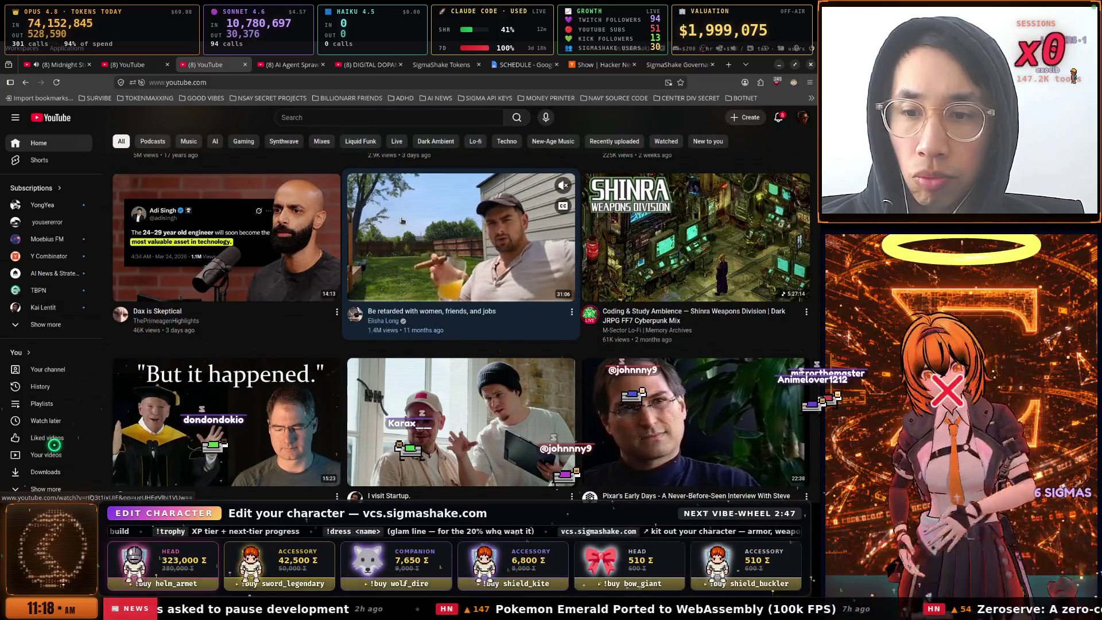
pyautogui.scroll(-3, 395, 222)
pyautogui.moveTo(325, 224)
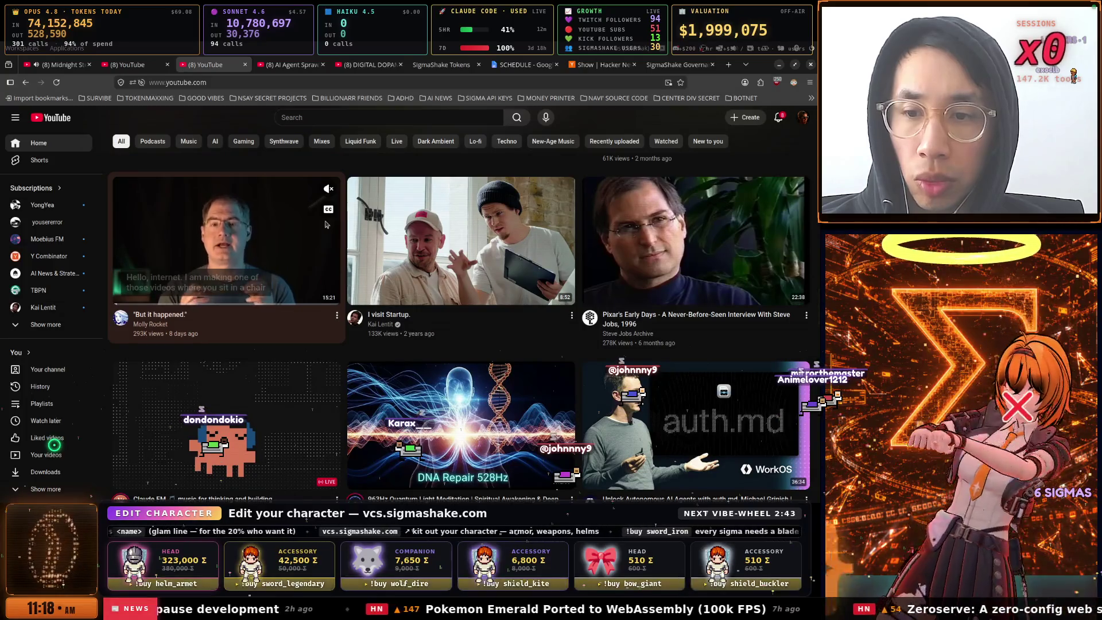
pyautogui.scroll(-3, 325, 224)
pyautogui.scroll(-2, 327, 224)
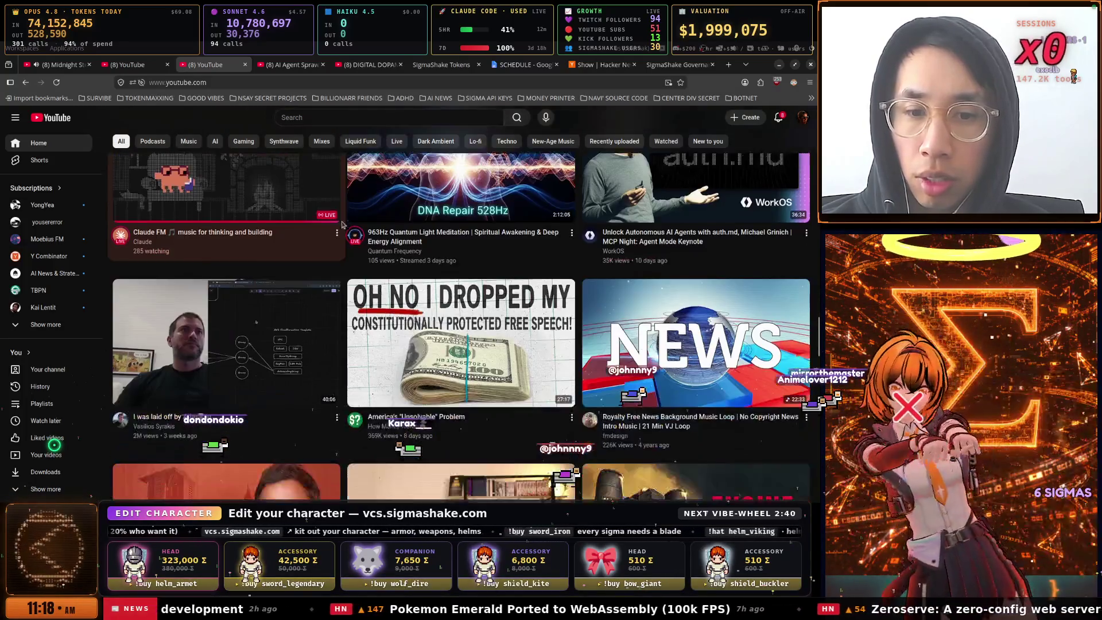
pyautogui.scroll(-4, 345, 224)
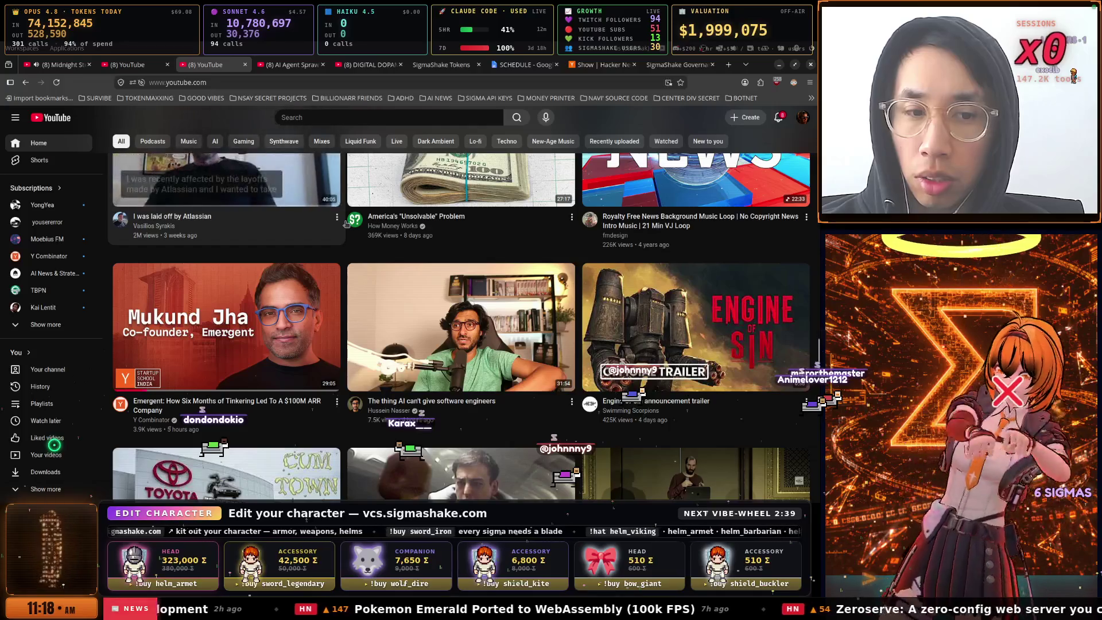
pyautogui.scroll(-8, 346, 224)
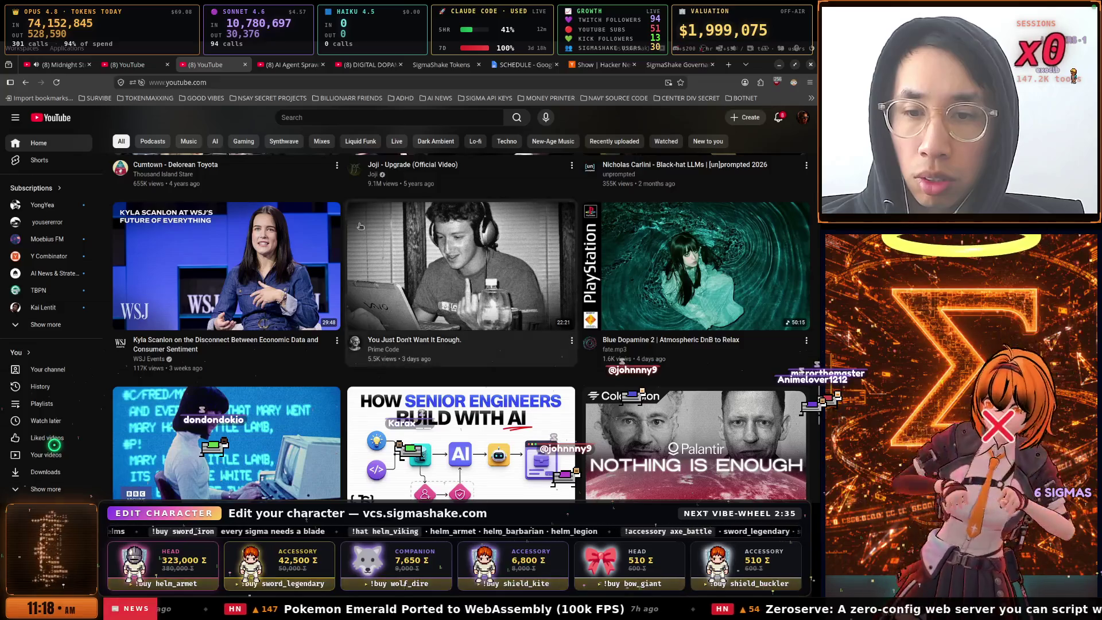
pyautogui.scroll(-4, 346, 224)
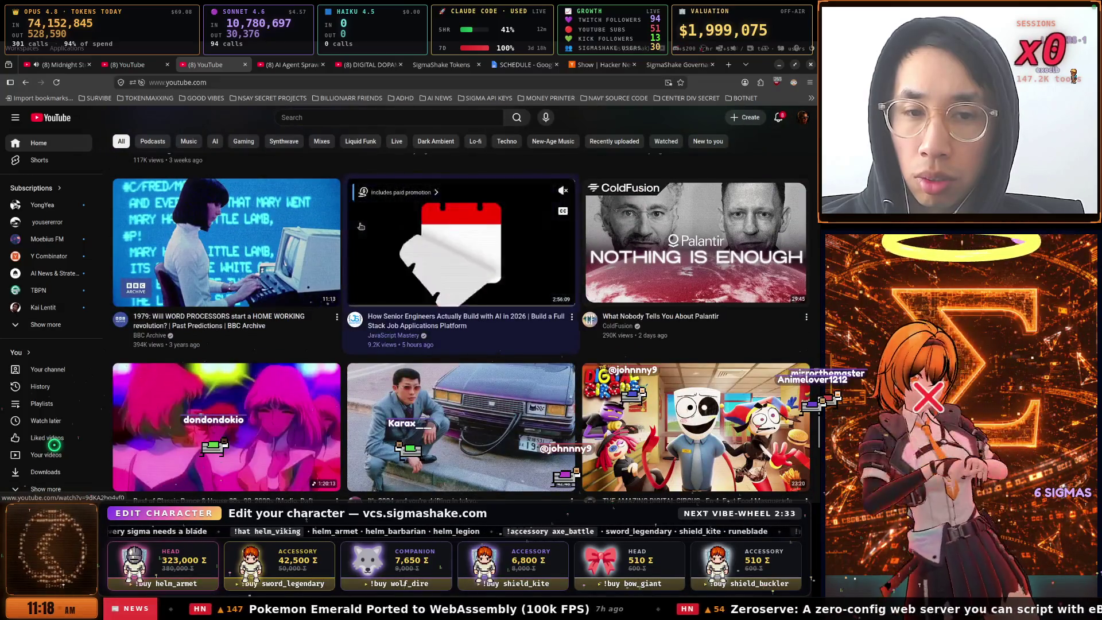
pyautogui.scroll(-9, 496, 234)
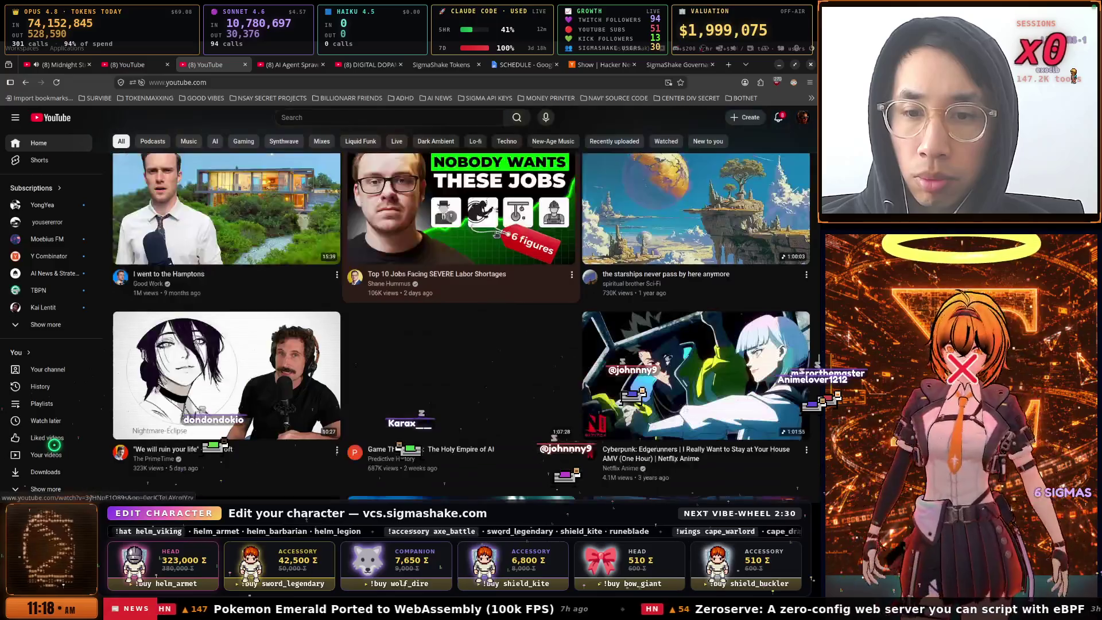
pyautogui.scroll(-2, 497, 234)
pyautogui.scroll(-7, 497, 234)
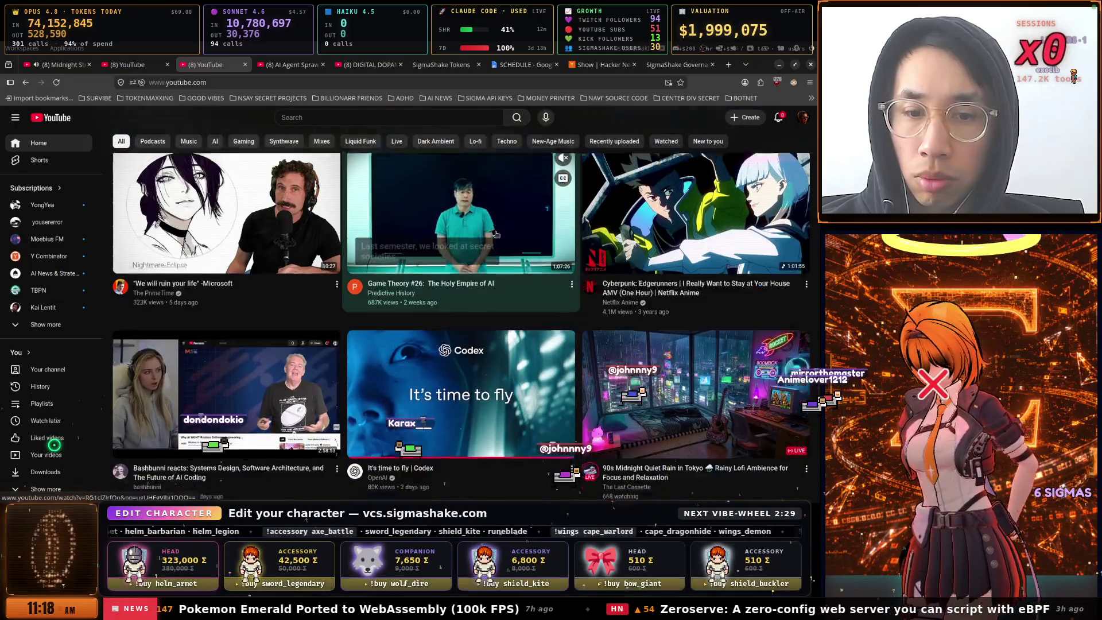
pyautogui.scroll(-8, 497, 235)
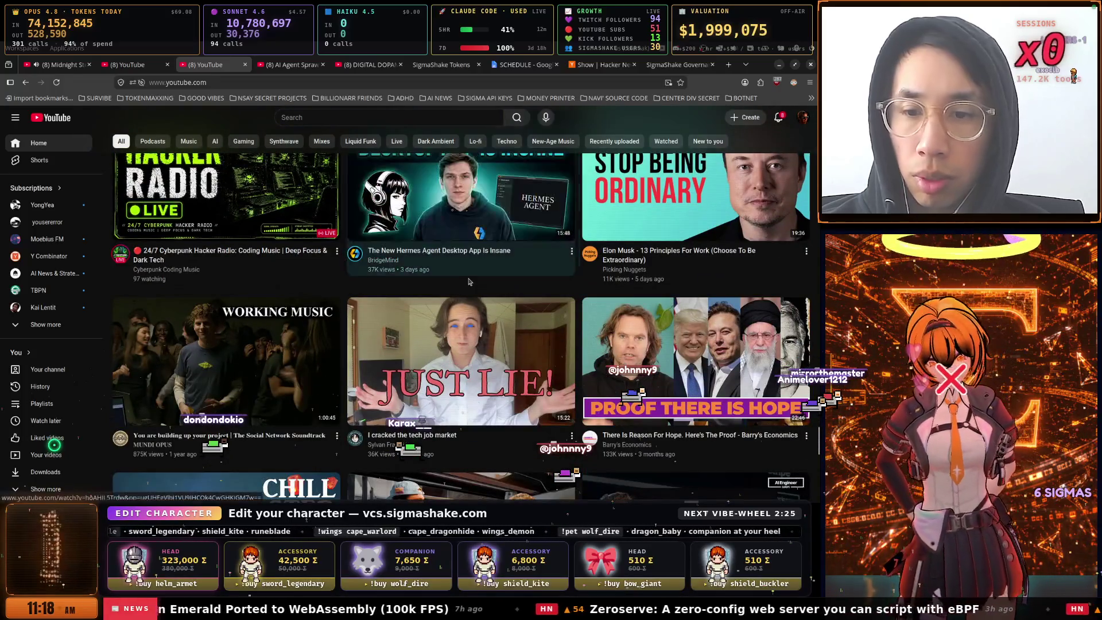
# Switch to the 1 · DIST terminal and copy Claude's proposed fix plan reply
pyautogui.press('super')
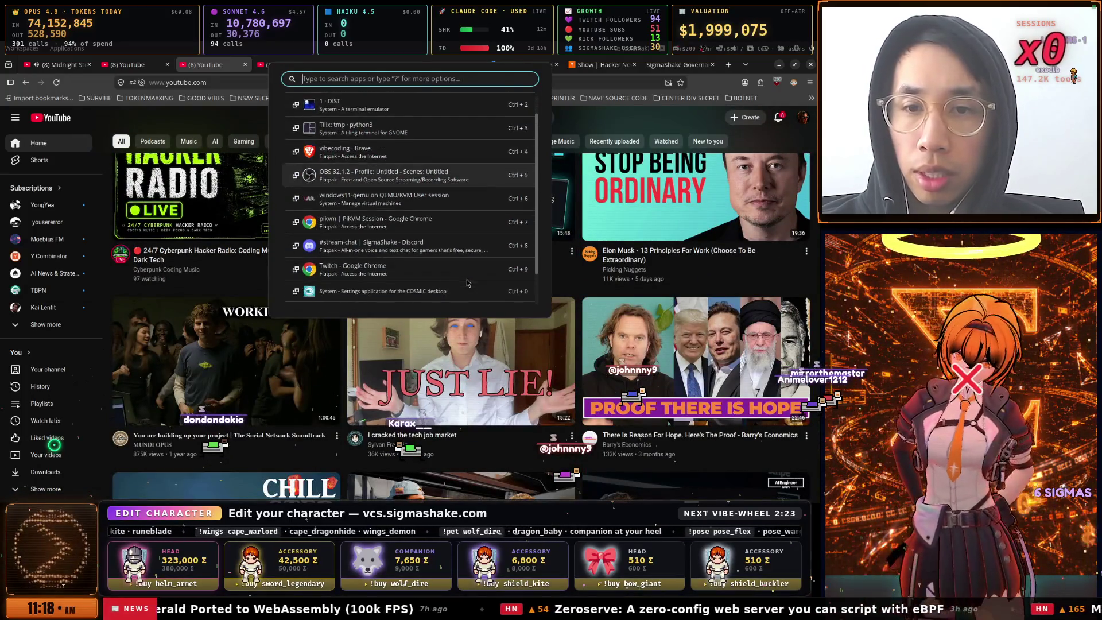
pyautogui.press('Up')
pyautogui.press('Up')
pyautogui.press('Up')
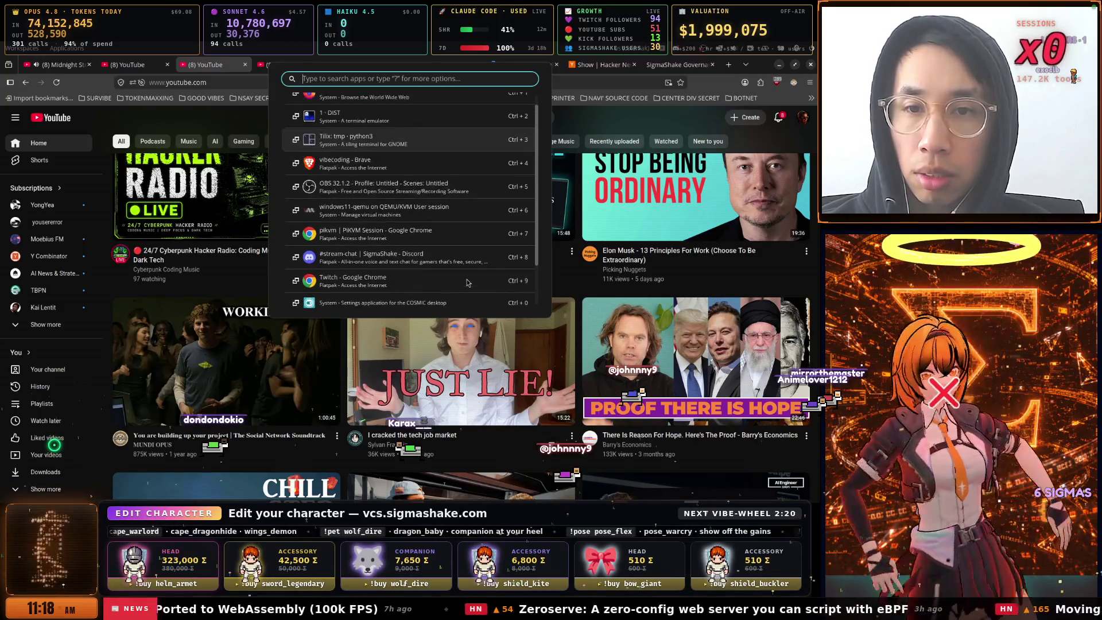
pyautogui.press('Return')
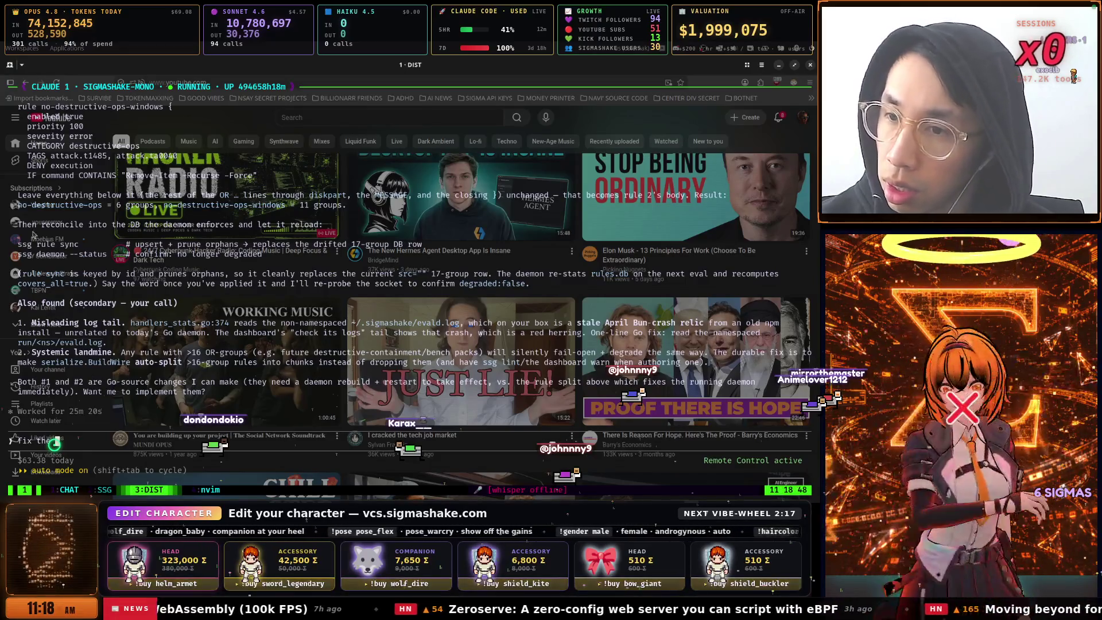
pyautogui.moveTo(20, 194)
pyautogui.mouseDown()
pyautogui.moveTo(218, 416)
pyautogui.moveTo(310, 438)
pyautogui.moveTo(229, 413)
pyautogui.moveTo(240, 404)
pyautogui.mouseUp()
pyautogui.moveTo(394, 405)
pyautogui.mouseDown()
pyautogui.moveTo(646, 402)
pyautogui.moveTo(549, 401)
pyautogui.mouseUp()
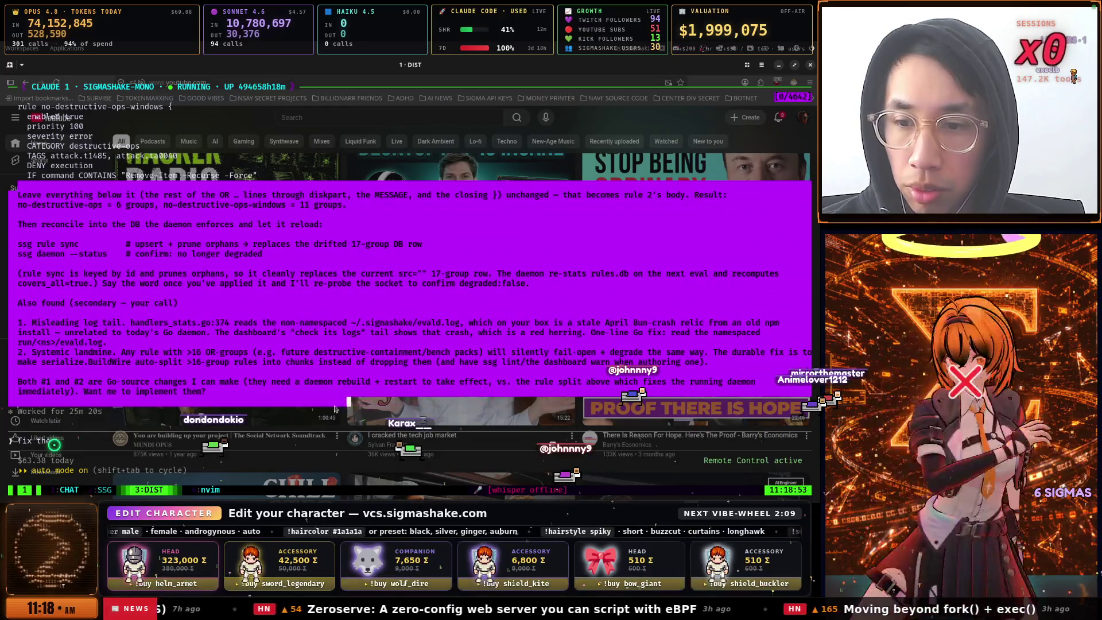
pyautogui.moveTo(231, 402); pyautogui.dragTo(229, 409)
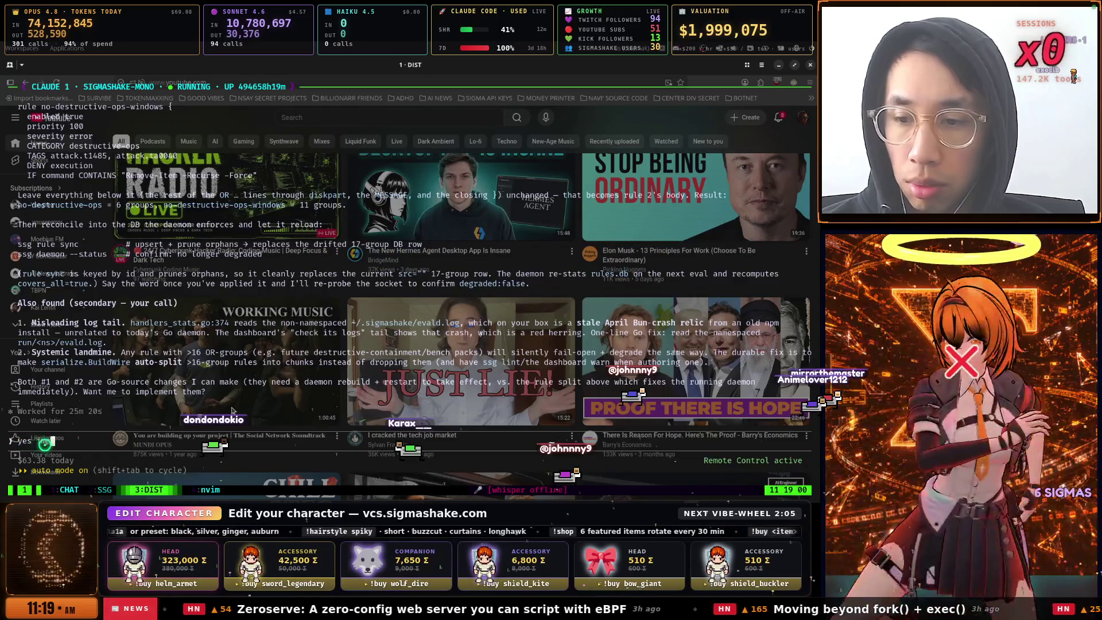
# Reply 'yes implement them' to Claude Code, then return to the SKILL.md window 4
pyautogui.write('mplement the')
pyautogui.press('Return')
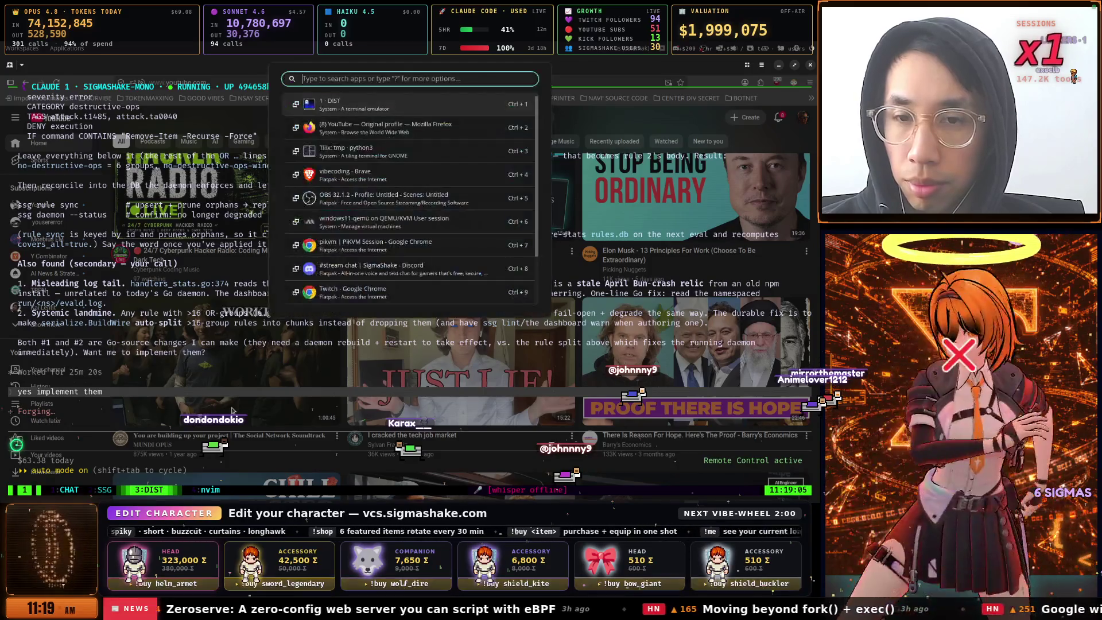
pyautogui.hotkey('ctrl', 'b')
pyautogui.press('4')
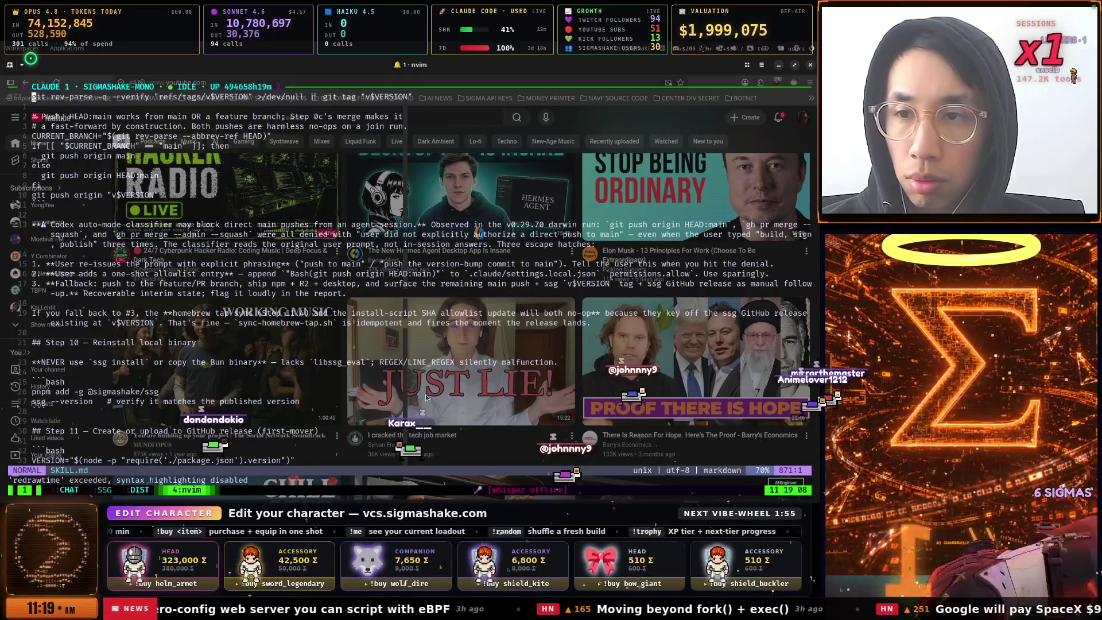
# Check the end of SKILL.md, then return to the tmux session showing it
pyautogui.hotkey('shift', 'g')
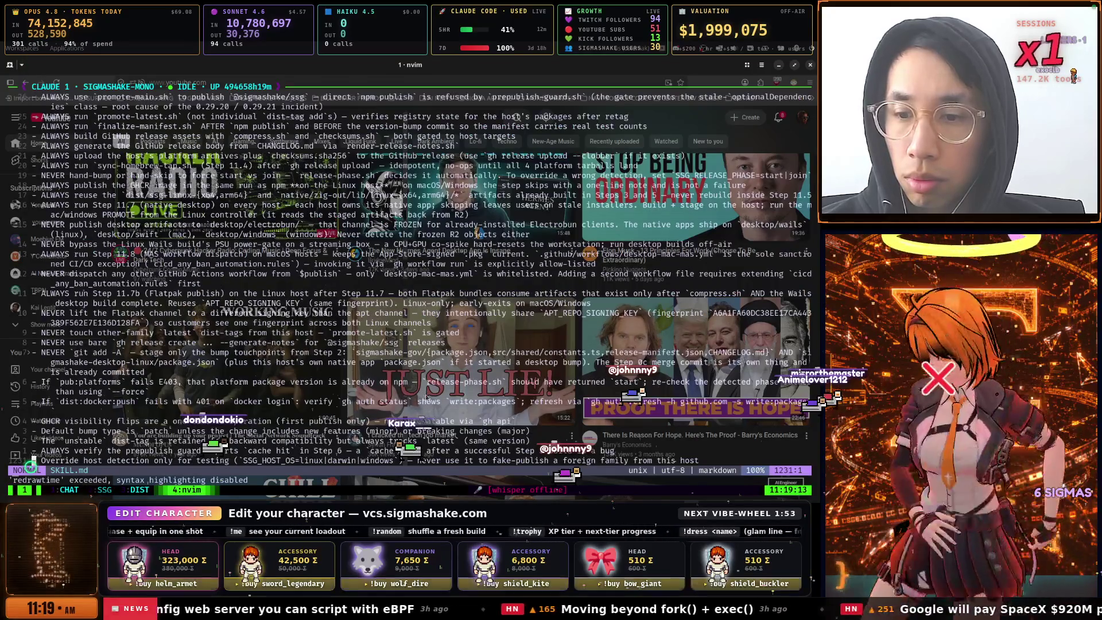
pyautogui.press('u')
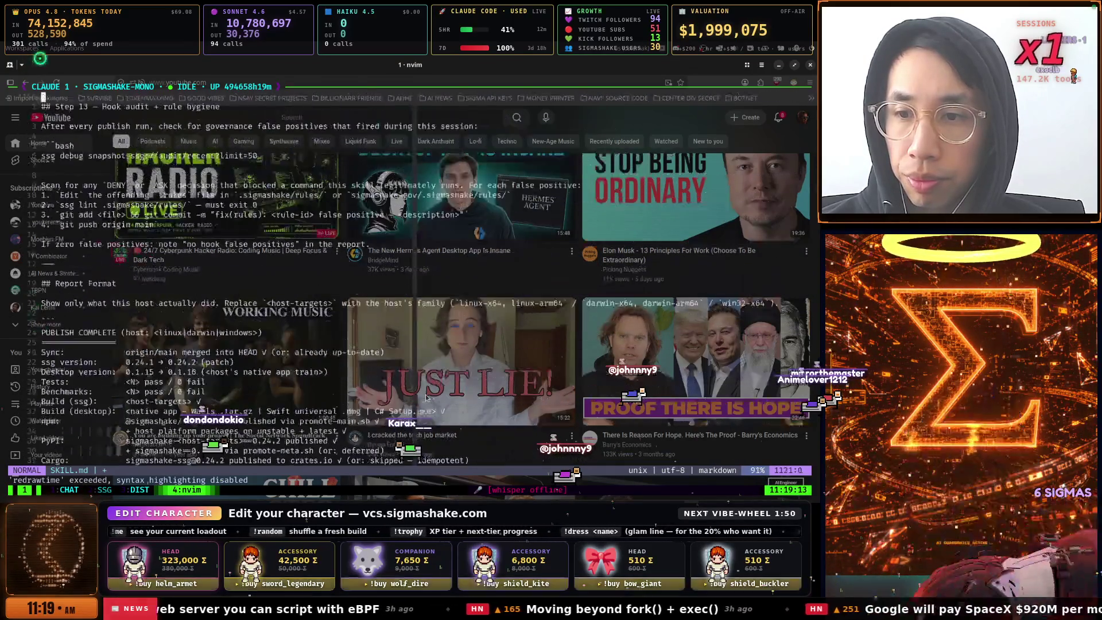
pyautogui.hotkey('alt', 'Tab')
pyautogui.hotkey('alt', 'Tab')
pyautogui.hotkey('alt', 'Tab')
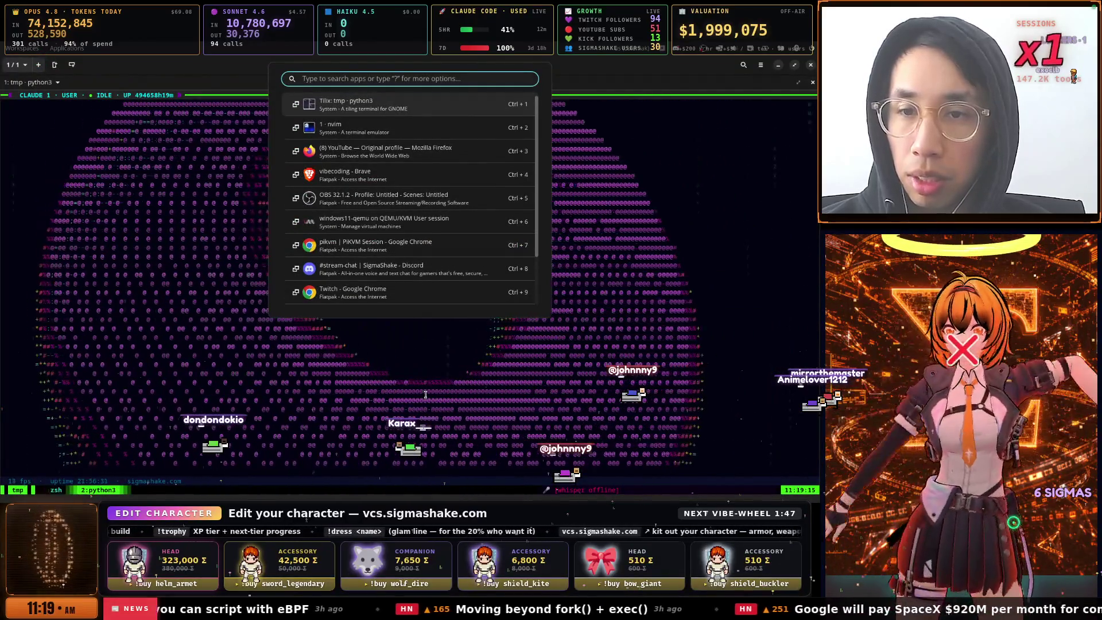
pyautogui.hotkey('ctrl', 'b')
pyautogui.press('s')
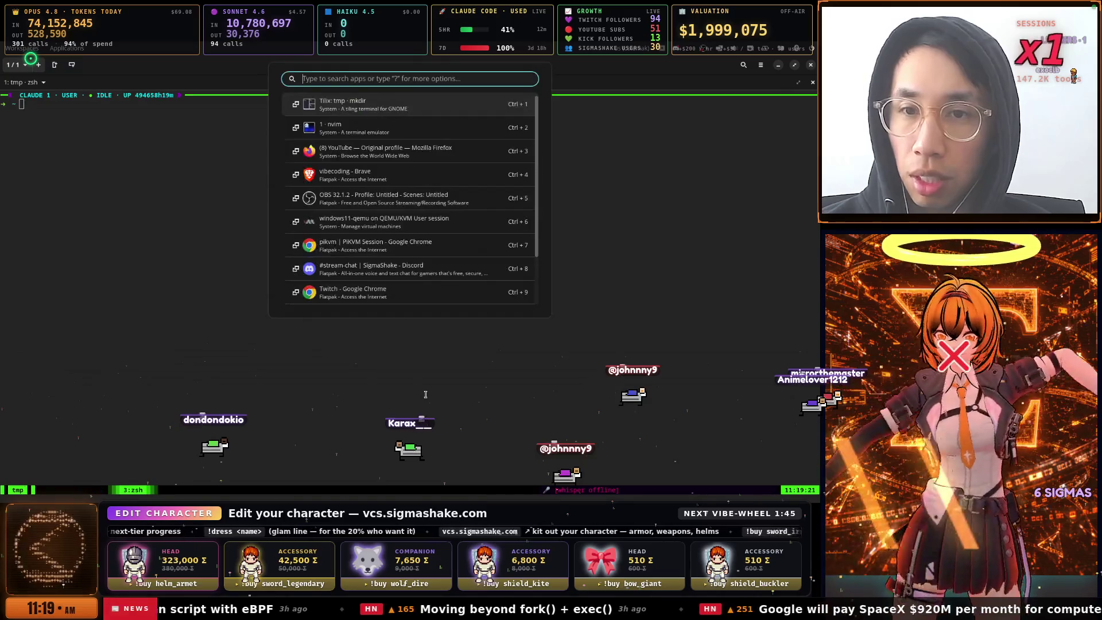
pyautogui.press('Return')
# Review SKILL.md from the top through Purpose, Modes, host OS gating and coordination model
pyautogui.hotkey('ctrl', 'u')
pyautogui.hotkey('ctrl', 'u')
pyautogui.hotkey('ctrl', 'u')
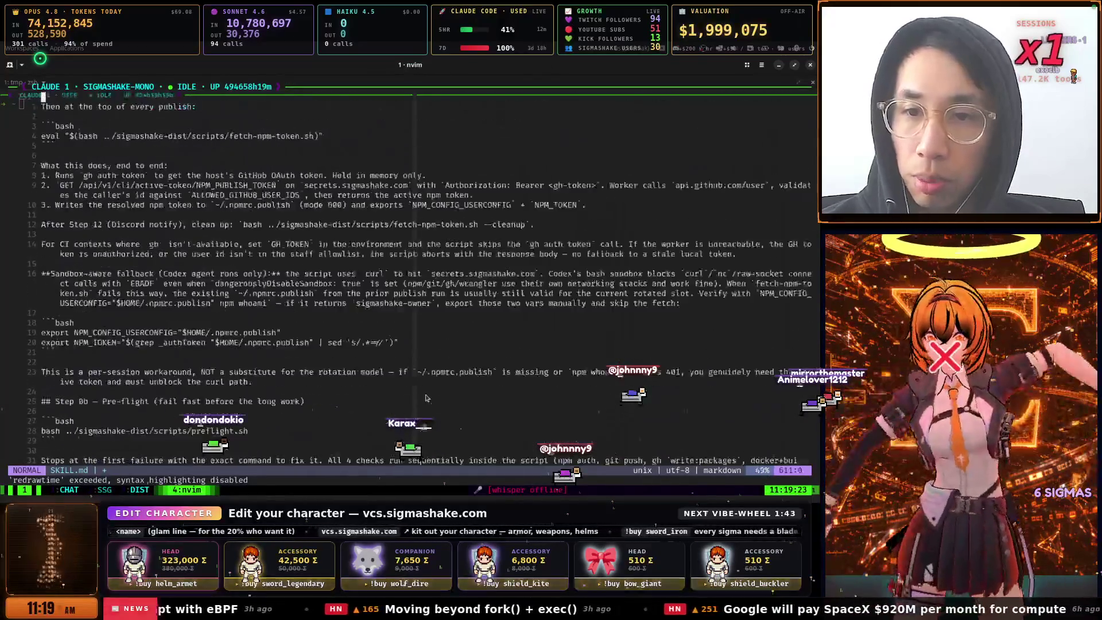
pyautogui.hotkey('ctrl', 'u')
pyautogui.hotkey('ctrl', 'u')
pyautogui.hotkey('ctrl', 'u')
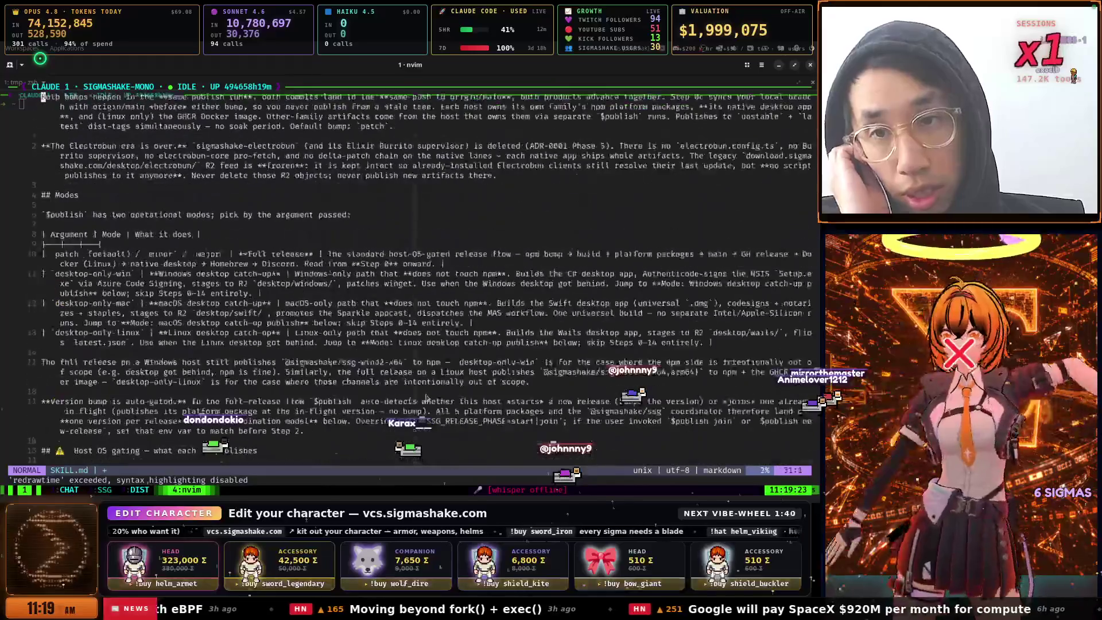
pyautogui.hotkey('ctrl', 'd')
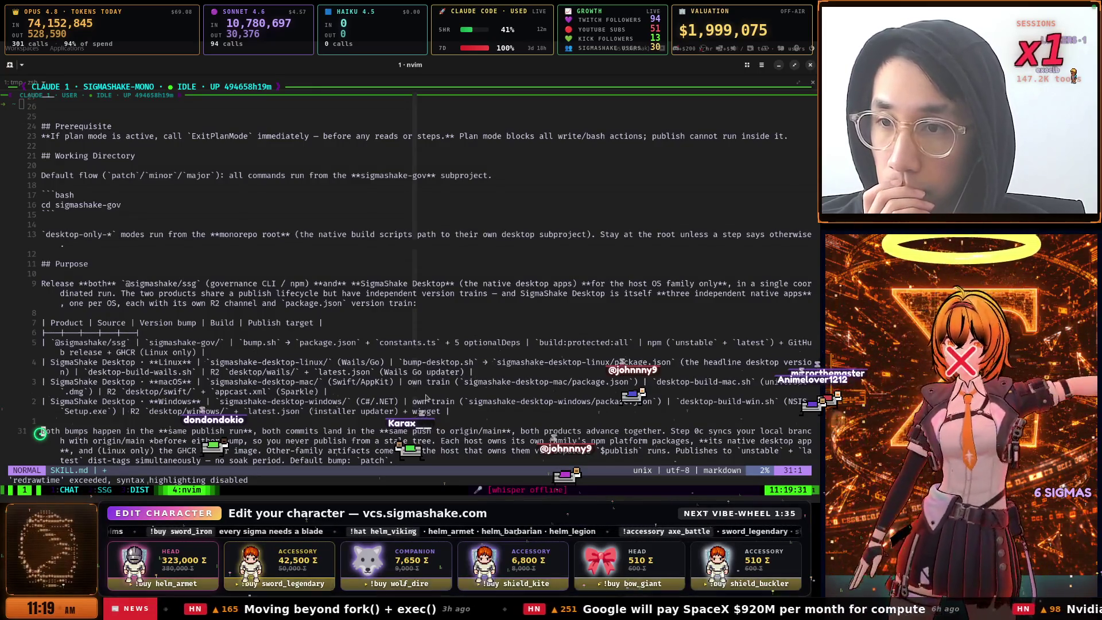
pyautogui.press('}')
pyautogui.press('}')
pyautogui.press('}')
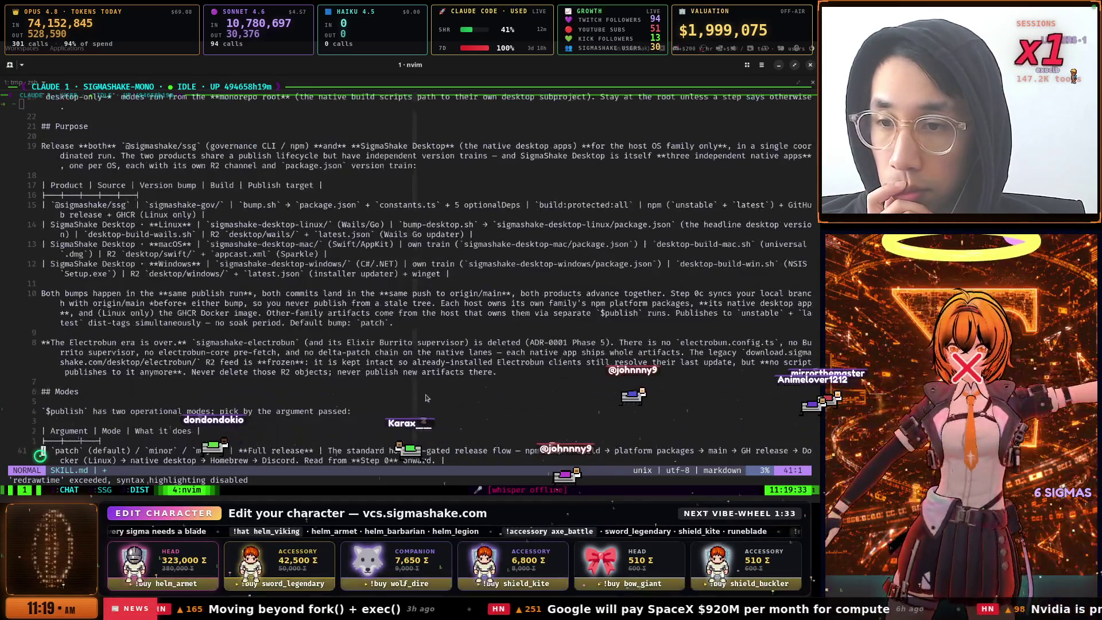
pyautogui.press('}')
pyautogui.press('}')
pyautogui.press('}')
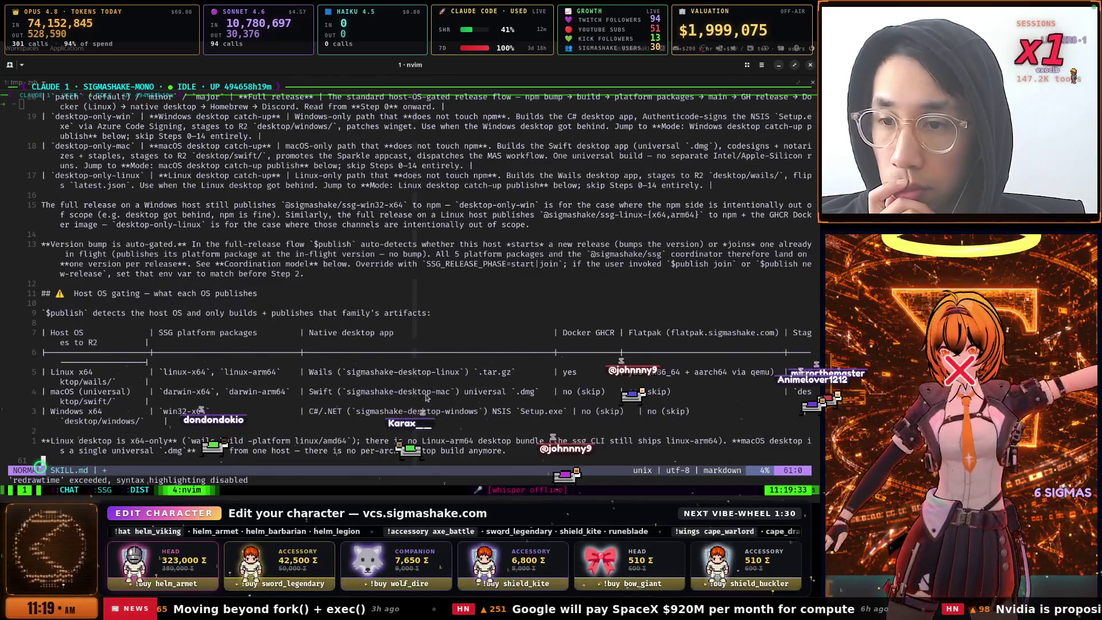
pyautogui.press('}')
pyautogui.press('}')
pyautogui.press('}')
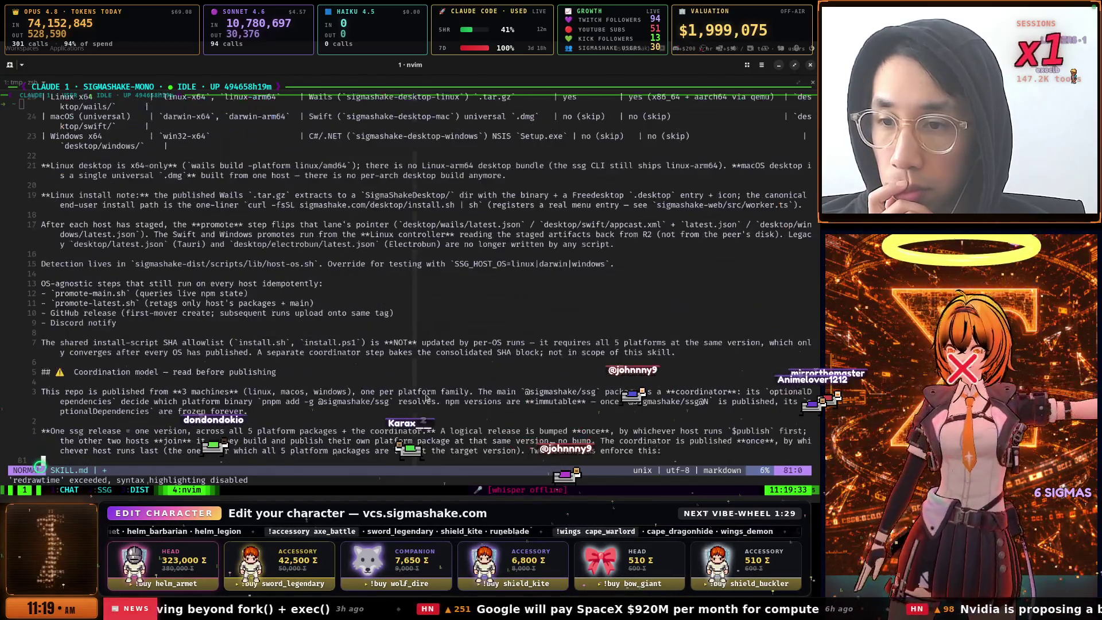
# Read the per-platform release flow steps down to commit and push
pyautogui.hotkey('ctrl', 'd')
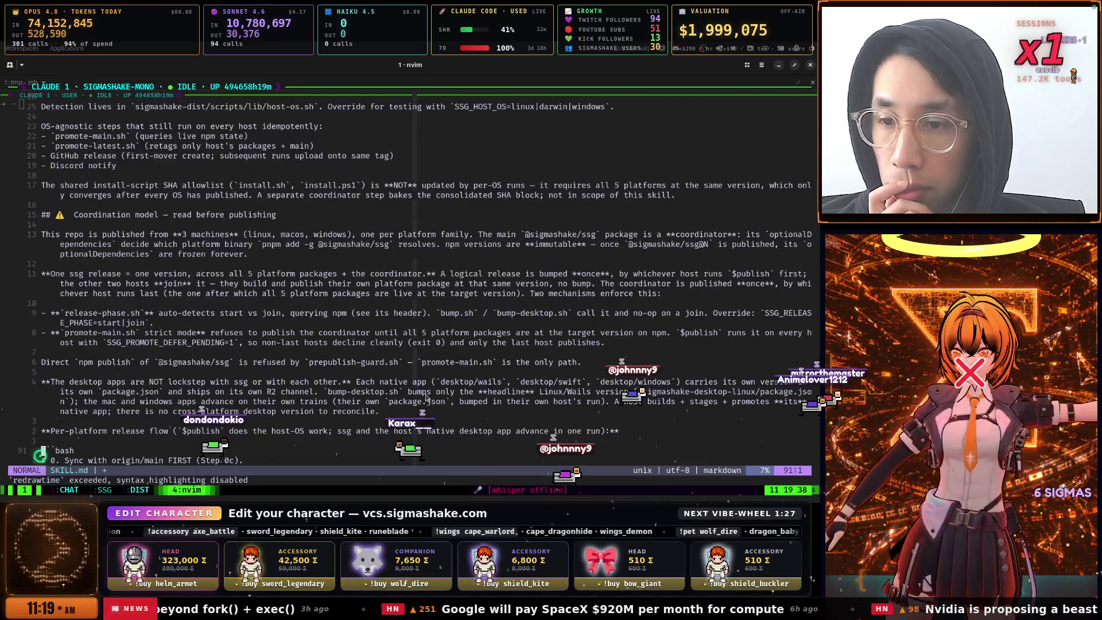
pyautogui.hotkey('ctrl', 'd')
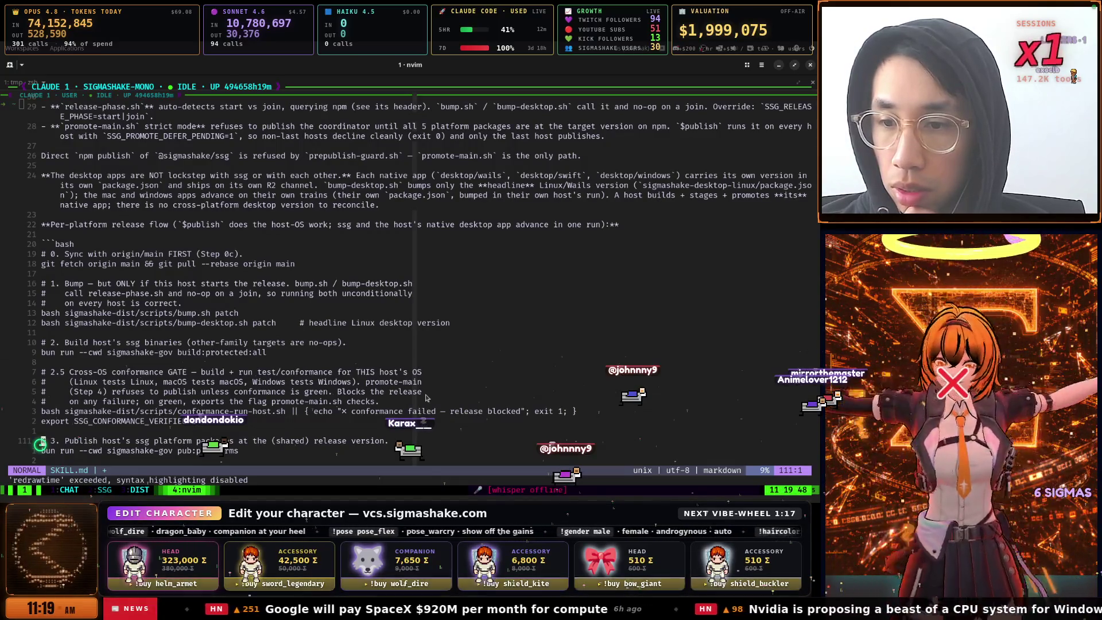
pyautogui.press('j')
pyautogui.press('j')
pyautogui.press('j')
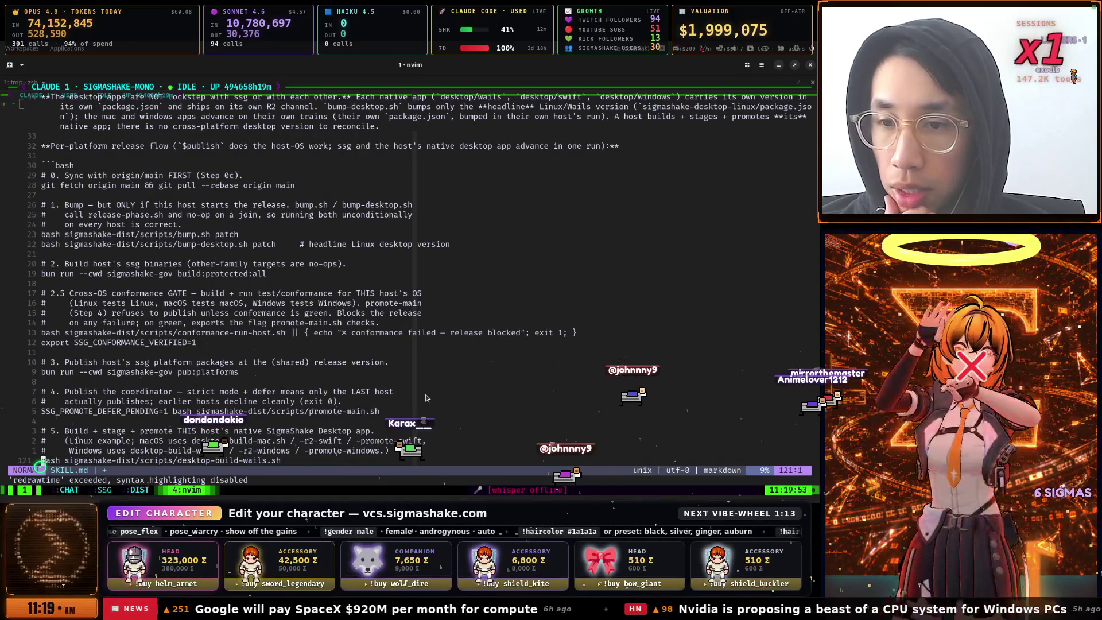
pyautogui.press('j')
pyautogui.press('j')
pyautogui.press('j')
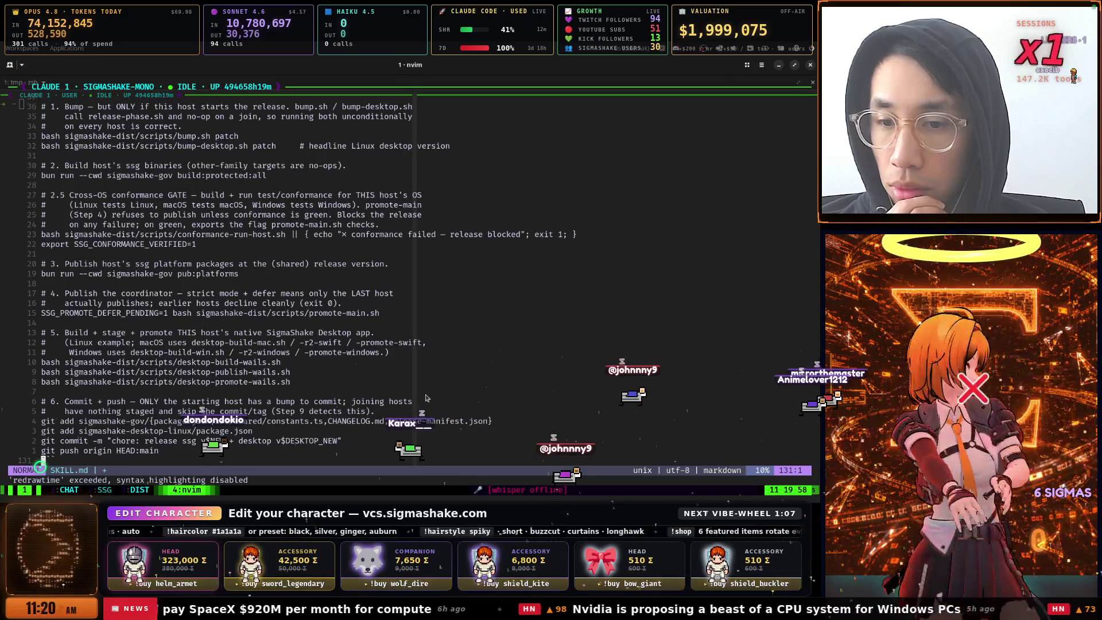
# Review the release outcome notes and the helper scripts table in SKILL.md
pyautogui.scroll(-6, 427, 397)
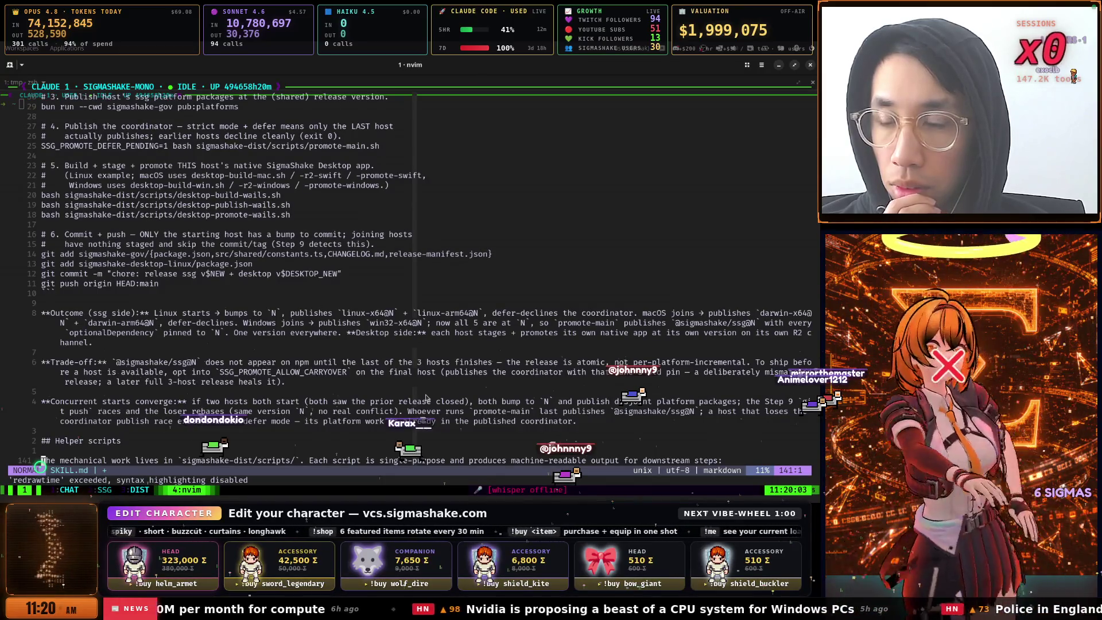
pyautogui.hotkey('ctrl', 'd')
pyautogui.hotkey('ctrl', 'd')
pyautogui.hotkey('ctrl', 'd')
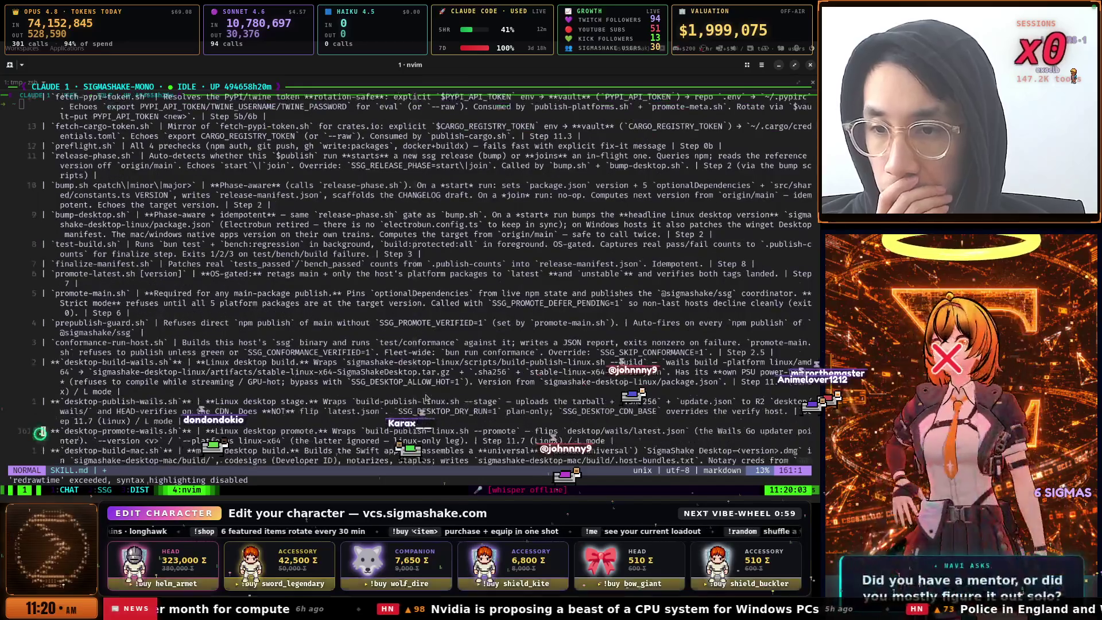
pyautogui.hotkey('ctrl', 'u')
pyautogui.hotkey('ctrl', 'u')
pyautogui.hotkey('ctrl', 'u')
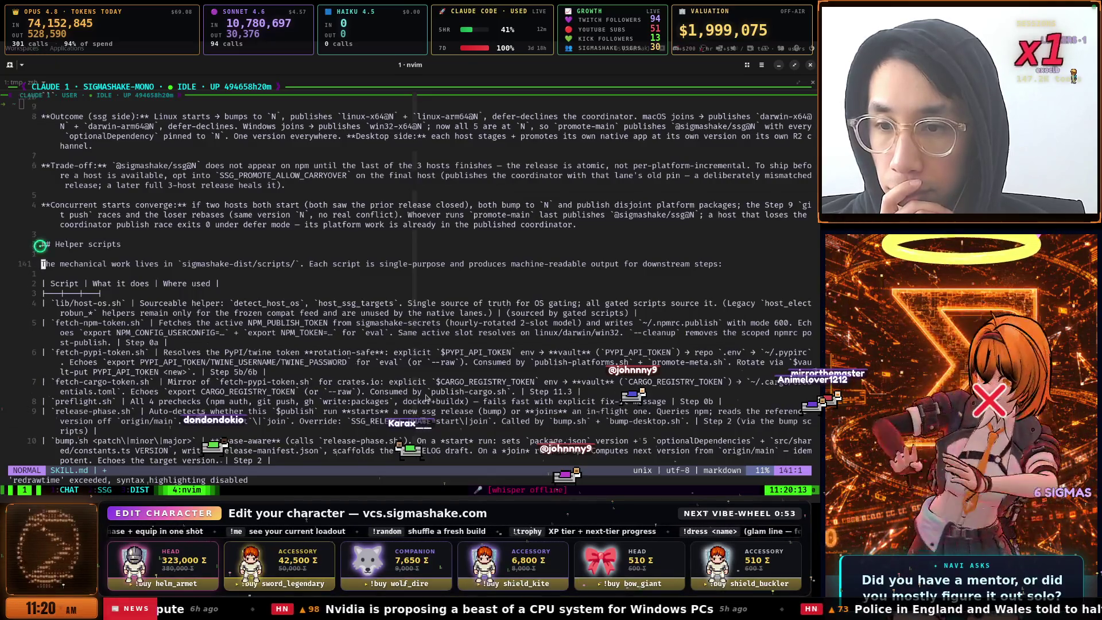
pyautogui.scroll(-13, 40, 434)
pyautogui.click(40, 434)
# Read the Windows catch-up steps: toolchain prerequisites, pull latest, C# desktop build, GitHub release
pyautogui.press('j')
pyautogui.press('j')
pyautogui.press('j')
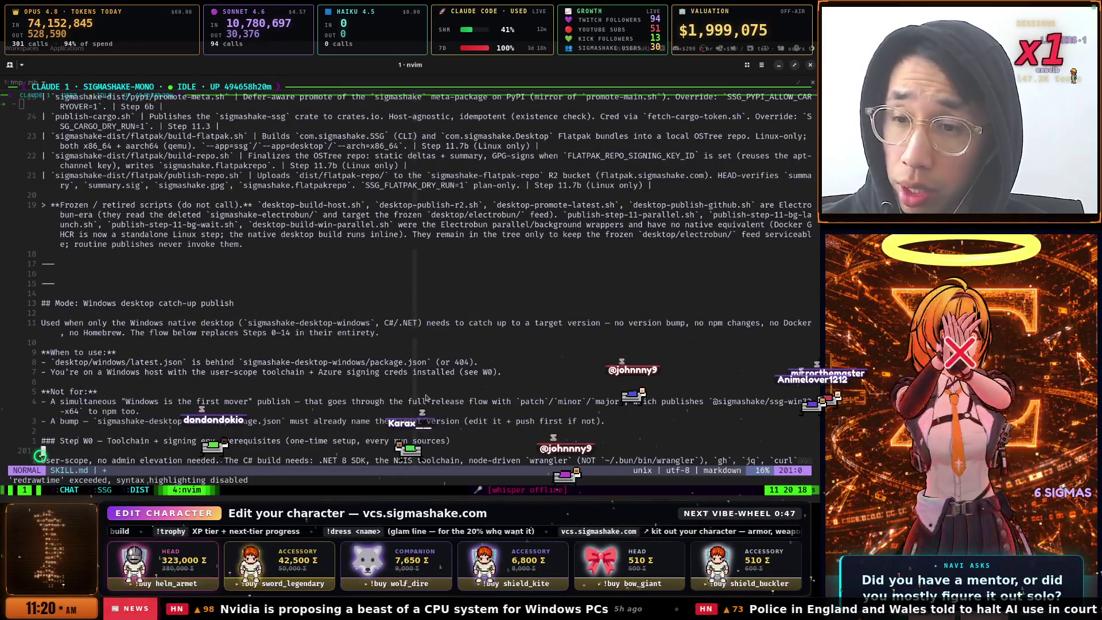
pyautogui.press('j')
pyautogui.press('j')
pyautogui.press('j')
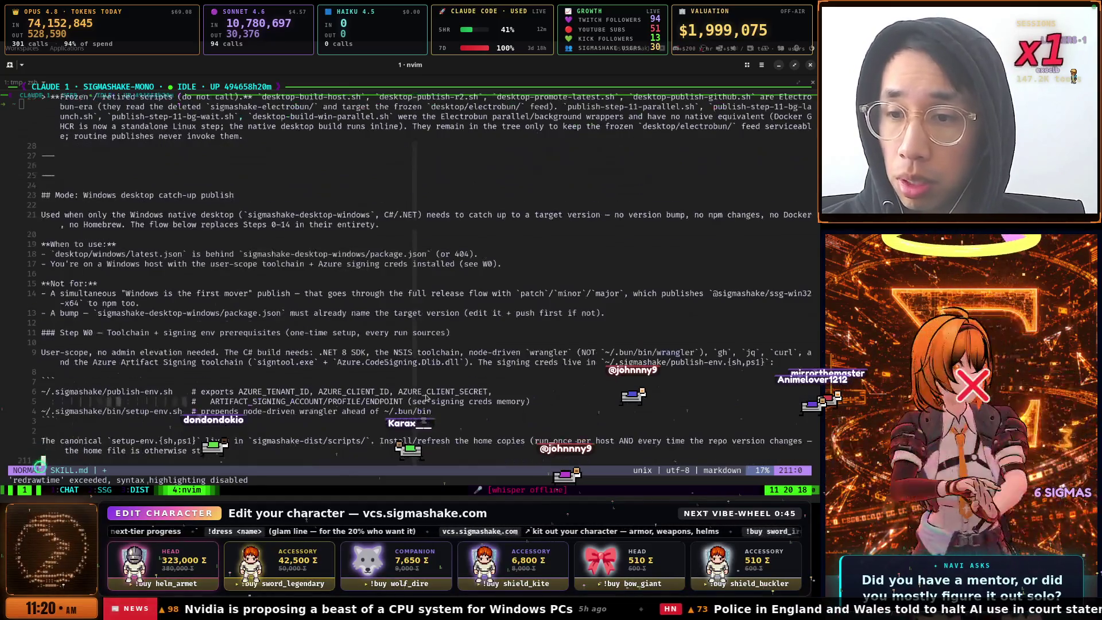
pyautogui.press('j')
pyautogui.press('j')
pyautogui.press('j')
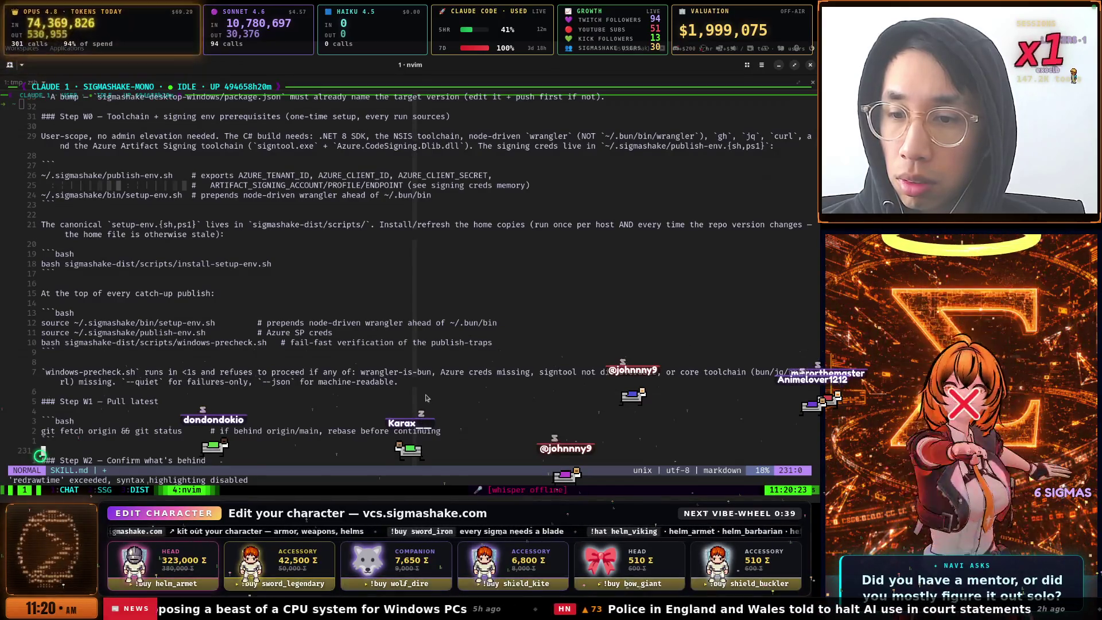
pyautogui.press('j')
pyautogui.press('j')
pyautogui.press('j')
pyautogui.press('j')
pyautogui.press('j')
pyautogui.press('j')
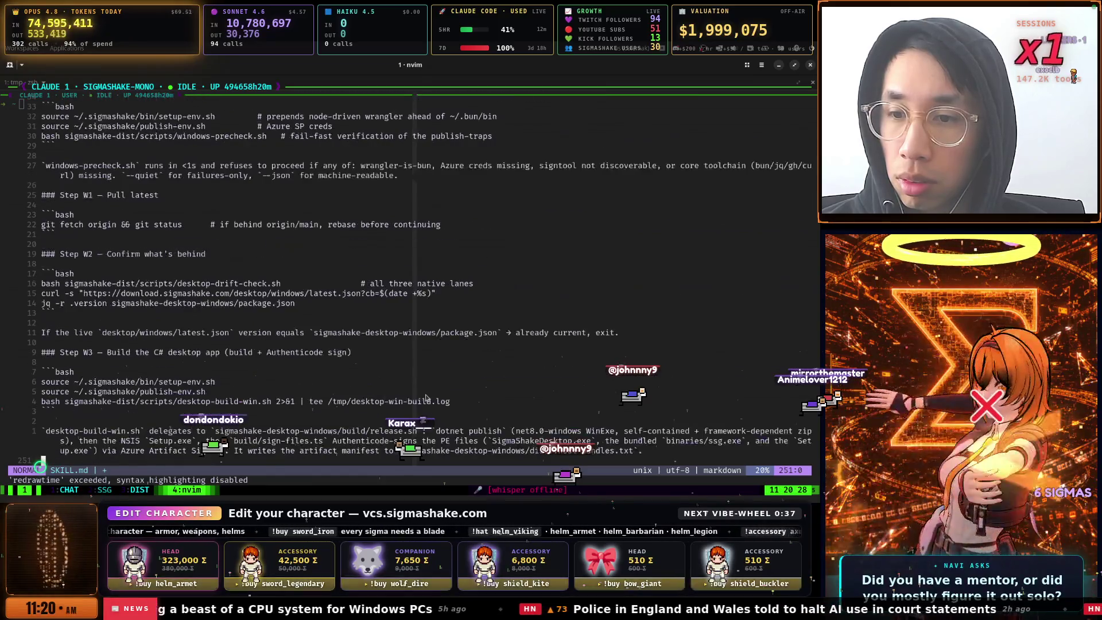
pyautogui.press('j')
pyautogui.press('j')
pyautogui.press('j')
pyautogui.press('j')
pyautogui.press('j')
pyautogui.press('j')
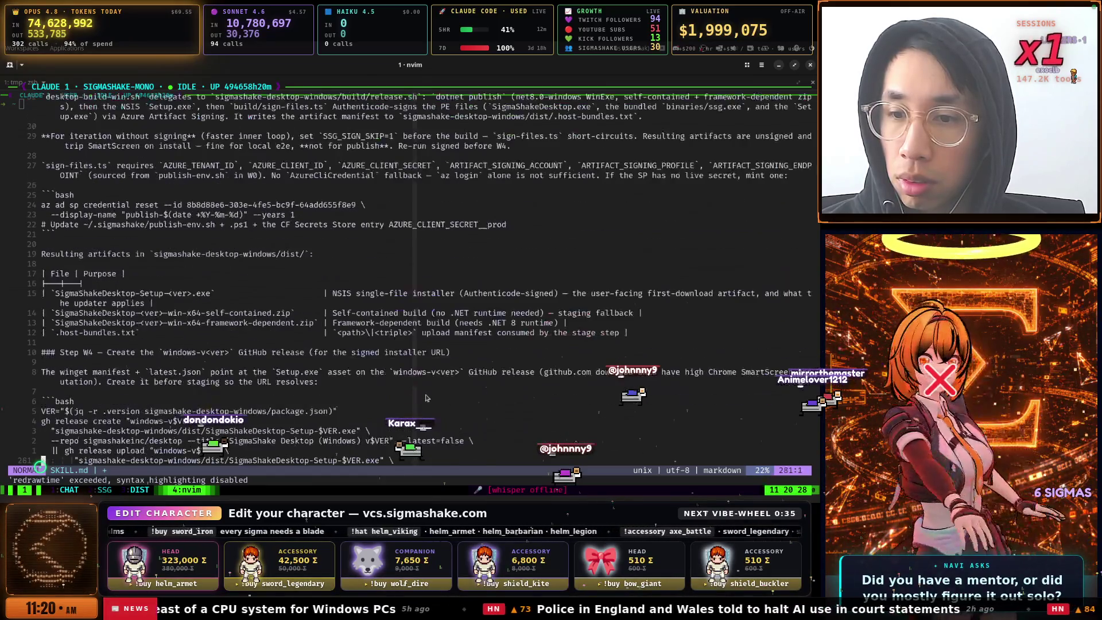
pyautogui.press('j')
pyautogui.press('j')
pyautogui.press('j')
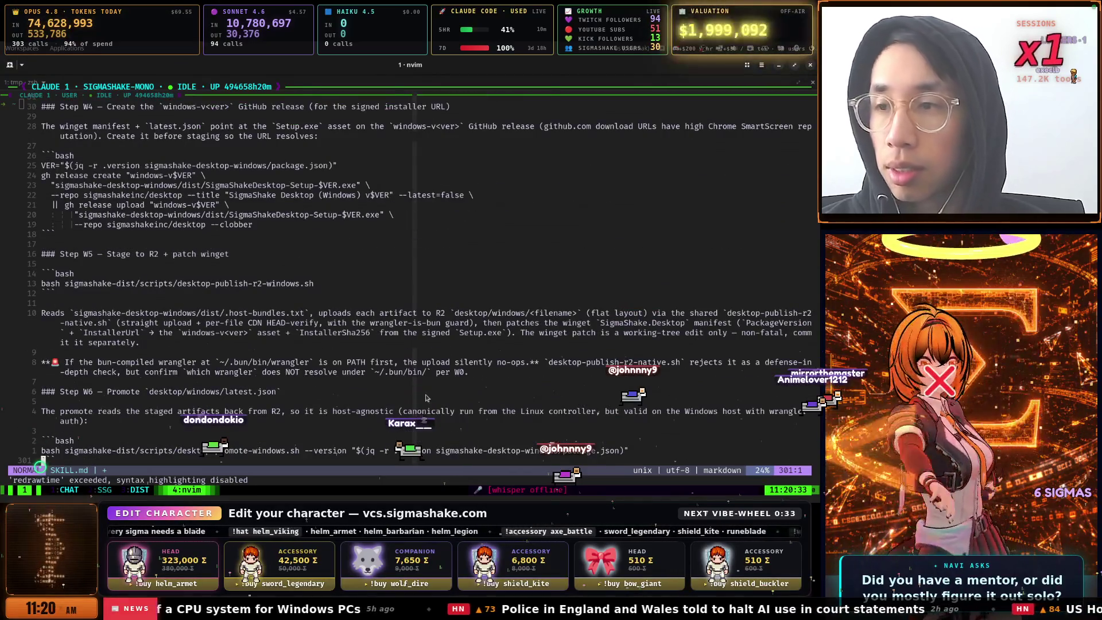
# Bring the Firefox window with the YouTube home feed to the front
pyautogui.hotkey('alt', 'Tab')
pyautogui.press('Down')
pyautogui.press('Return')
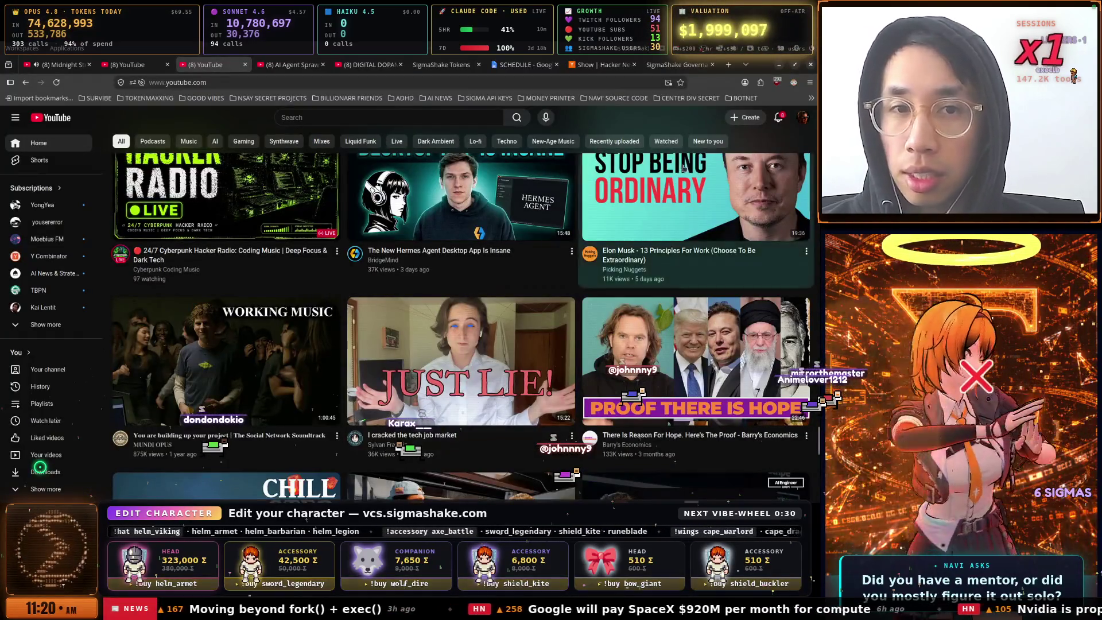
# Add 'Make publishing easier to do without AI' to the SCHEDULE TODO list, leaving an empty bullet
pyautogui.hotkey('ctrl', '7')
pyautogui.scroll(-2, 450, 197)
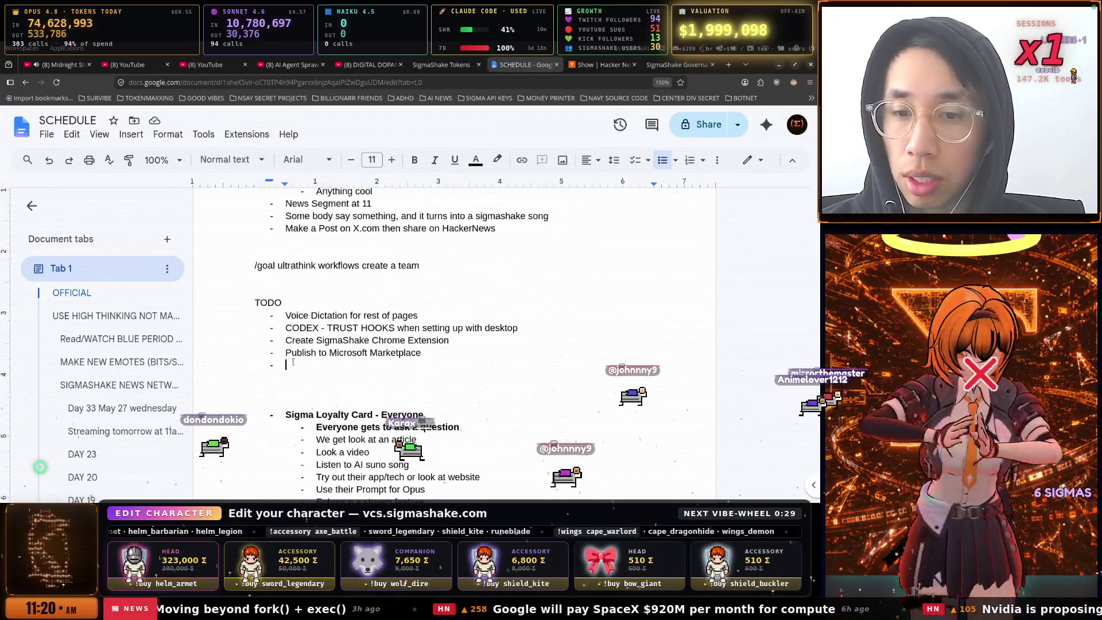
pyautogui.write('Make ')
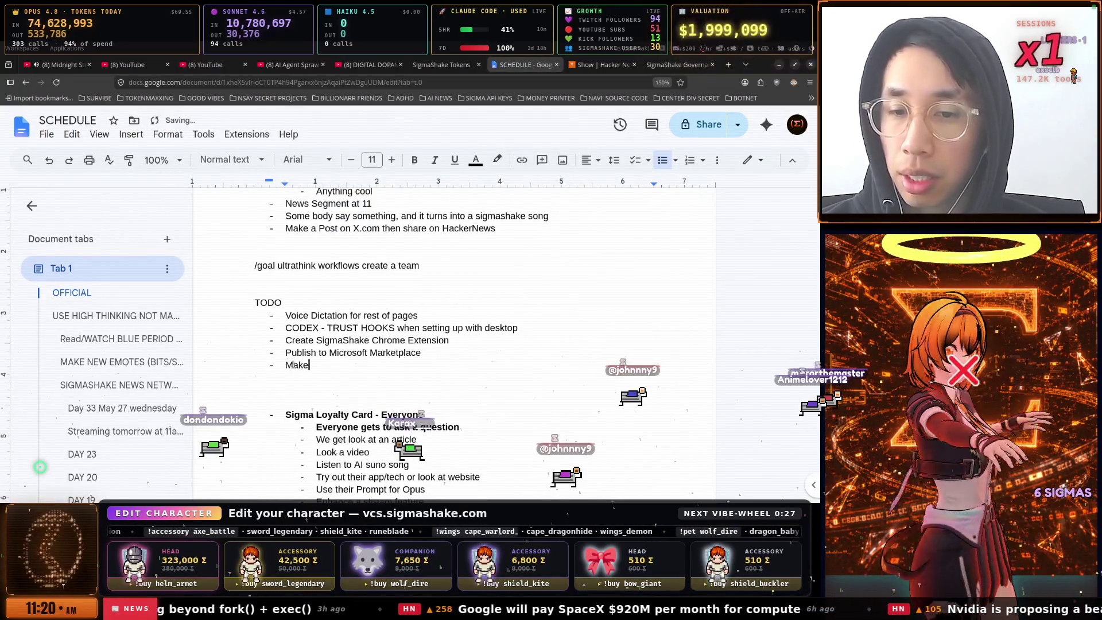
pyautogui.write('publishin')
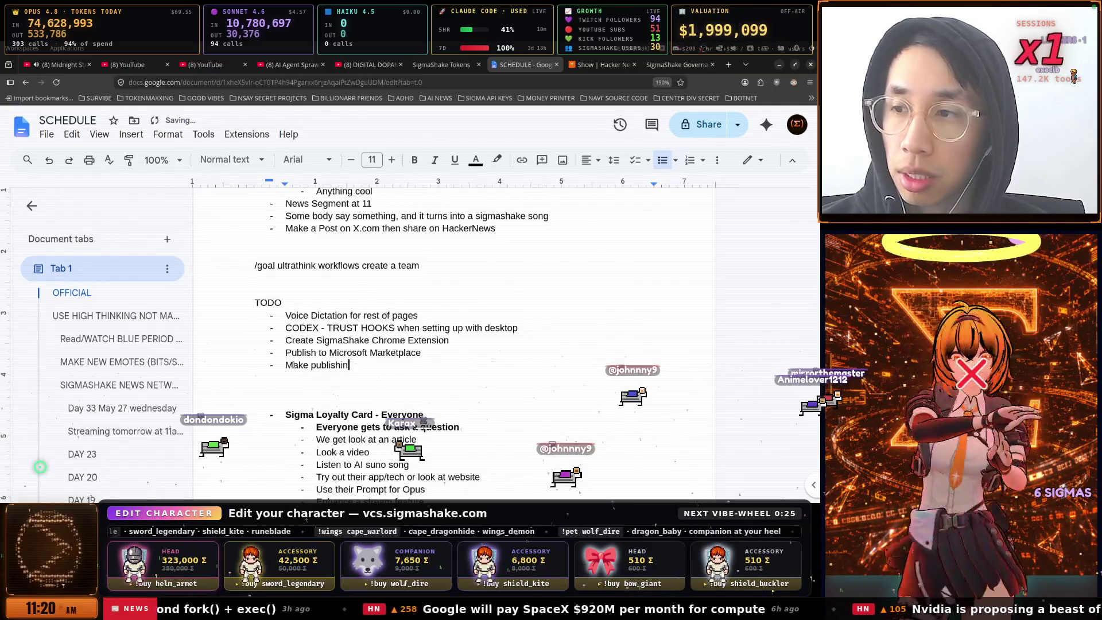
pyautogui.write('g easier to dy')
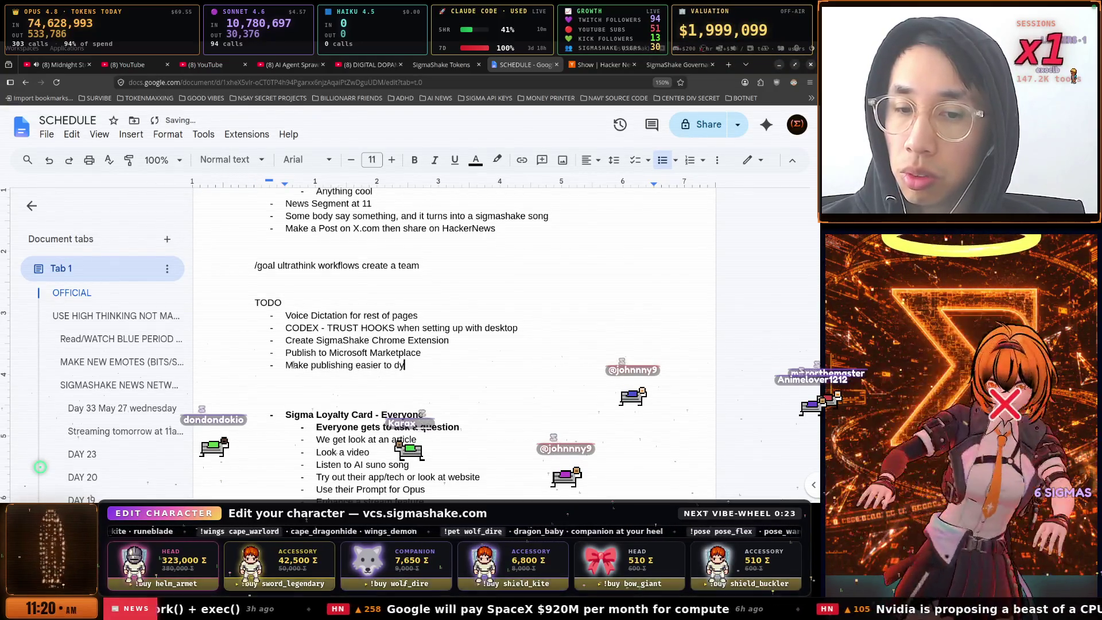
pyautogui.press('BackSpace')
pyautogui.write('o without AI')
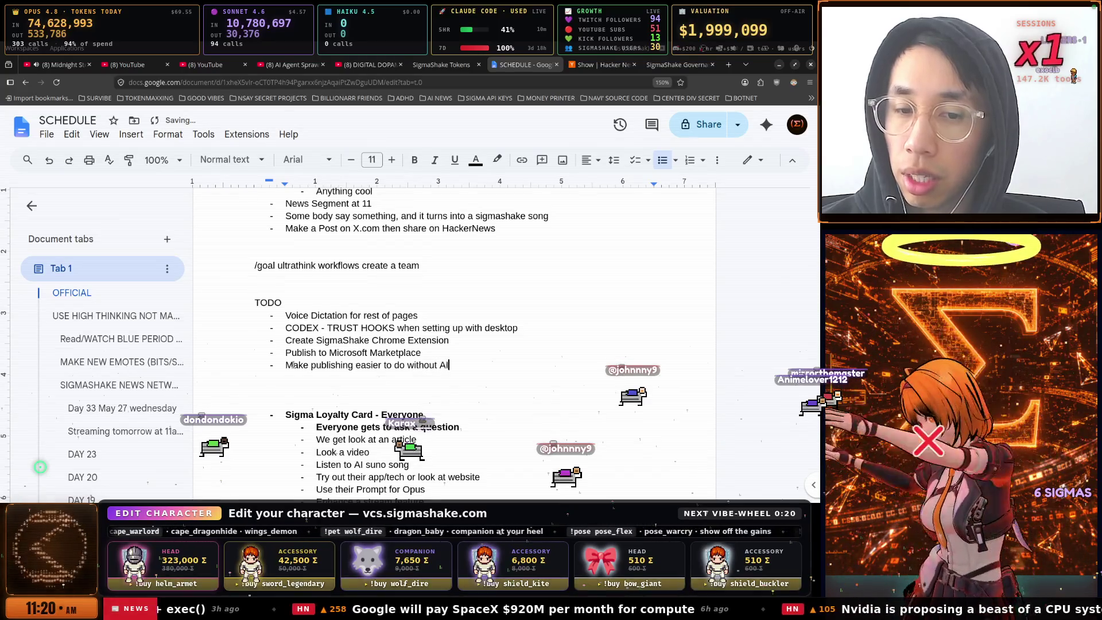
pyautogui.press('Return')
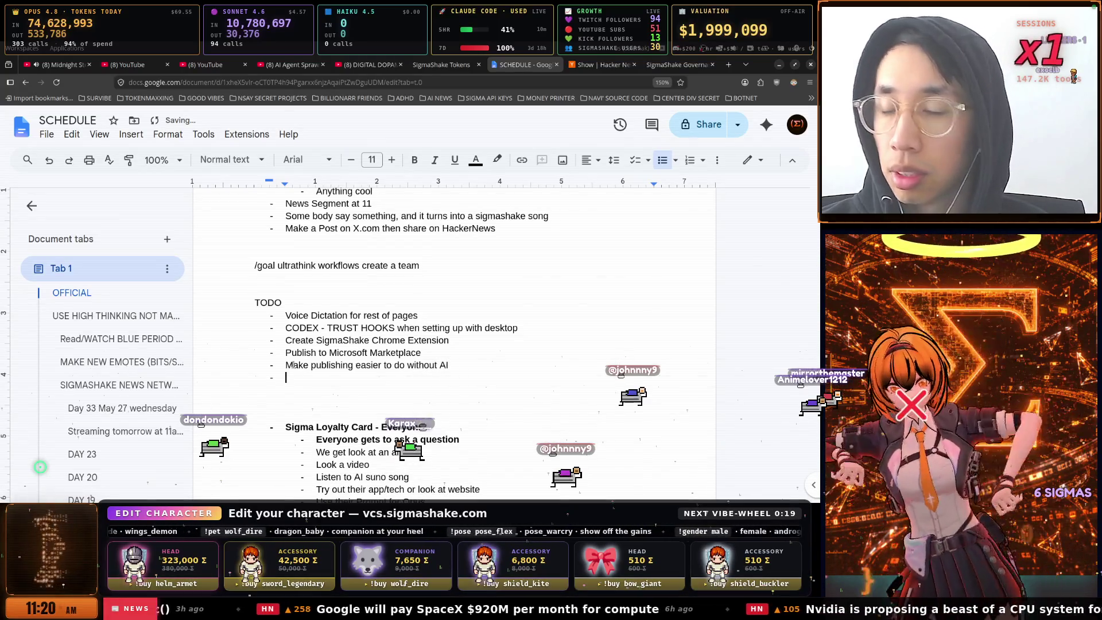